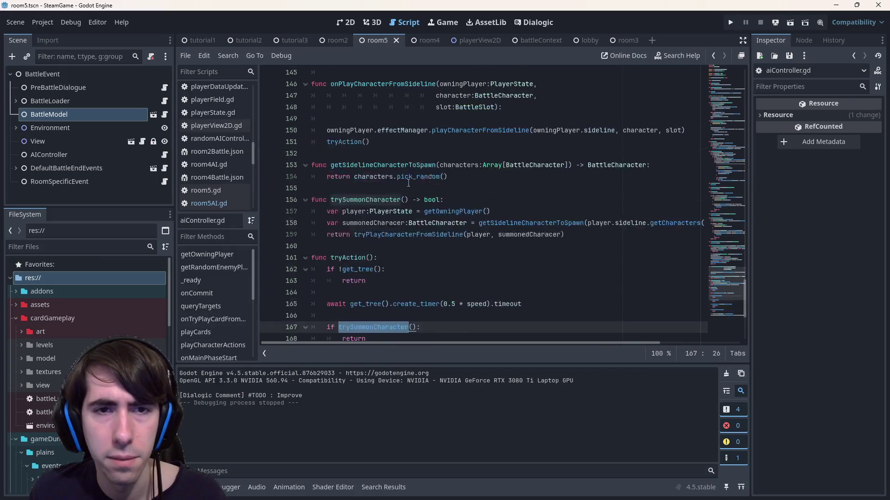
Copy the trySummonCharacter function from aiController.gd and open the AIController's room5AI.gd script
{"action": "left_click_drag", "start_coordinate": [384, 246], "coordinate": [278, 199]}
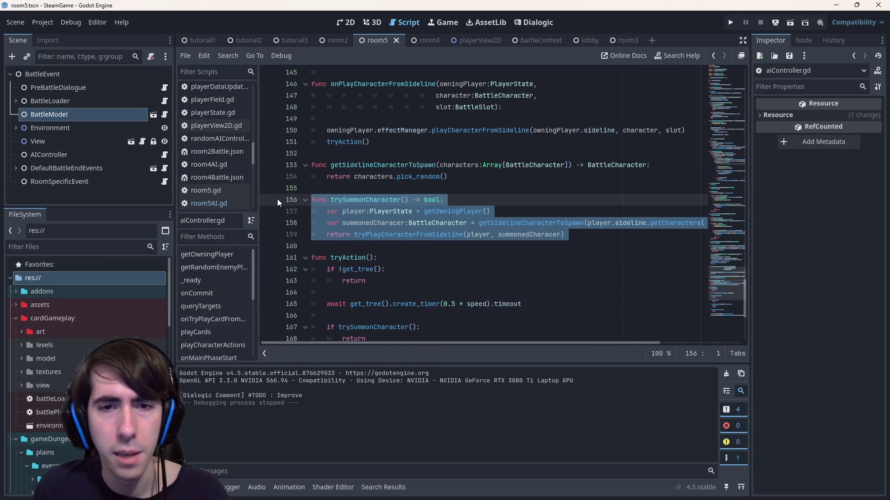
{"action": "key", "text": "ctrl+x"}
{"action": "key", "text": "alt+Left"}
{"action": "key", "text": "alt+Left"}
{"action": "key", "text": "alt+Left"}
{"action": "key", "text": "alt+Left"}
{"action": "key", "text": "alt+Right"}
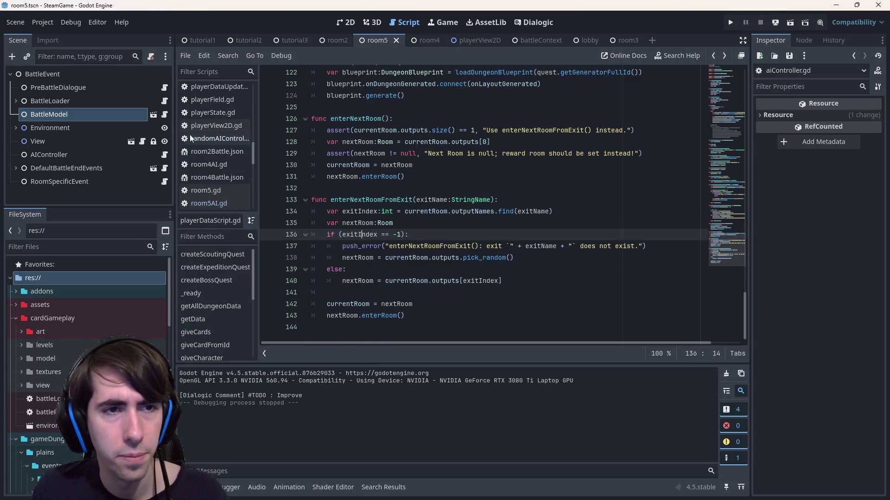
{"action": "left_click", "coordinate": [165, 158]}
{"action": "left_click", "coordinate": [164, 157]}
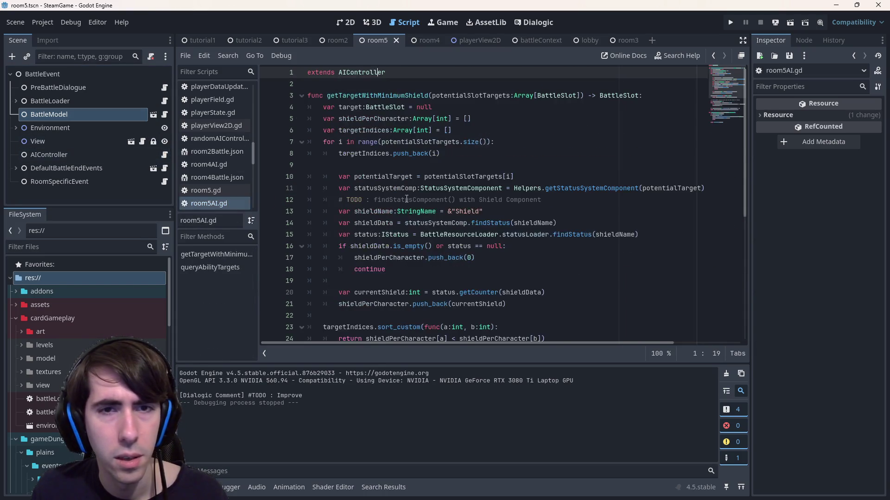
Paste trySummonCharacter at the end of room5AI.gd, add a '# one at a time' comment, and save
{"action": "left_click", "coordinate": [384, 235]}
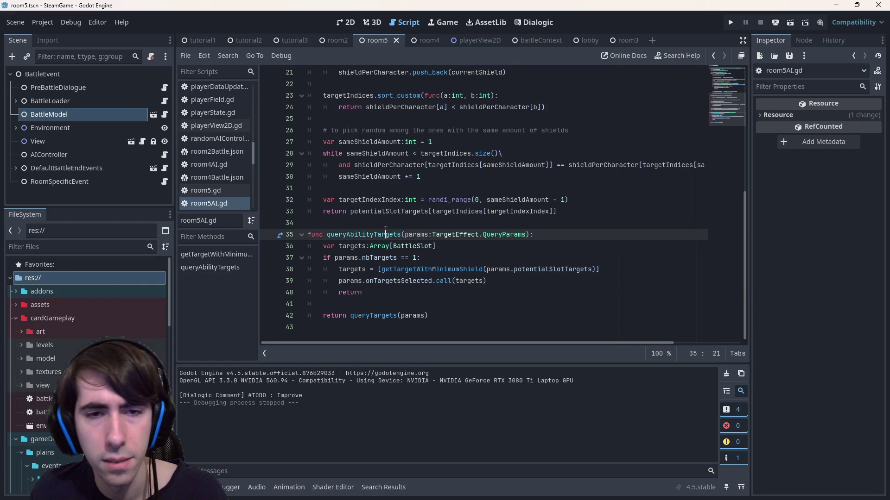
{"action": "scroll", "coordinate": [384, 227], "scroll_direction": "up", "scroll_amount": 5}
{"action": "scroll", "coordinate": [385, 226], "scroll_direction": "down", "scroll_amount": 7}
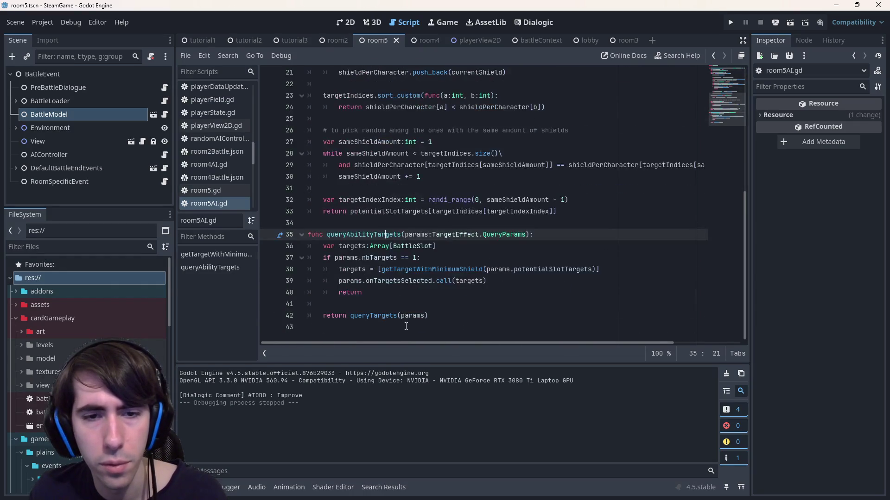
{"action": "left_click", "coordinate": [403, 330]}
{"action": "key", "text": "ctrl+z"}
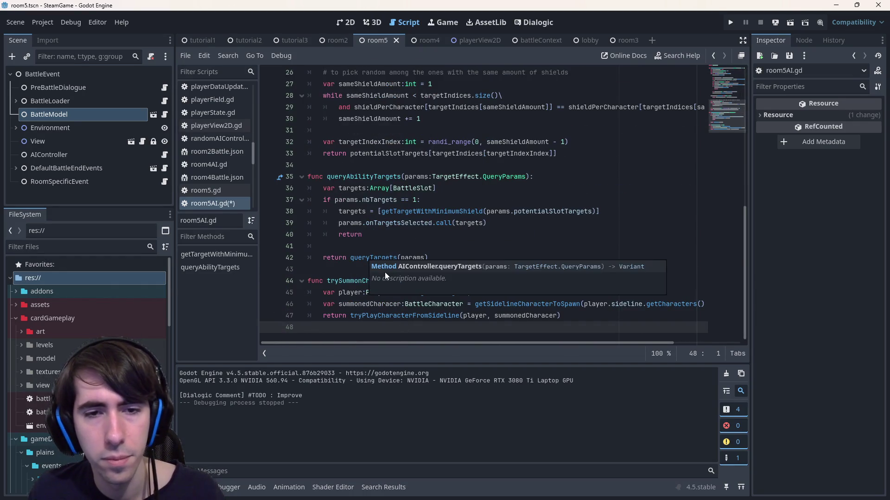
{"action": "type", "text": "# one"}
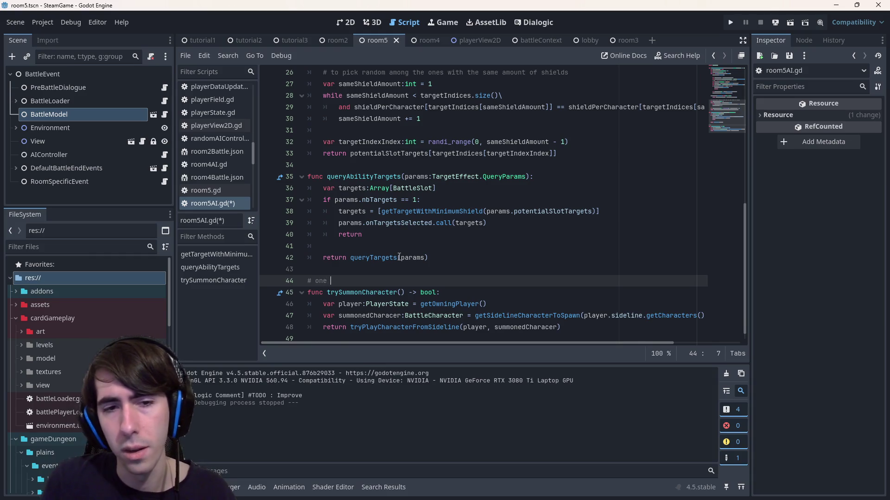
{"action": "type", "text": "me"}
{"action": "key", "text": "ctrl+s"}
Inspect the PlayerState type and the getOwningPlayer function on line 46
{"action": "scroll", "coordinate": [453, 258], "scroll_direction": "down", "scroll_amount": 1}
{"action": "double_click", "coordinate": [399, 295]}
{"action": "left_click", "coordinate": [444, 292]}
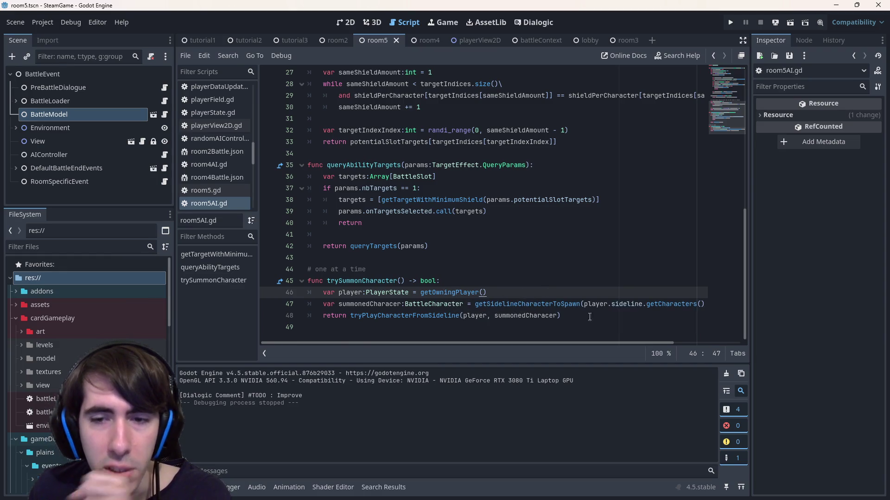
Replace the pasted function body with 'return super.trySummonCharacter()' and save
{"action": "left_click_drag", "start_coordinate": [582, 316], "coordinate": [288, 291]}
{"action": "key", "text": "BackSpace"}
{"action": "type", "text": "return"}
{"action": "type", "text": "se."}
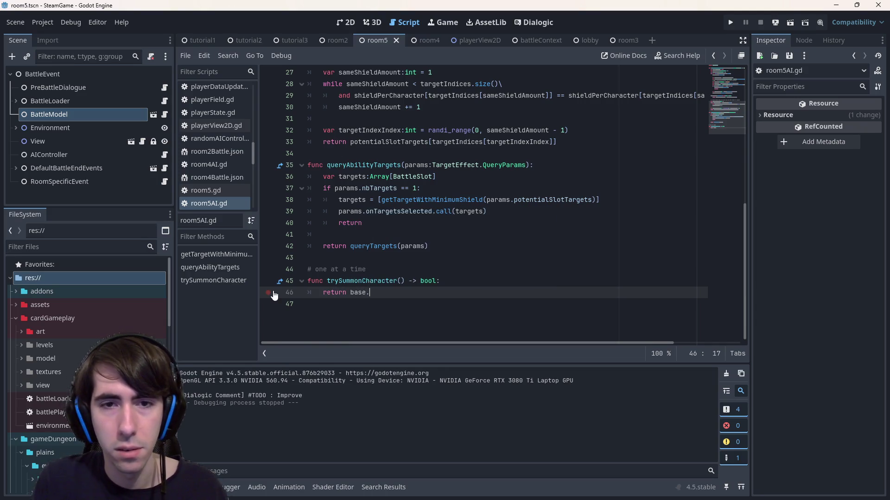
{"action": "type", "text": "."}
{"action": "key", "text": "Escape"}
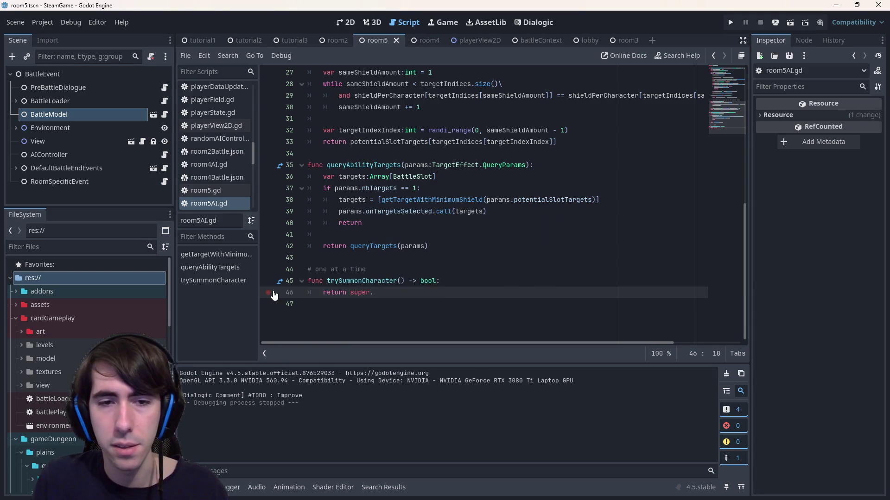
{"action": "key", "text": "Up"}
{"action": "left_click", "coordinate": [274, 296]}
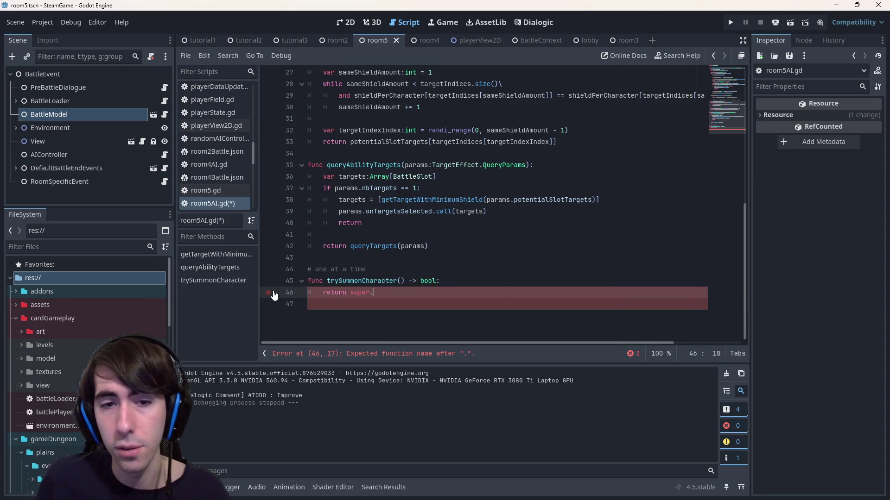
{"action": "type", "text": "trySummonCharacter()"}
{"action": "key", "text": "ctrl+s"}
Add a line above the return reading getOwningPlayer().playerField.getValidCharacters().is_empty()
{"action": "key", "text": "Up"}
{"action": "key", "text": "End"}
{"action": "key", "text": "Return"}
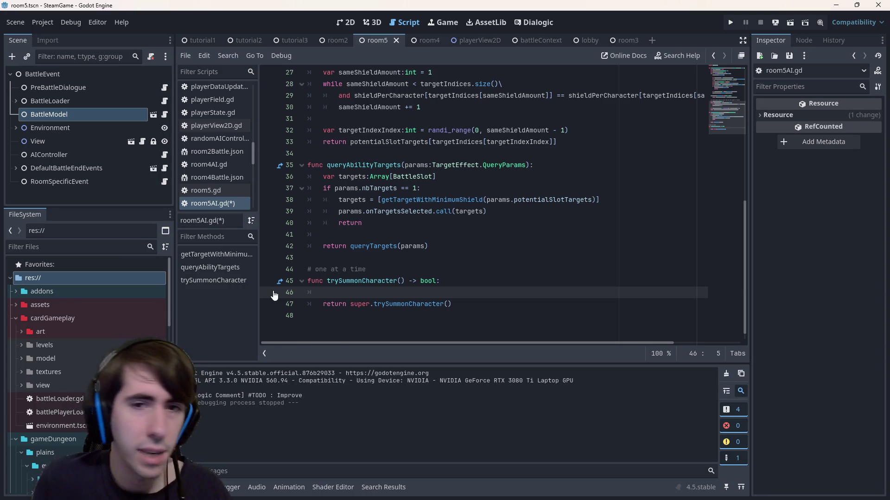
{"action": "key", "text": "Return"}
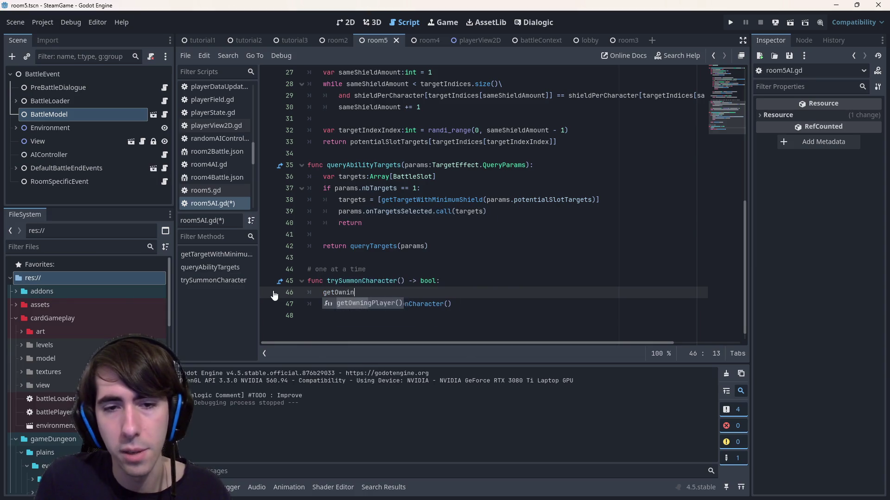
{"action": "type", "text": ".playerField."}
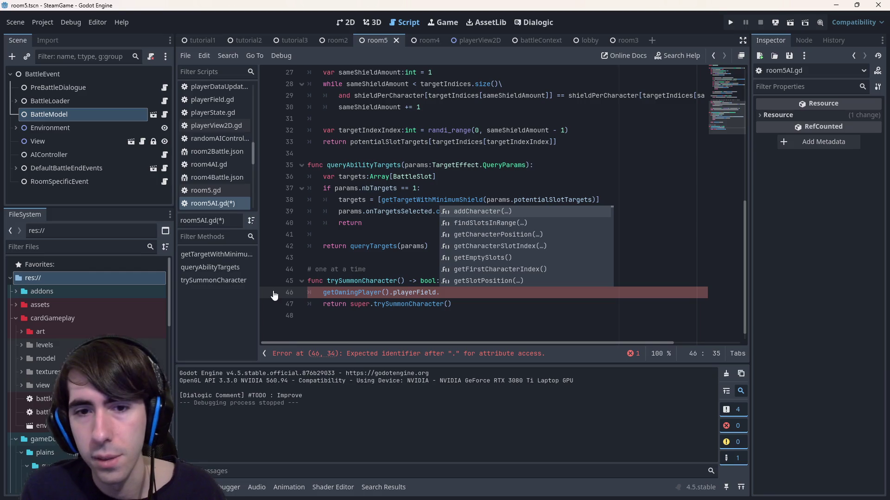
{"action": "type", "text": "getc"}
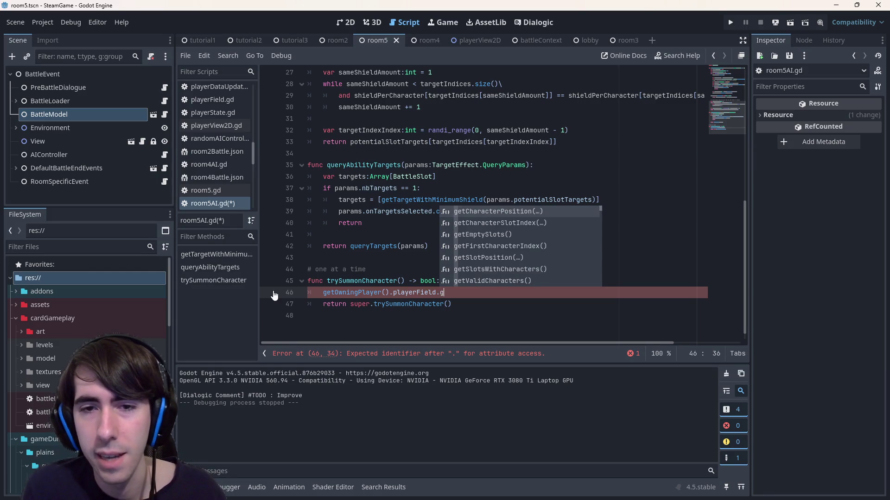
{"action": "type", "text": "hara"}
{"action": "key", "text": "Down"}
{"action": "key", "text": "Down"}
{"action": "key", "text": "Down"}
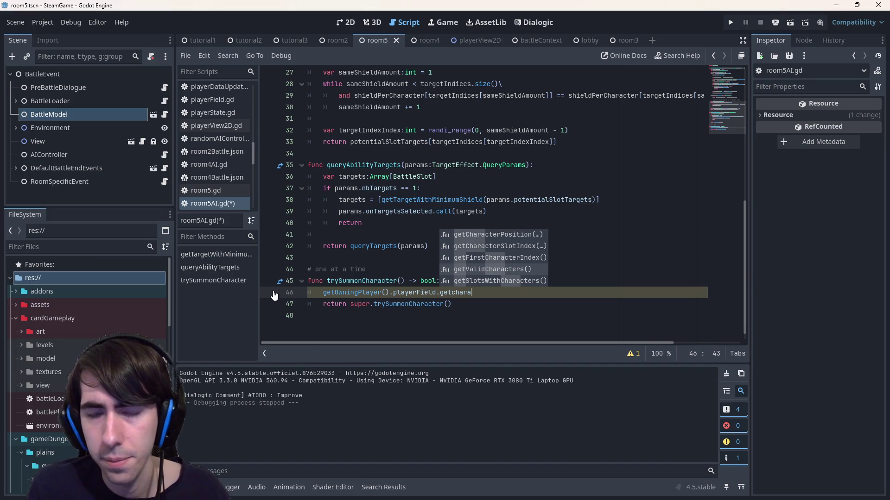
{"action": "key", "text": "Return"}
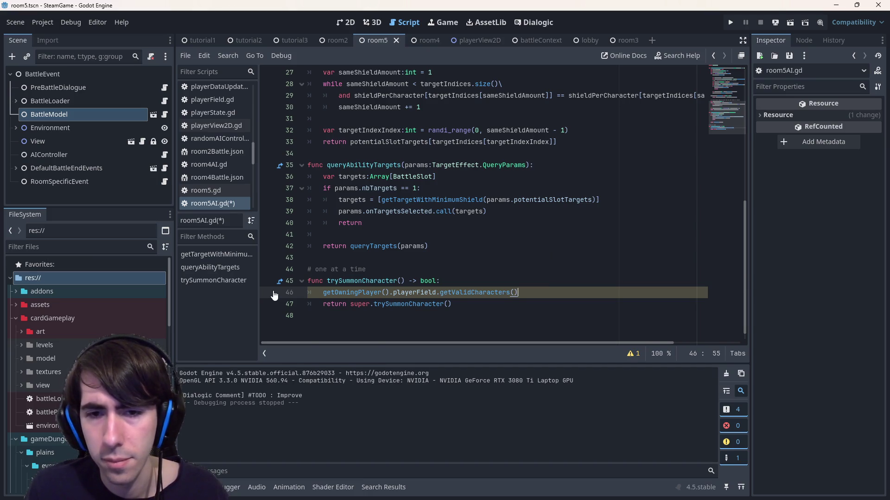
{"action": "key", "text": "ctrl+BackSpace"}
{"action": "key", "text": "ctrl+BackSpace"}
{"action": "key", "text": "ctrl+z"}
{"action": "type", "text": "."}
{"action": "type", "text": "is_e"}
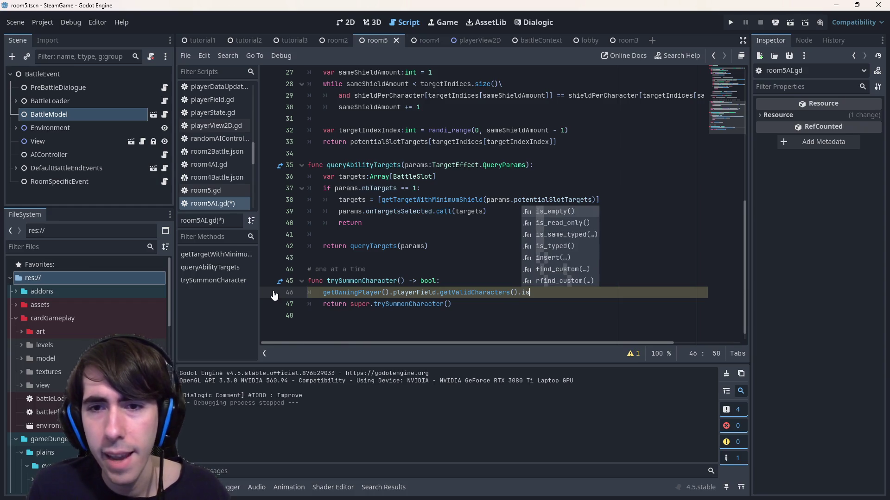
{"action": "key", "text": "Return"}
Wrap that check in 'if !...:' returning false, save room5AI.gd, and run the game
{"action": "key", "text": "ctrl+Left"}
{"action": "key", "text": "ctrl+Left"}
{"action": "key", "text": "ctrl+Left"}
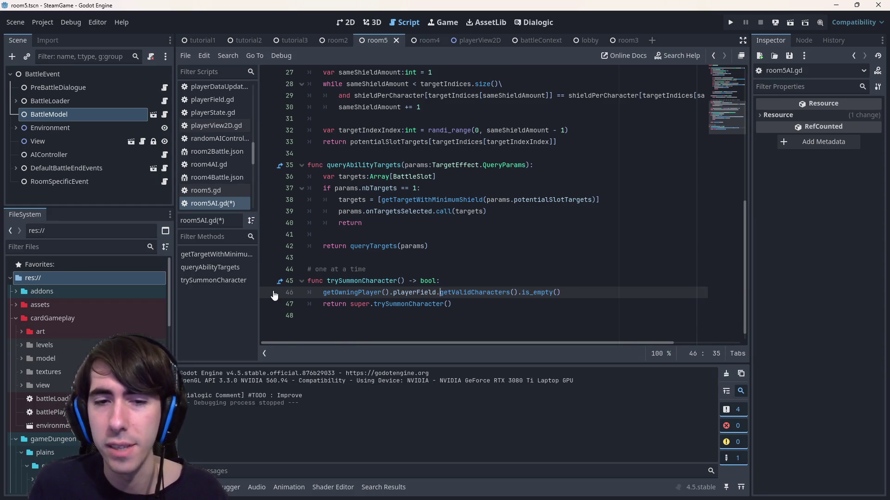
{"action": "key", "text": "Home"}
{"action": "type", "text": "if !"}
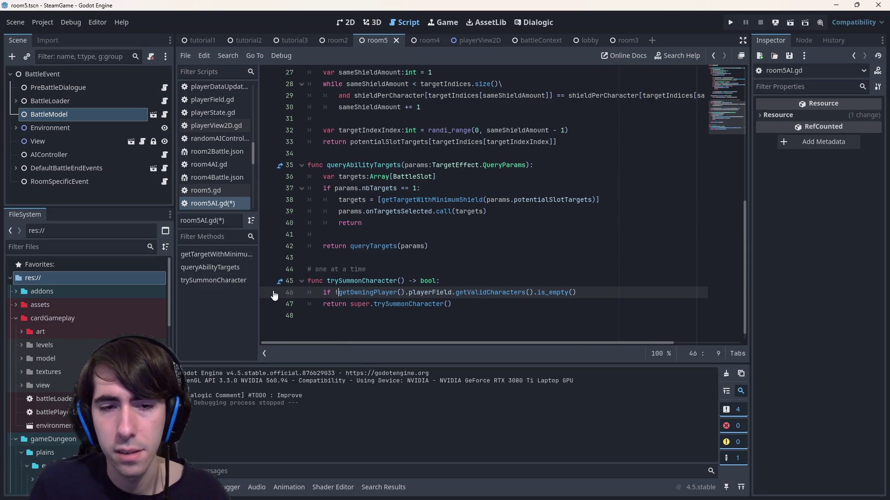
{"action": "type", "text": ":"}
{"action": "key", "text": "Return"}
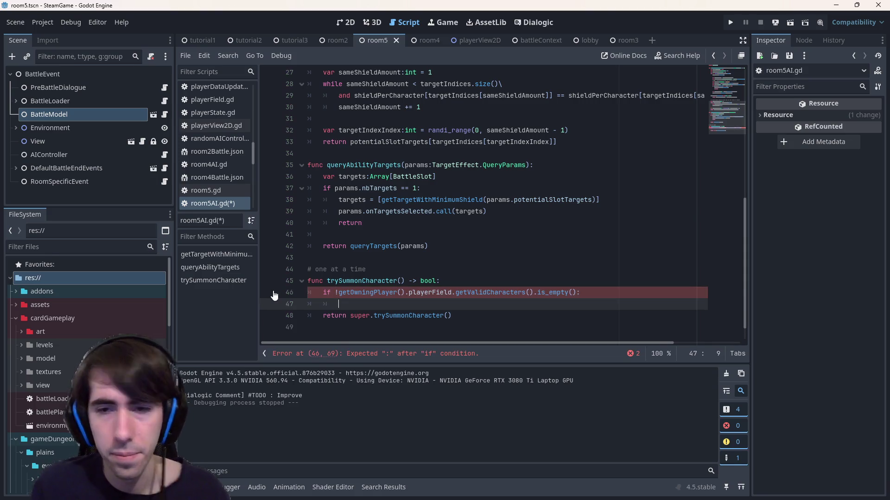
{"action": "key", "text": "BackSpace"}
{"action": "key", "text": "Return"}
{"action": "key", "text": "Up"}
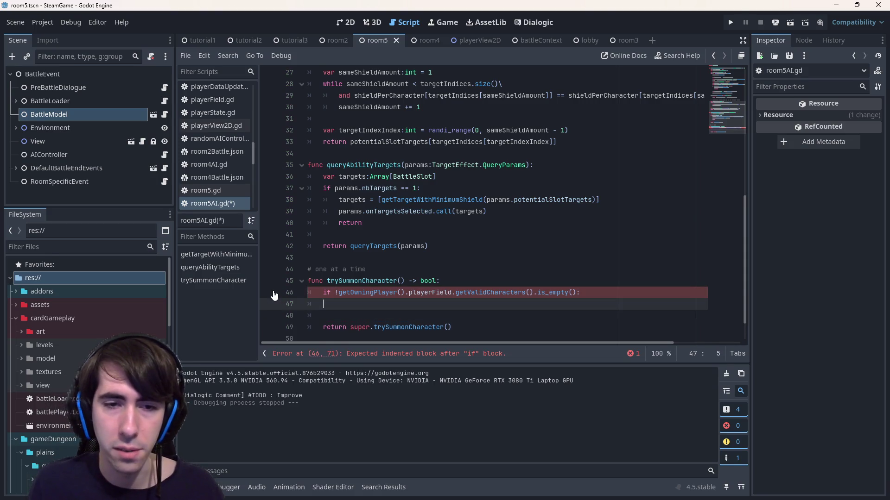
{"action": "type", "text": "se"}
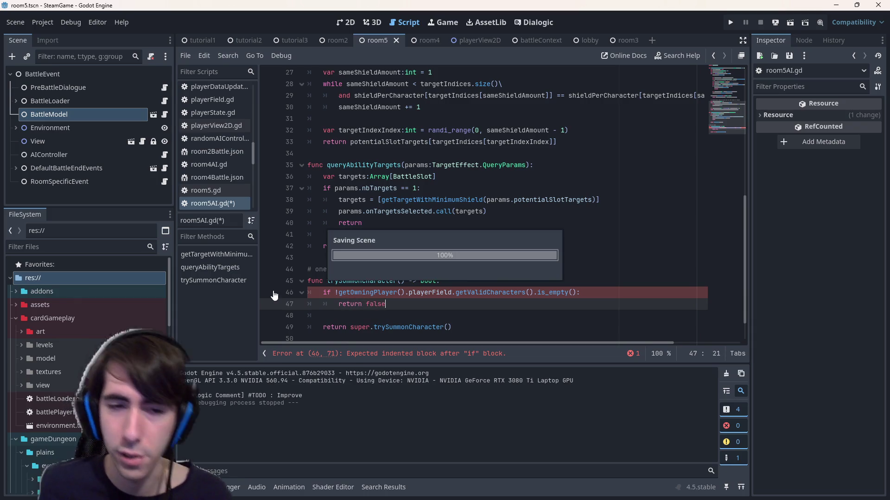
{"action": "key", "text": "ctrl+s"}
{"action": "left_click", "coordinate": [790, 21]}
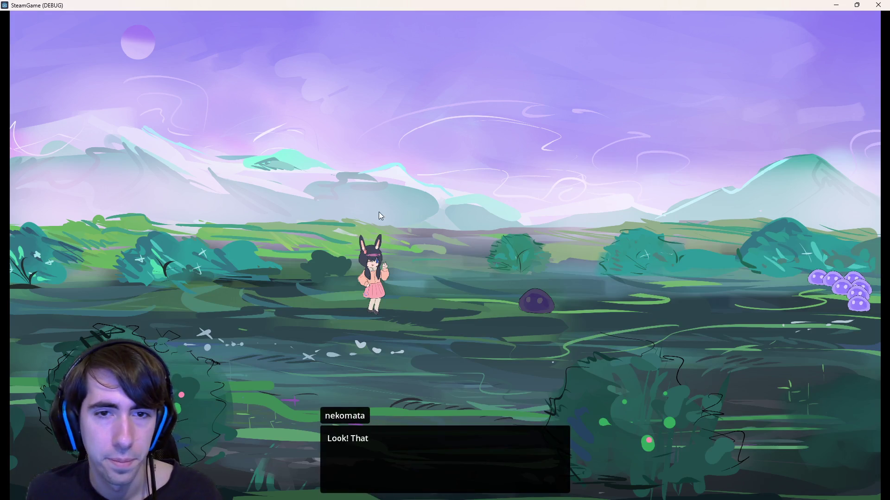
Skip the opening dialogue and deploy both party characters onto the battlefield
{"action": "left_click", "coordinate": [397, 184]}
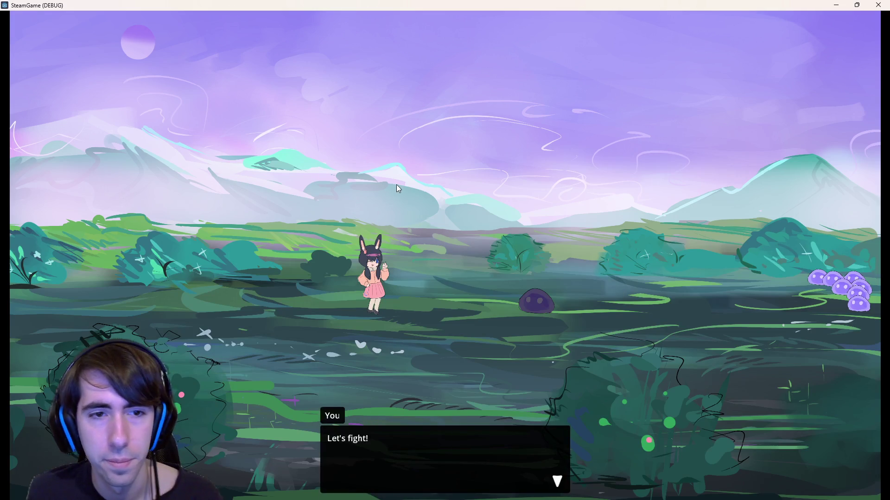
{"action": "left_click", "coordinate": [394, 204]}
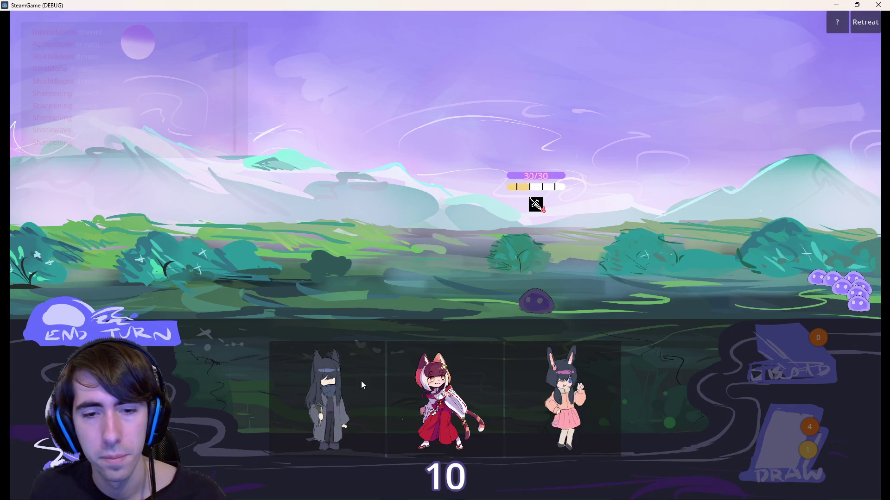
{"action": "left_click_drag", "start_coordinate": [361, 384], "coordinate": [362, 277]}
{"action": "mouse_move", "coordinate": [442, 399]}
{"action": "left_mouse_down"}
{"action": "mouse_move", "coordinate": [268, 257]}
{"action": "mouse_move", "coordinate": [275, 271]}
{"action": "left_mouse_up"}
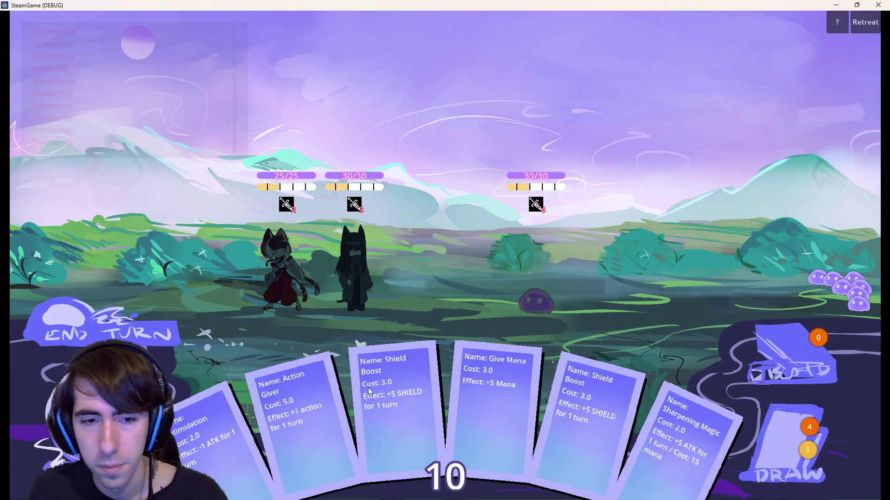
Shield both characters with Shield Boost, give the second one mana, and end the turn
{"action": "mouse_move", "coordinate": [385, 394]}
{"action": "left_mouse_down"}
{"action": "mouse_move", "coordinate": [378, 297]}
{"action": "mouse_move", "coordinate": [374, 313]}
{"action": "left_mouse_up"}
{"action": "left_click_drag", "start_coordinate": [542, 417], "coordinate": [283, 278]}
{"action": "mouse_move", "coordinate": [494, 408]}
{"action": "left_mouse_down"}
{"action": "mouse_move", "coordinate": [365, 284]}
{"action": "mouse_move", "coordinate": [373, 269]}
{"action": "left_mouse_up"}
{"action": "left_click", "coordinate": [137, 335]}
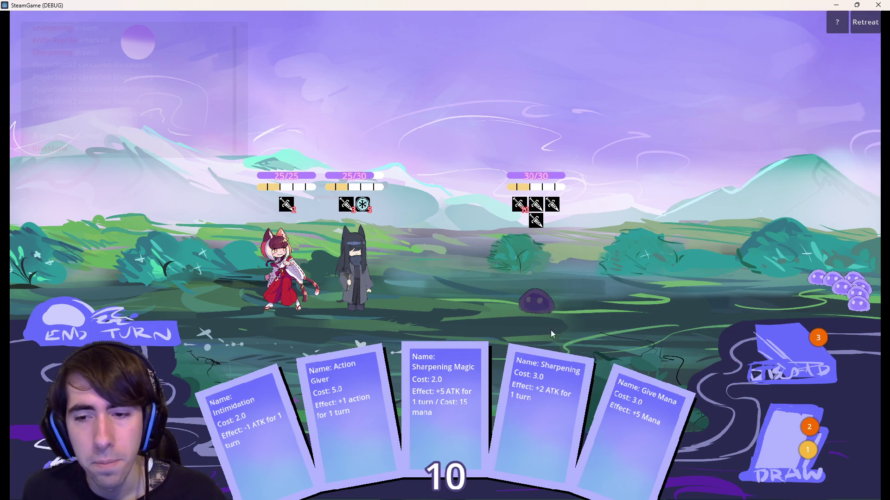
Play Give Mana, two Sharpening cards and another Give Mana on the black-haired hero
{"action": "left_click_drag", "start_coordinate": [623, 444], "coordinate": [361, 296]}
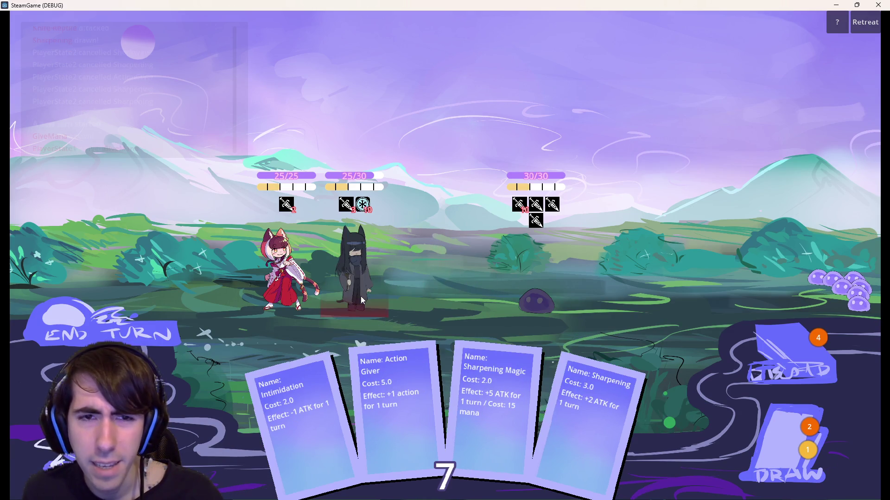
{"action": "left_click", "coordinate": [768, 430]}
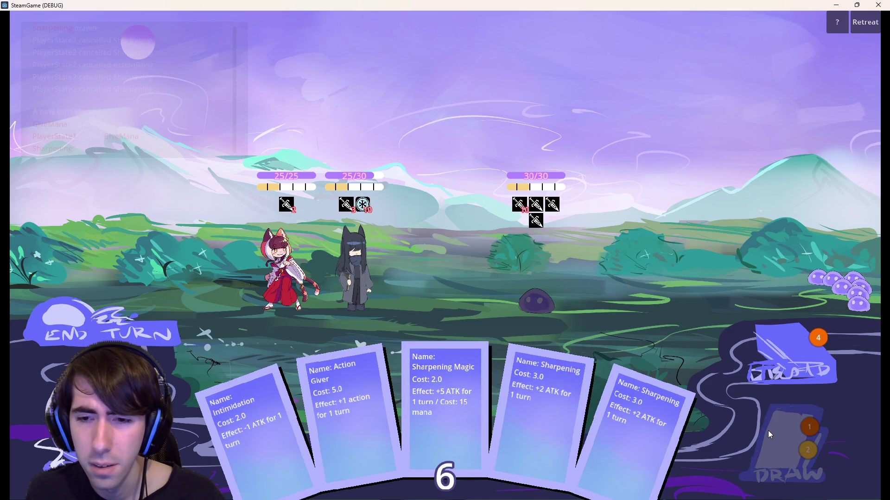
{"action": "left_click_drag", "start_coordinate": [537, 403], "coordinate": [357, 272]}
{"action": "mouse_move", "coordinate": [578, 396]}
{"action": "left_mouse_down"}
{"action": "mouse_move", "coordinate": [388, 267]}
{"action": "mouse_move", "coordinate": [362, 266]}
{"action": "mouse_move", "coordinate": [545, 269]}
{"action": "left_mouse_up"}
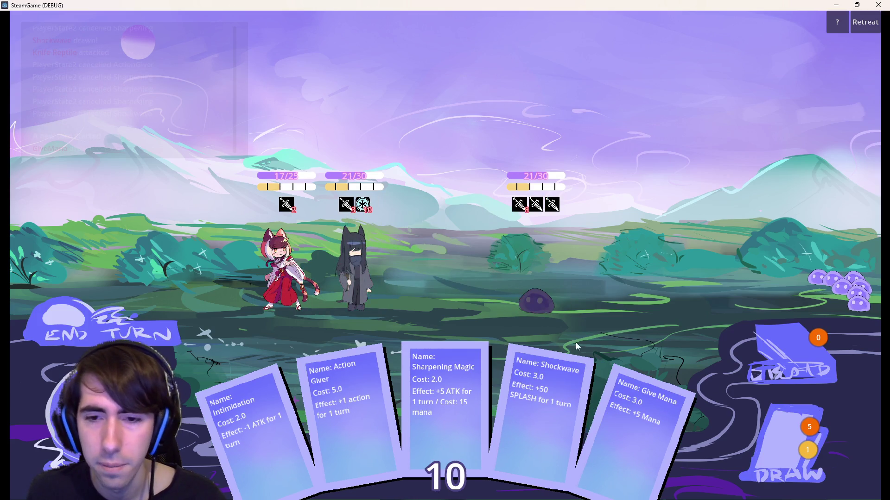
{"action": "mouse_move", "coordinate": [627, 405]}
{"action": "left_mouse_down"}
{"action": "mouse_move", "coordinate": [358, 254]}
{"action": "mouse_move", "coordinate": [368, 265]}
{"action": "left_mouse_up"}
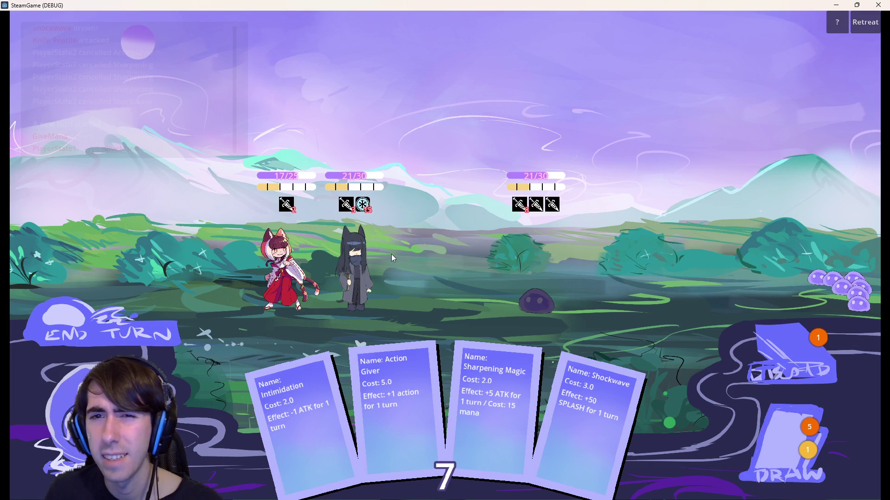
Draw two more cards, shield the red-haired hero with Shield Boost, and end the turn
{"action": "left_click", "coordinate": [765, 428]}
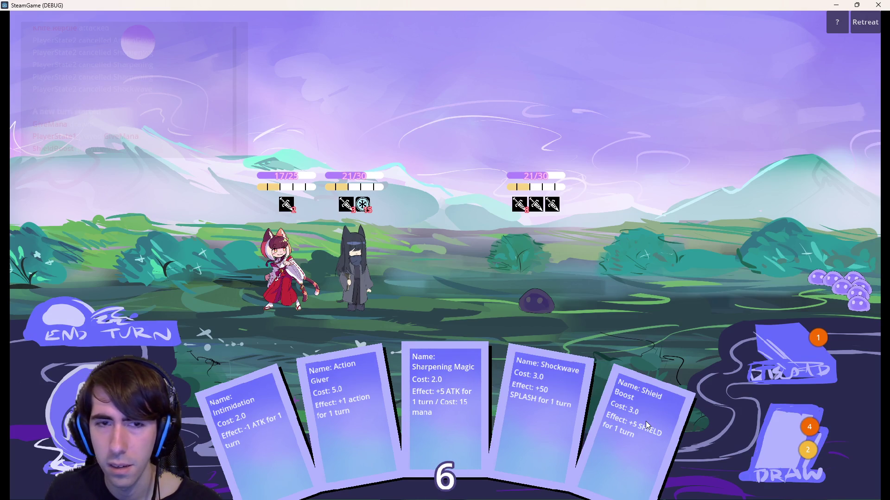
{"action": "left_click", "coordinate": [760, 436]}
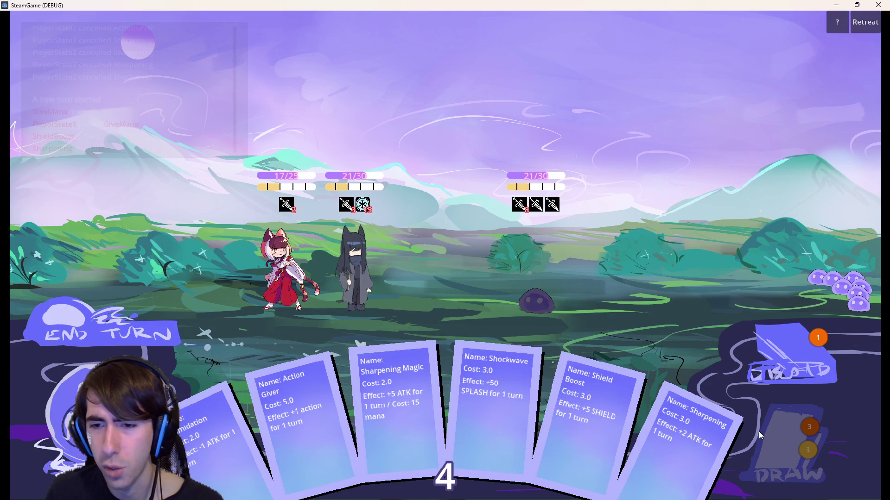
{"action": "mouse_move", "coordinate": [591, 407]}
{"action": "left_mouse_down"}
{"action": "mouse_move", "coordinate": [243, 260]}
{"action": "mouse_move", "coordinate": [278, 276]}
{"action": "left_mouse_up"}
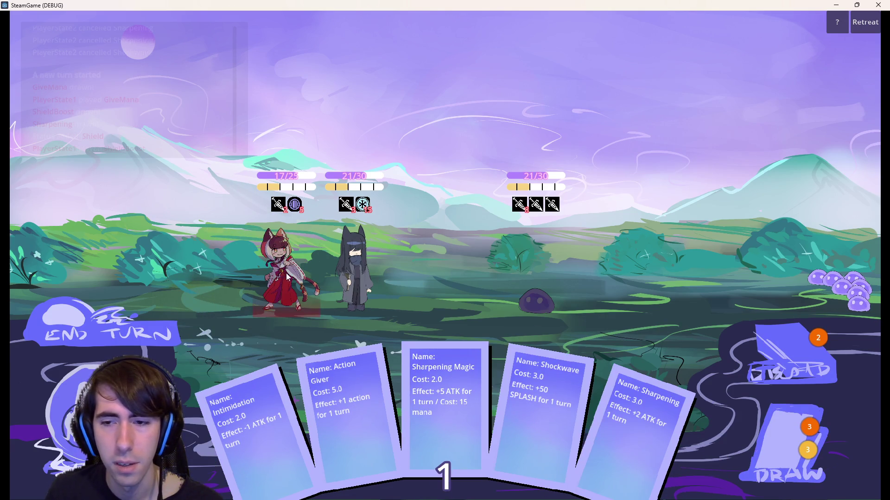
{"action": "left_click", "coordinate": [103, 331]}
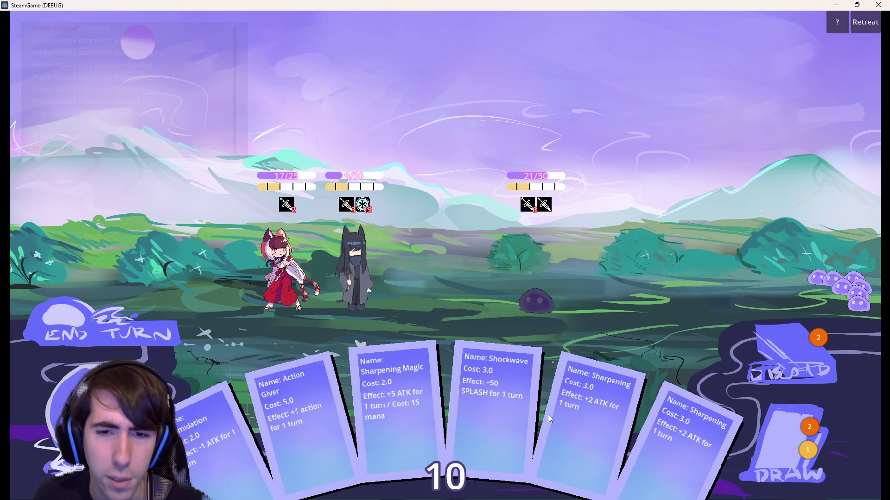
Play Sharpening Magic and Action Giver, then attack the first slime until it dies
{"action": "left_click_drag", "start_coordinate": [388, 415], "coordinate": [358, 222]}
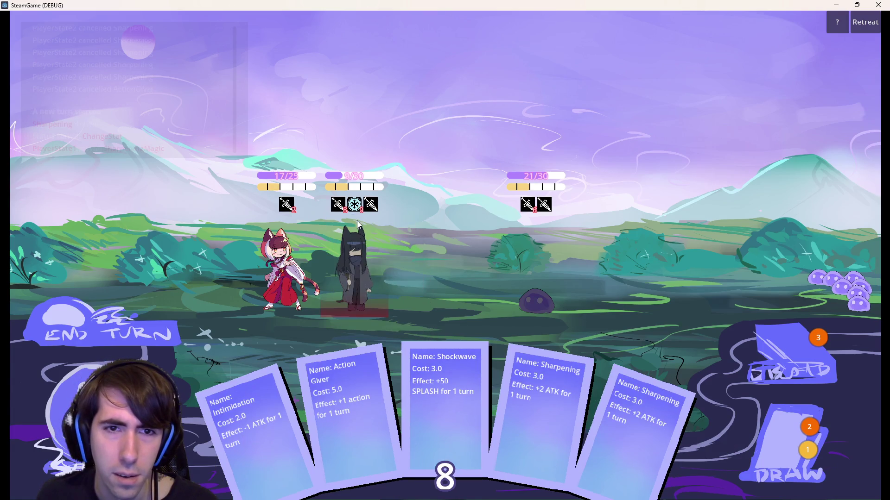
{"action": "mouse_move", "coordinate": [537, 403]}
{"action": "left_mouse_down"}
{"action": "mouse_move", "coordinate": [381, 329]}
{"action": "mouse_move", "coordinate": [367, 288]}
{"action": "left_mouse_up"}
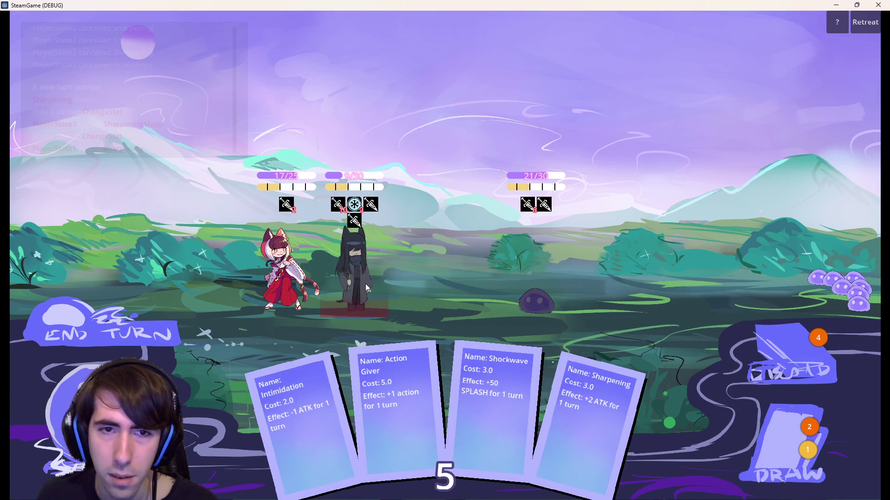
{"action": "mouse_move", "coordinate": [343, 212]}
{"action": "left_click_drag", "start_coordinate": [404, 391], "coordinate": [367, 288]}
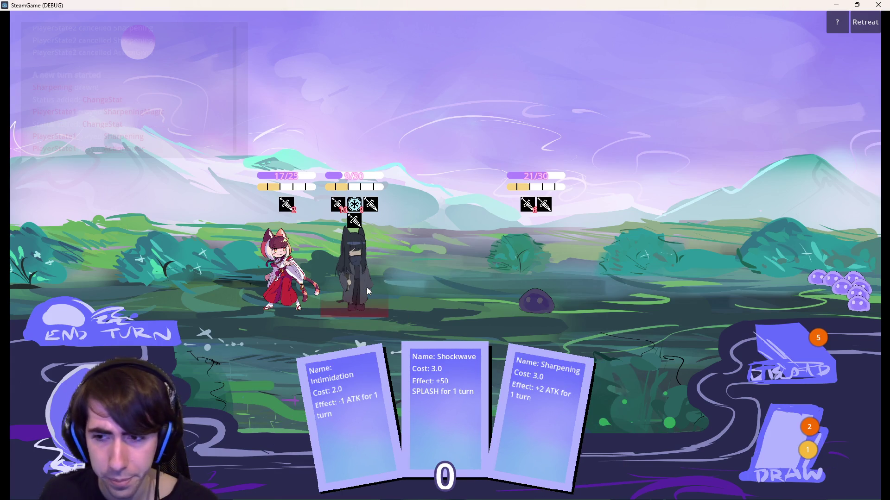
{"action": "left_click", "coordinate": [512, 260]}
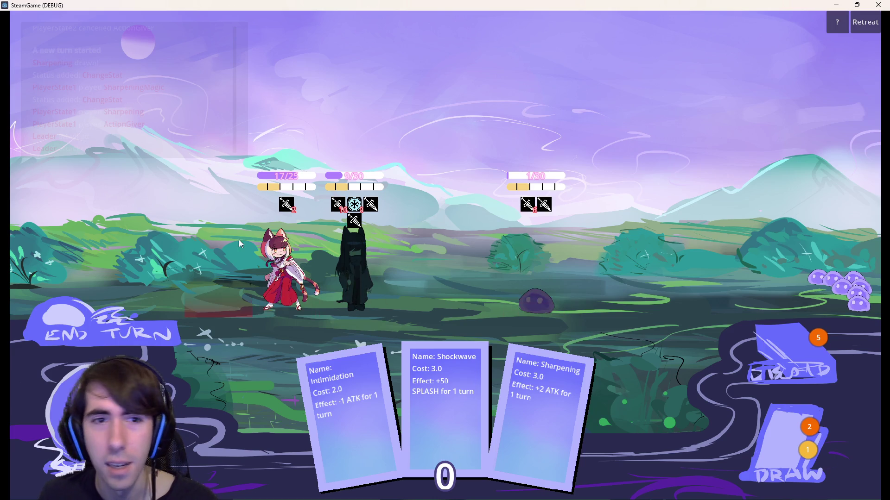
{"action": "mouse_move", "coordinate": [293, 205]}
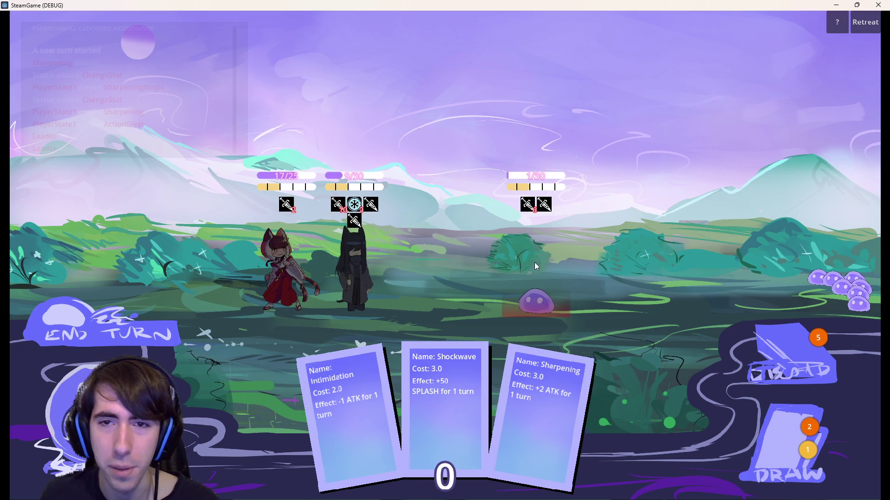
{"action": "left_click", "coordinate": [535, 262]}
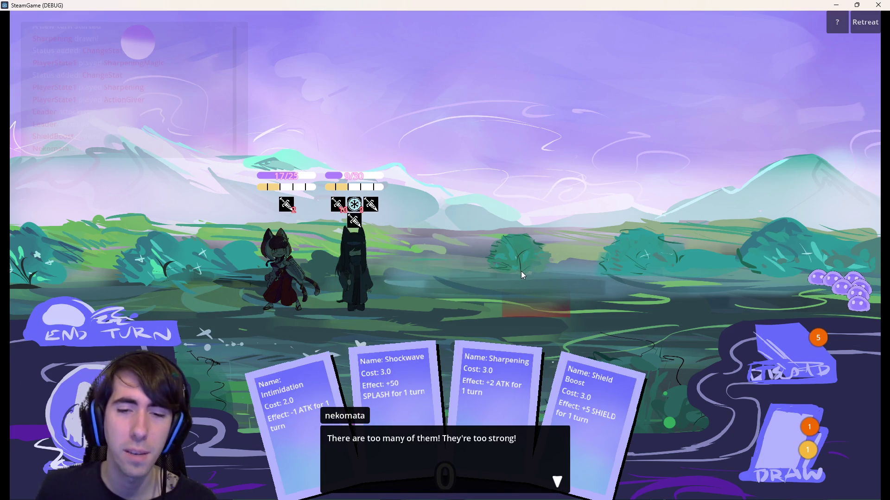
Read through the companion's Retreat dialogue and end the turn
{"action": "left_click", "coordinate": [520, 272]}
{"action": "left_click", "coordinate": [507, 251]}
{"action": "left_click", "coordinate": [507, 251]}
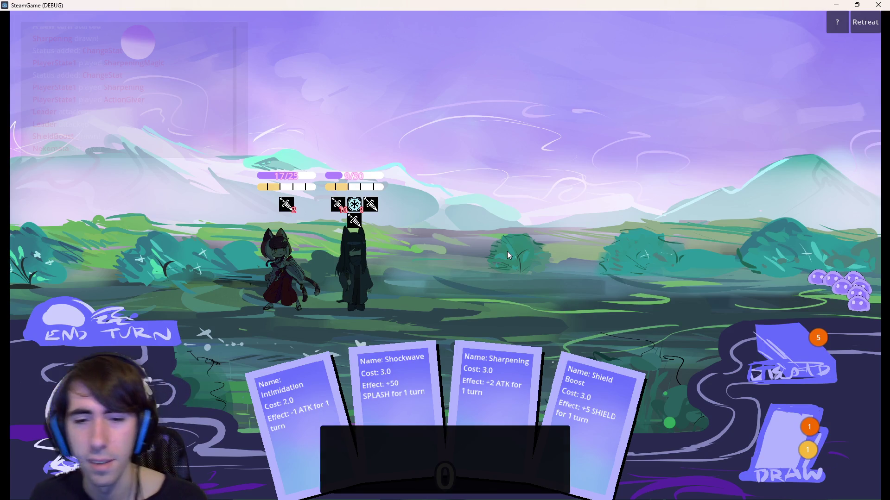
{"action": "left_click", "coordinate": [116, 334]}
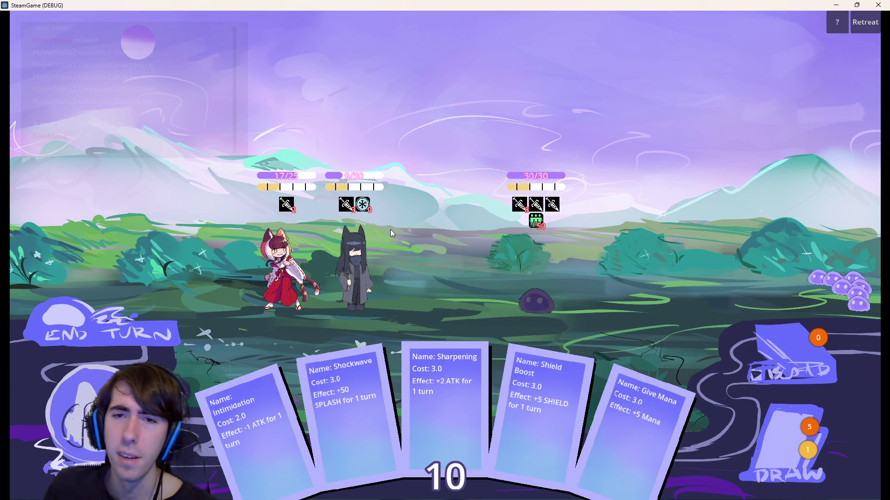
Buff the dark-haired character with Shield Boost, Give Mana and Sharpening, drawing a new card
{"action": "mouse_move", "coordinate": [536, 222]}
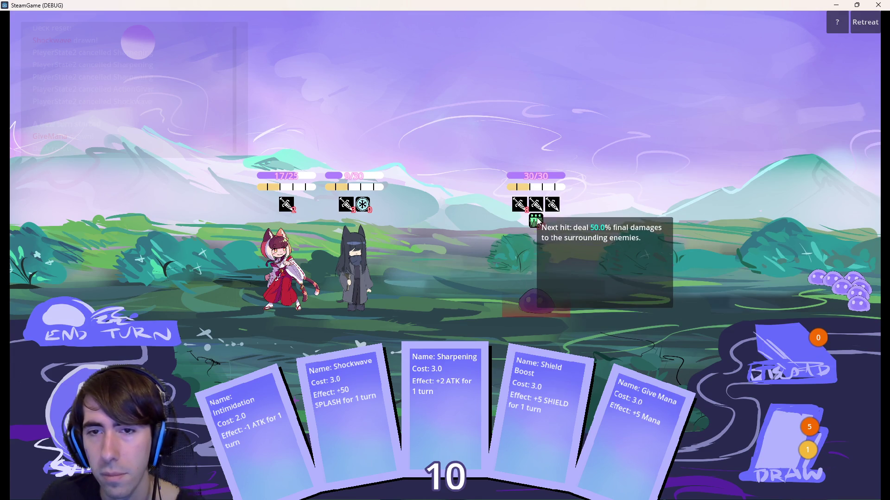
{"action": "left_click_drag", "start_coordinate": [562, 414], "coordinate": [360, 279]}
{"action": "left_click", "coordinate": [748, 423]}
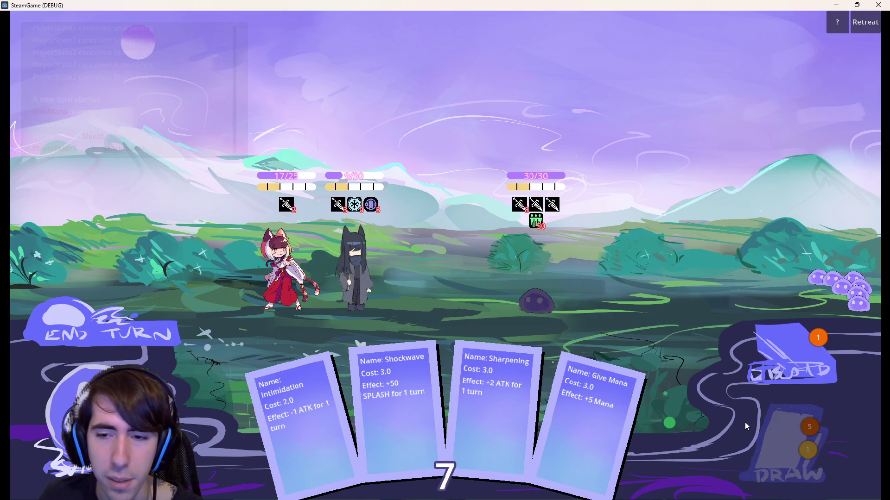
{"action": "mouse_move", "coordinate": [636, 447]}
{"action": "left_mouse_down"}
{"action": "mouse_move", "coordinate": [288, 269]}
{"action": "mouse_move", "coordinate": [258, 273]}
{"action": "left_mouse_up"}
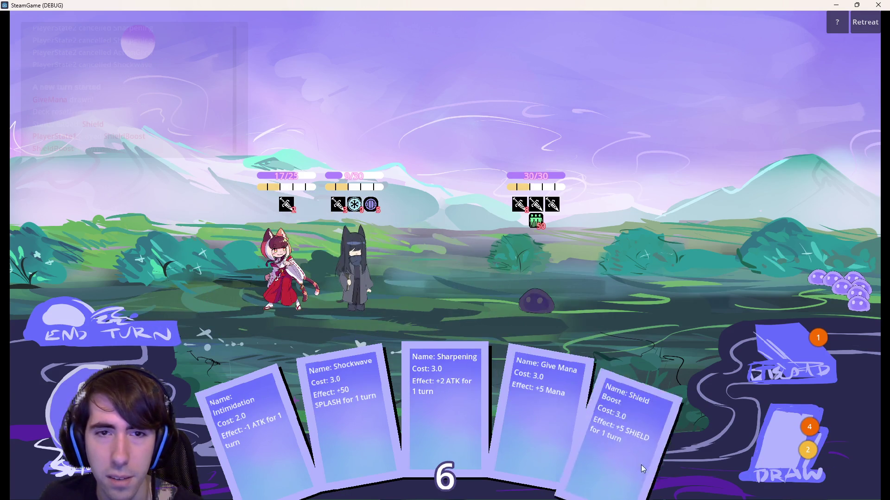
{"action": "mouse_move", "coordinate": [531, 419]}
{"action": "left_mouse_down"}
{"action": "mouse_move", "coordinate": [382, 274]}
{"action": "mouse_move", "coordinate": [358, 271]}
{"action": "left_mouse_up"}
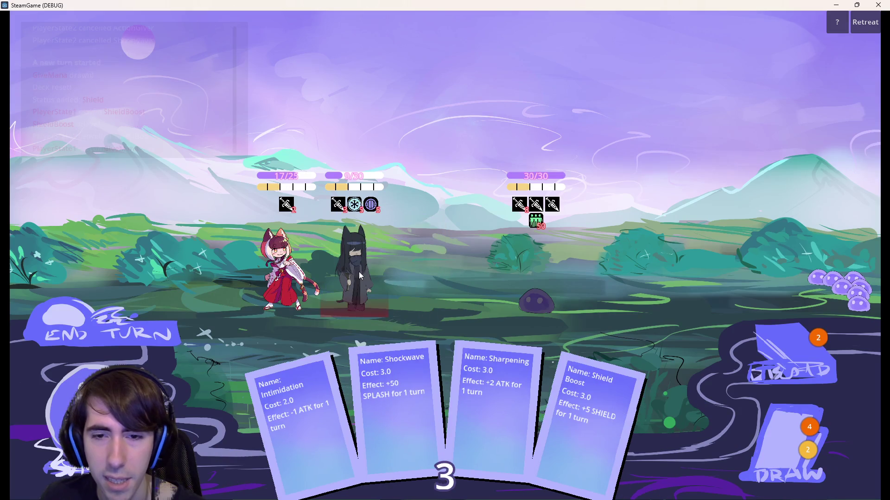
{"action": "mouse_move", "coordinate": [503, 393]}
{"action": "left_mouse_down"}
{"action": "mouse_move", "coordinate": [443, 334]}
{"action": "mouse_move", "coordinate": [308, 271]}
{"action": "mouse_move", "coordinate": [337, 257]}
{"action": "mouse_move", "coordinate": [366, 260]}
{"action": "left_mouse_up"}
Attack the new slime with the red-haired leader and Nekomata, then end the turn
{"action": "left_click", "coordinate": [525, 274]}
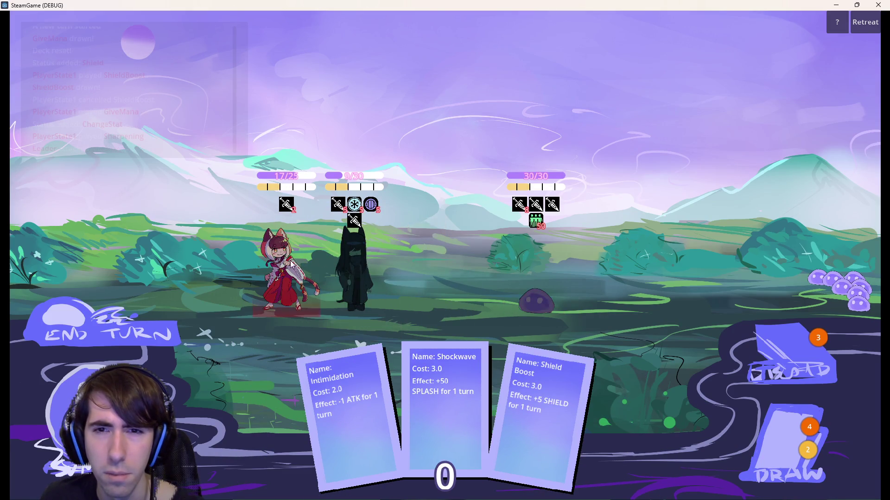
{"action": "mouse_move", "coordinate": [163, 121]}
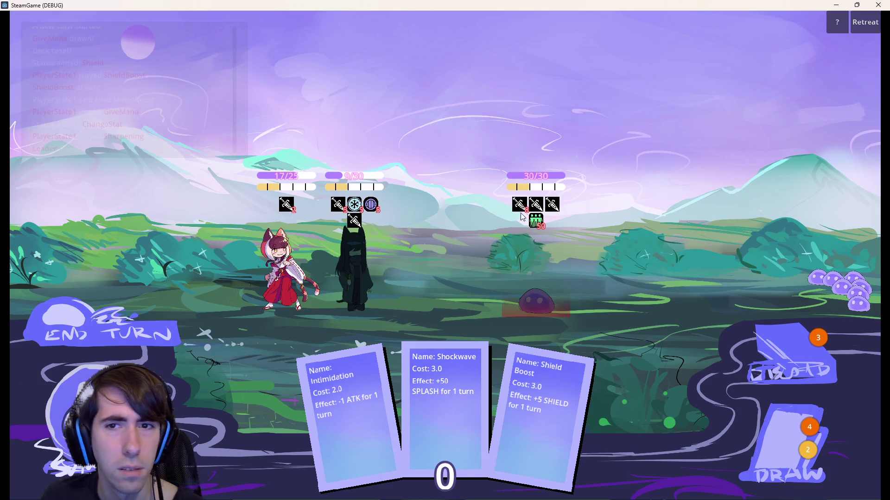
{"action": "mouse_move", "coordinate": [537, 212]}
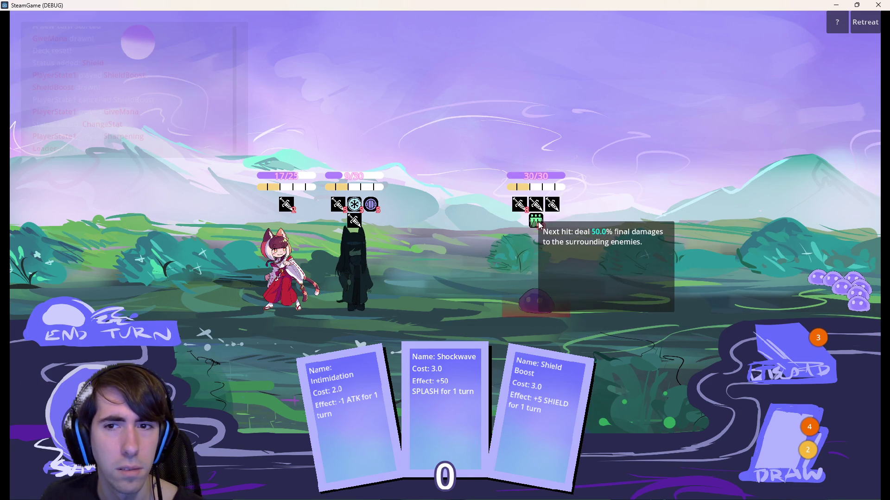
{"action": "left_click", "coordinate": [527, 248]}
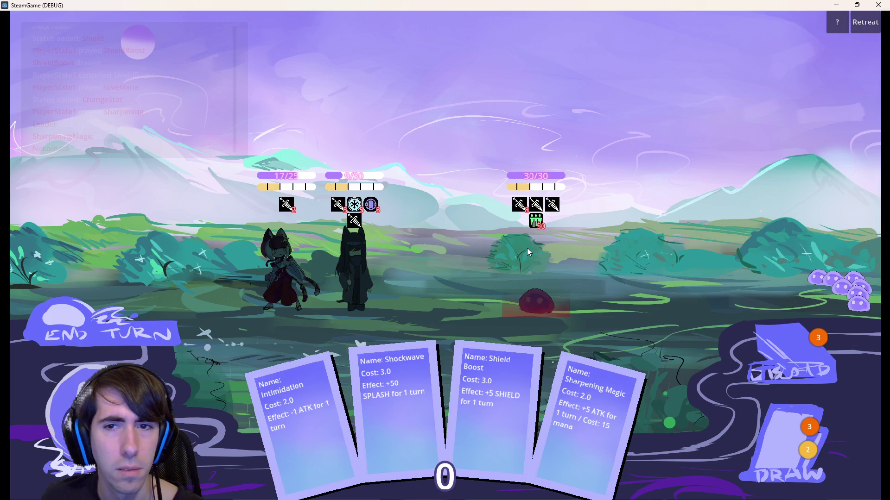
{"action": "mouse_move", "coordinate": [106, 102]}
{"action": "left_click", "coordinate": [144, 333]}
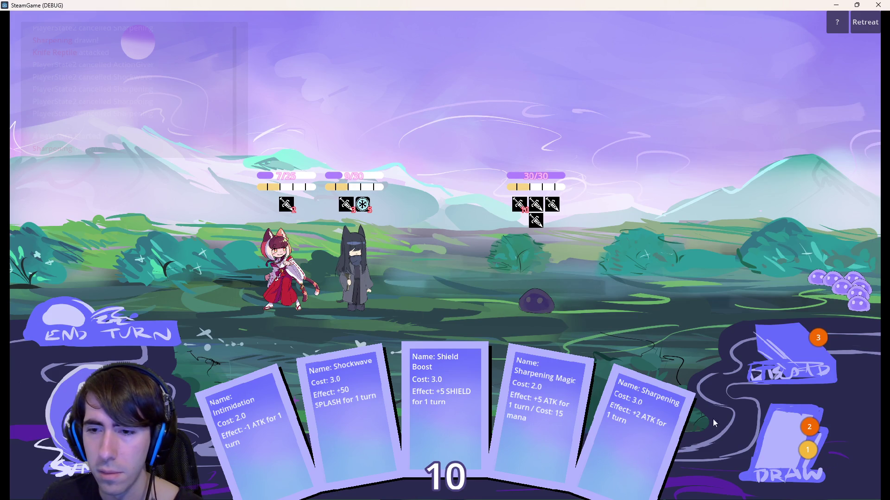
Draw an Action Giver card, end the turn to hit the slime to 28/30, and close the debug run
{"action": "left_click", "coordinate": [762, 427]}
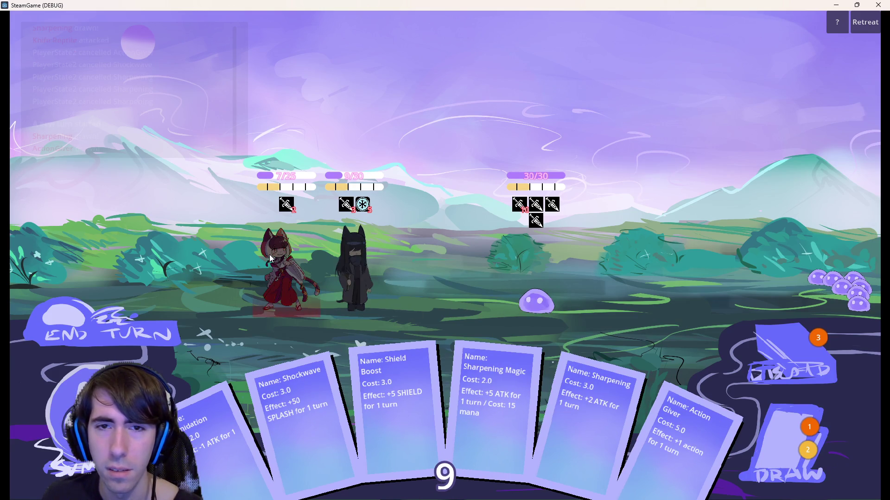
{"action": "left_click", "coordinate": [542, 264]}
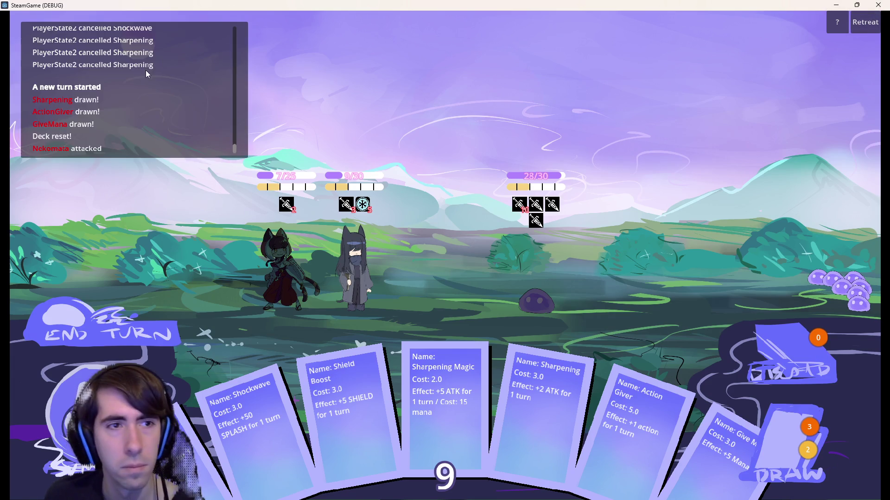
{"action": "left_click", "coordinate": [877, 5]}
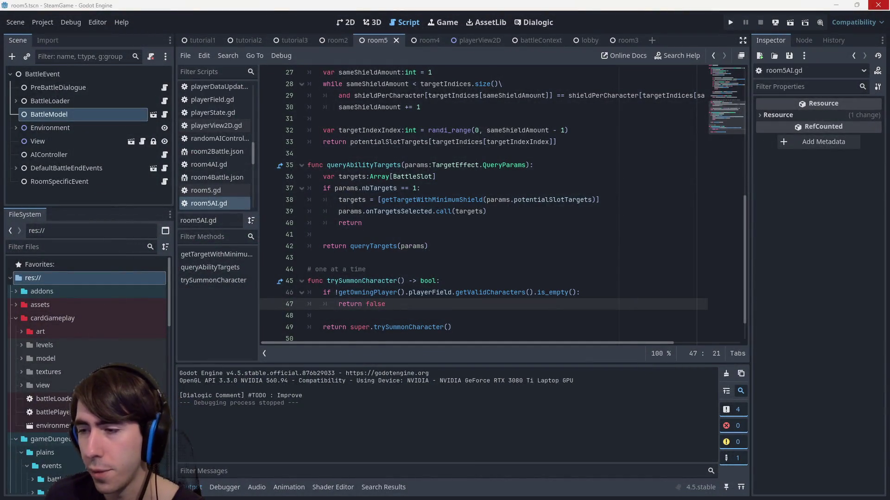
Check git status in the terminal and stage all changed files
{"action": "key", "text": "alt+Tab"}
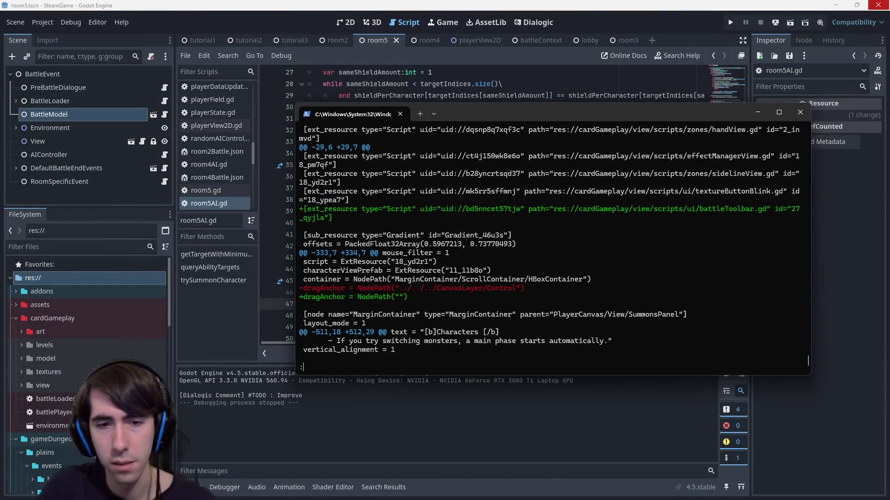
{"action": "type", "text": "qgit"}
{"action": "key", "text": "Return"}
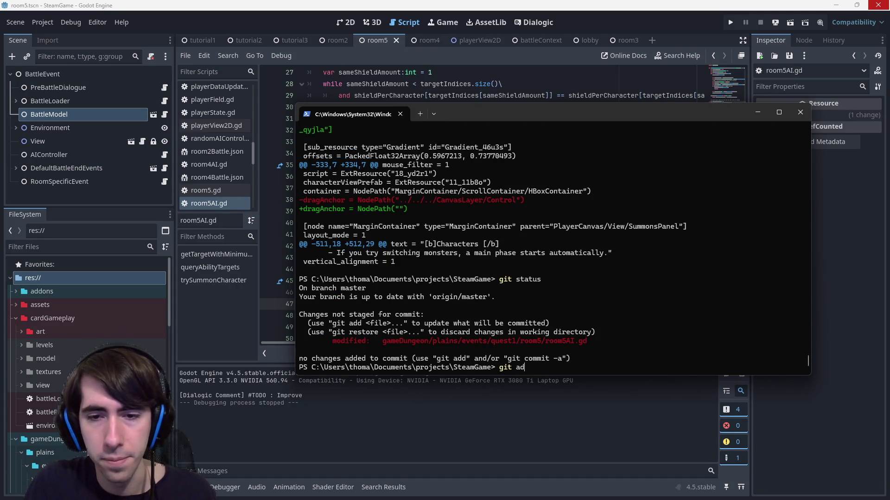
{"action": "type", "text": "dd ."}
{"action": "key", "text": "Return"}
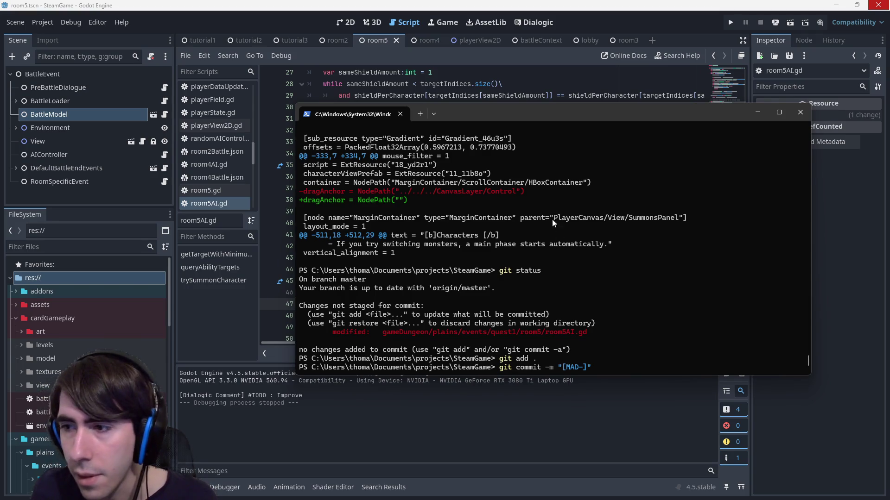
Commit as '[MAD-162] room5 ai now spawning only one enemy at a time'
{"action": "type", "text": "162"}
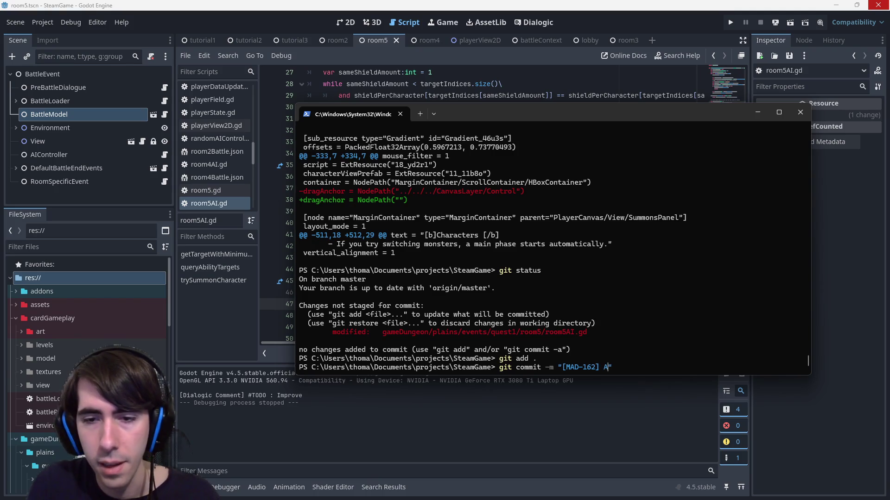
{"action": "key", "text": "BackSpace"}
{"action": "key", "text": "BackSpace"}
{"action": "type", "text": "room5 ai now spawning only one enemy at a time"}
{"action": "key", "text": "Return"}
Push the commit with git push and close the terminal window
{"action": "type", "text": "git push"}
{"action": "key", "text": "Return"}
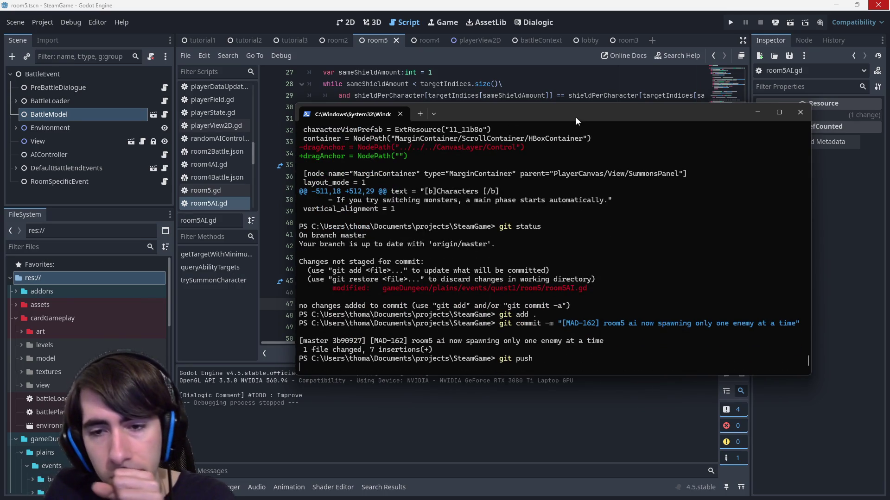
{"action": "left_click_drag", "start_coordinate": [581, 118], "coordinate": [518, 119]}
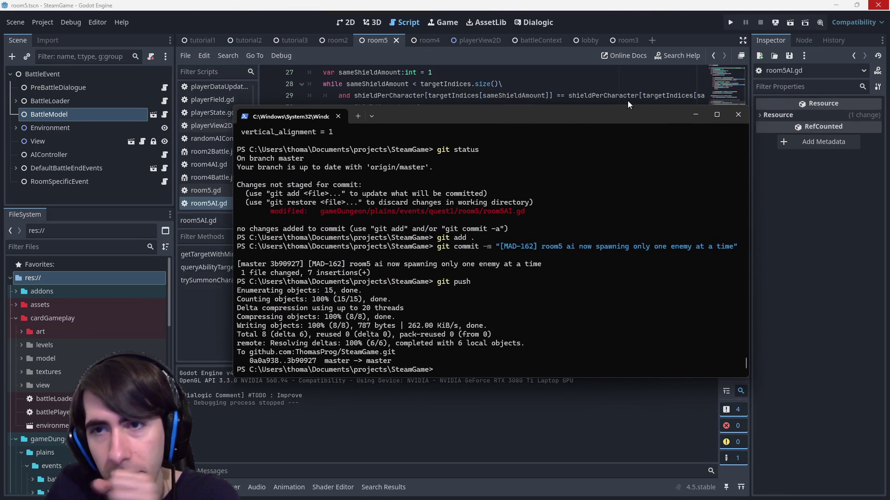
{"action": "left_click", "coordinate": [695, 115]}
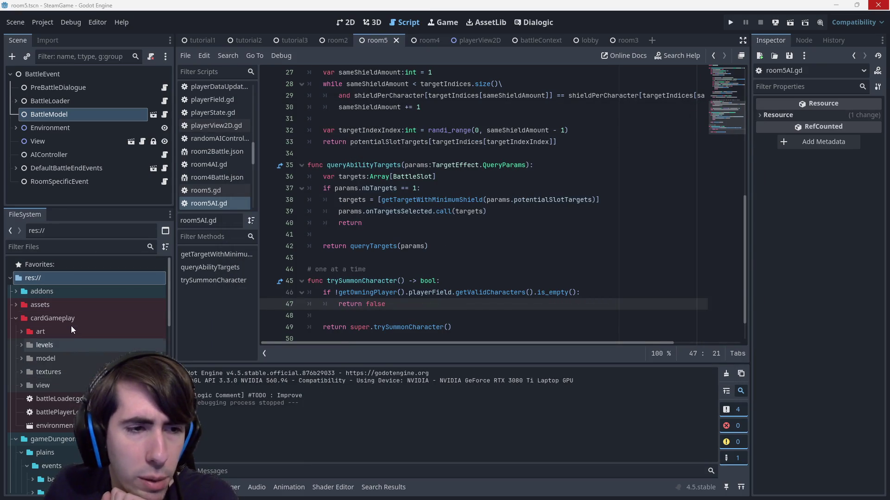
Collapse the gameDungeon and model folders in the FileSystem dock
{"action": "scroll", "coordinate": [68, 338], "scroll_direction": "down", "scroll_amount": 3}
{"action": "scroll", "coordinate": [67, 349], "scroll_direction": "up", "scroll_amount": 1}
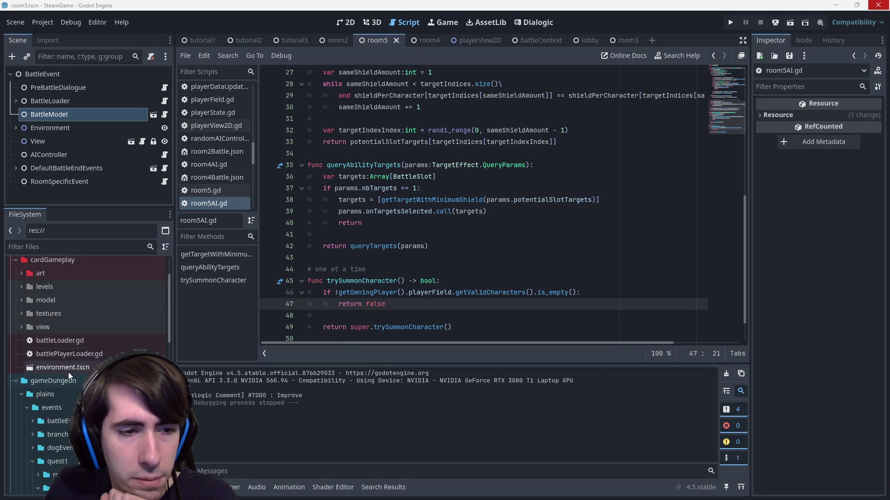
{"action": "double_click", "coordinate": [71, 379]}
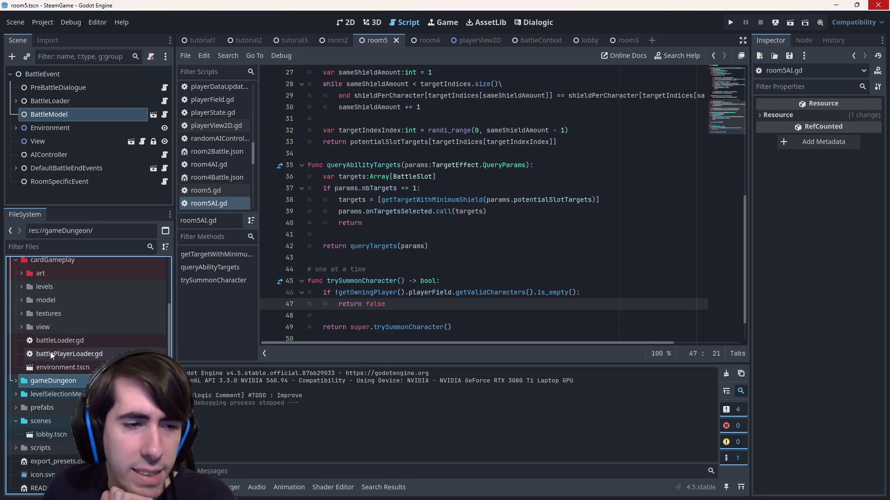
{"action": "left_click", "coordinate": [57, 301]}
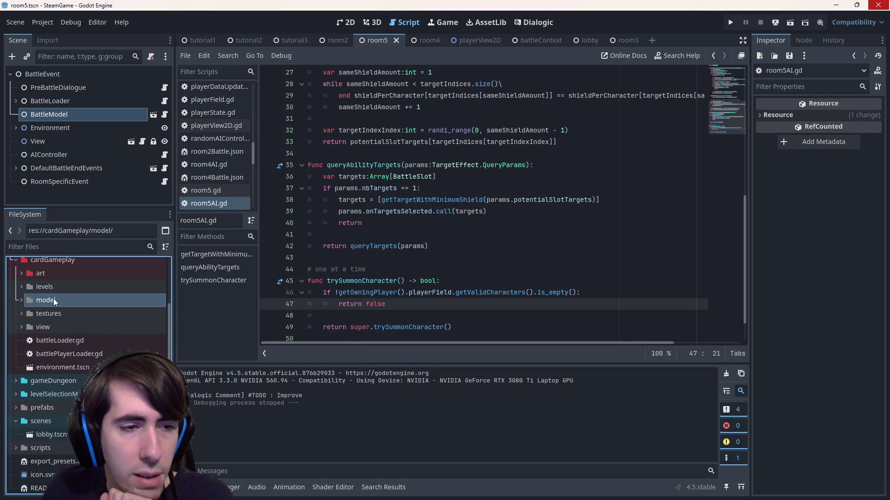
{"action": "double_click", "coordinate": [54, 300]}
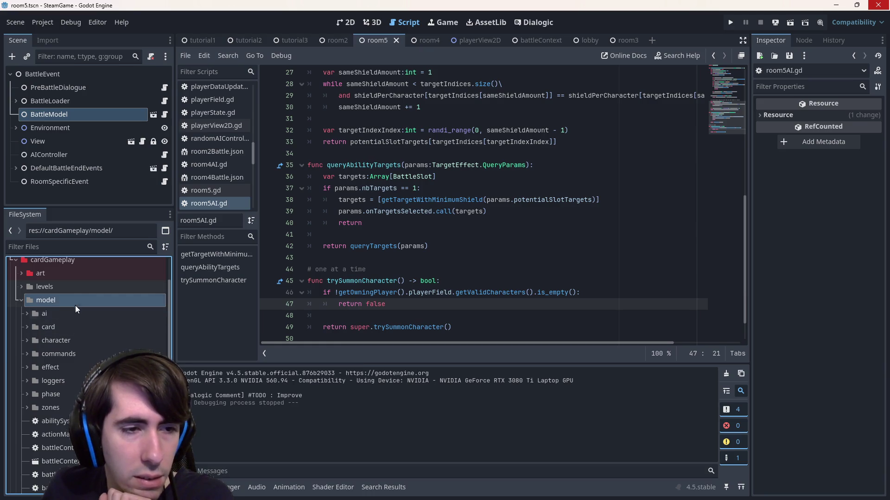
{"action": "double_click", "coordinate": [69, 297]}
Expand assets and gameplay and scroll down to the card JSON files
{"action": "scroll", "coordinate": [69, 301], "scroll_direction": "up", "scroll_amount": 2}
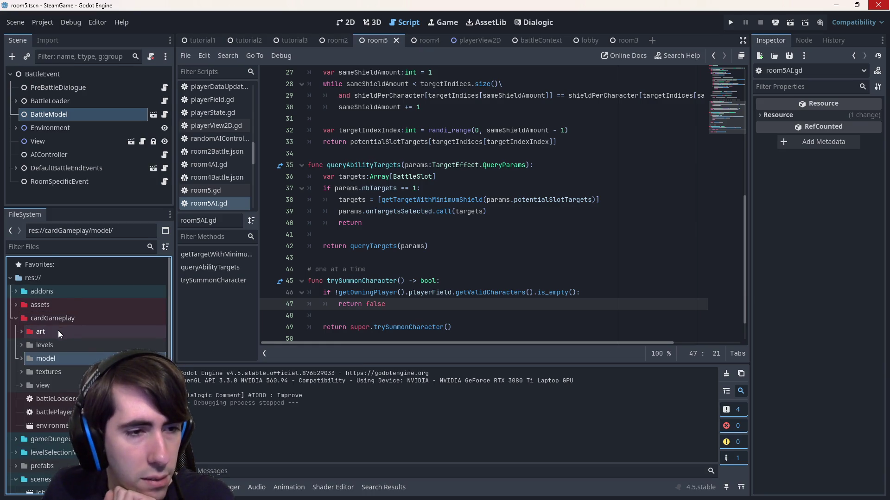
{"action": "scroll", "coordinate": [58, 333], "scroll_direction": "down", "scroll_amount": 2}
{"action": "double_click", "coordinate": [45, 275]}
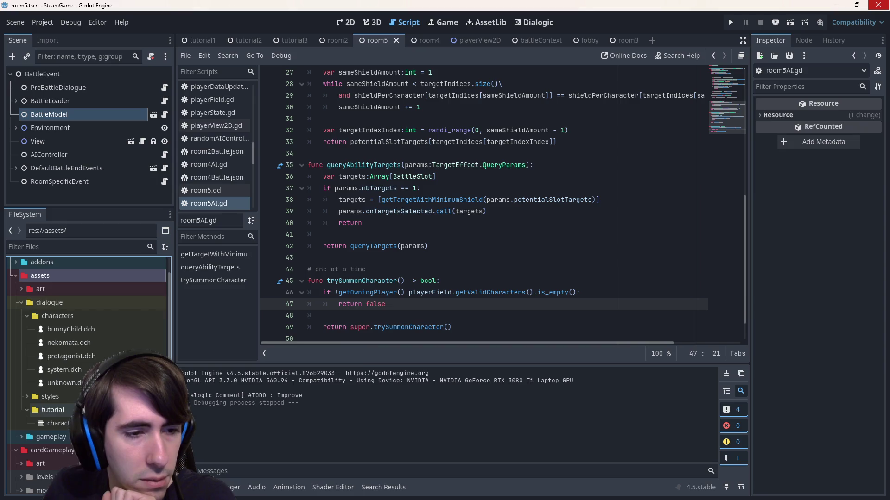
{"action": "left_click", "coordinate": [48, 304]}
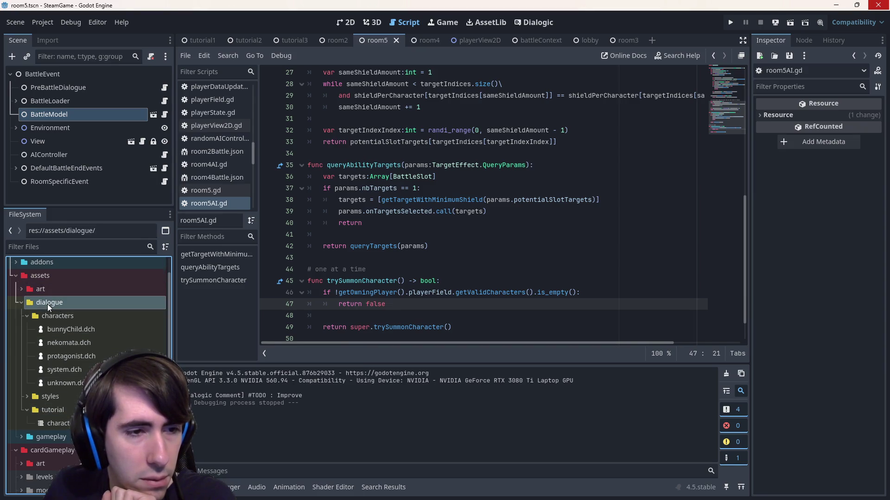
{"action": "double_click", "coordinate": [47, 304]}
{"action": "double_click", "coordinate": [49, 315]}
{"action": "scroll", "coordinate": [70, 349], "scroll_direction": "down", "scroll_amount": 2}
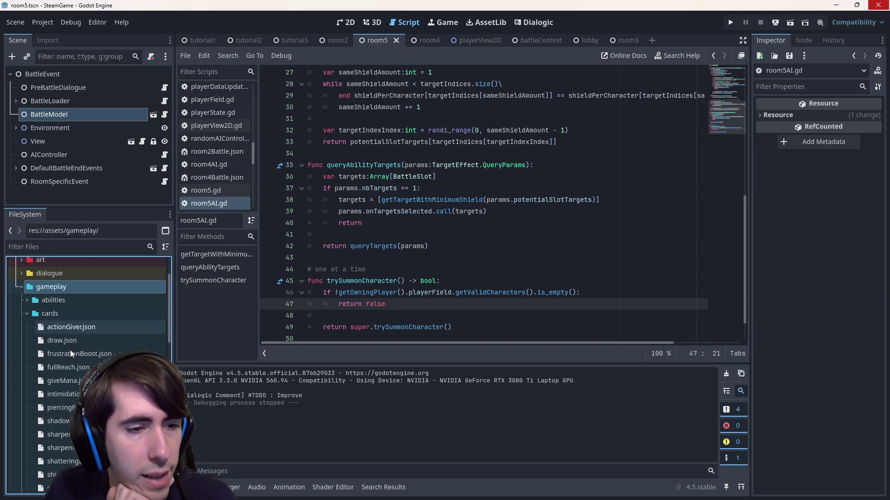
{"action": "scroll", "coordinate": [72, 346], "scroll_direction": "down", "scroll_amount": 4}
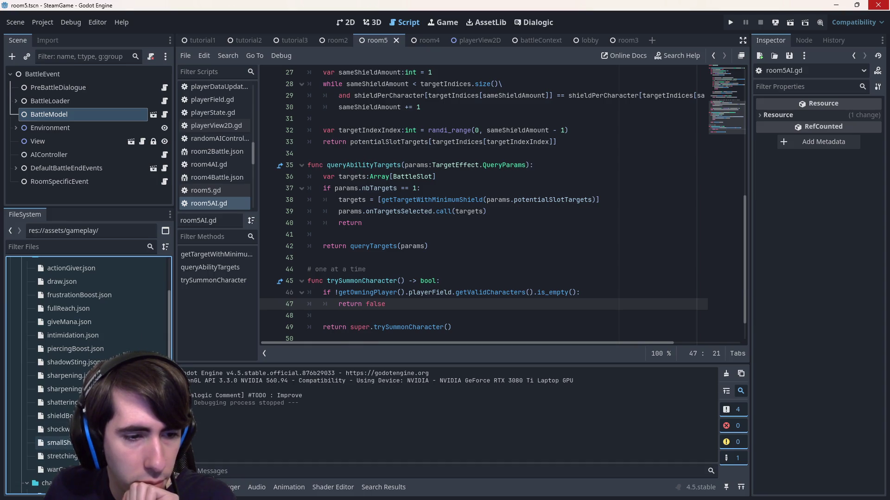
Open shockwave.json and search it for 'invin', checking the +50 SPLASH description
{"action": "double_click", "coordinate": [56, 430]}
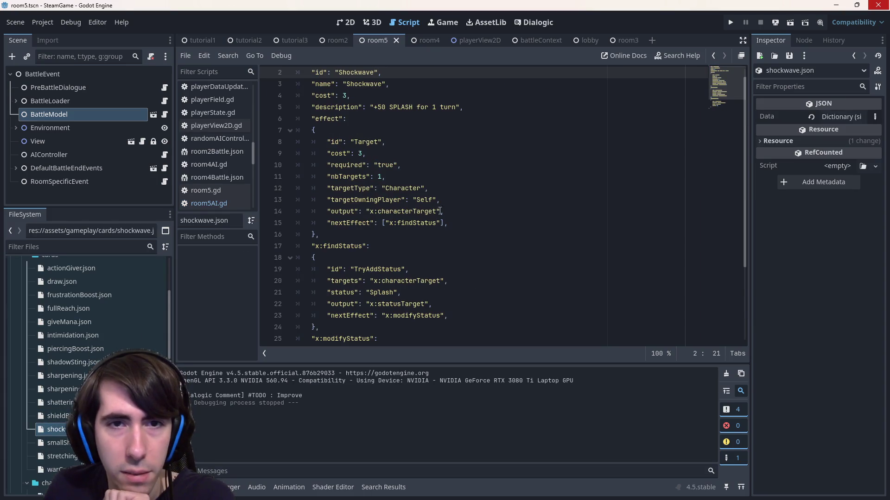
{"action": "scroll", "coordinate": [440, 207], "scroll_direction": "down", "scroll_amount": 3}
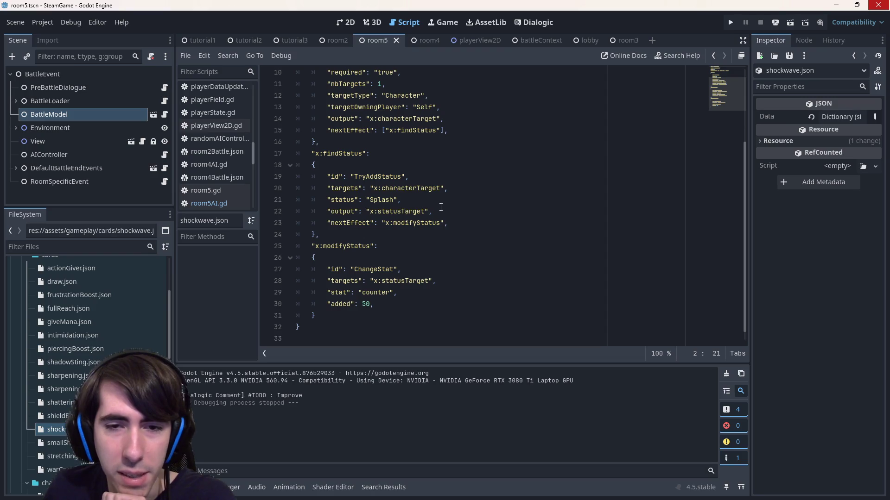
{"action": "scroll", "coordinate": [441, 207], "scroll_direction": "up", "scroll_amount": 3}
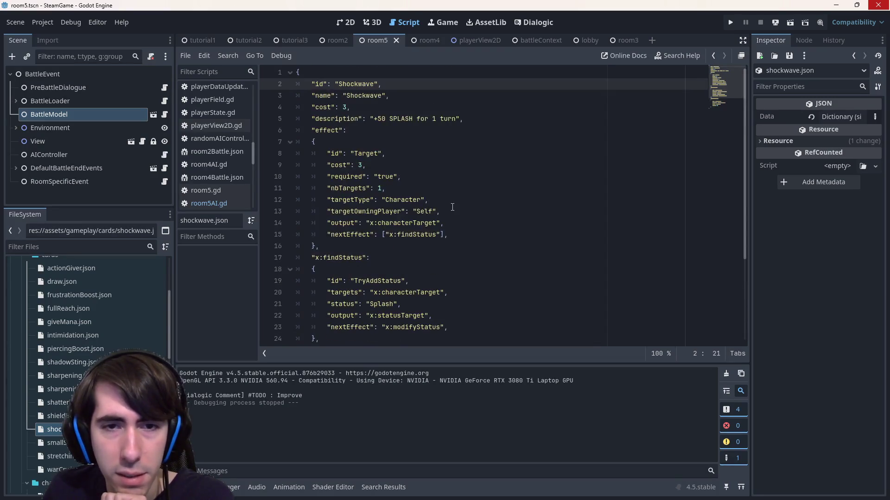
{"action": "left_click", "coordinate": [461, 146]}
{"action": "key", "text": "ctrl+f"}
{"action": "type", "text": "inviin"}
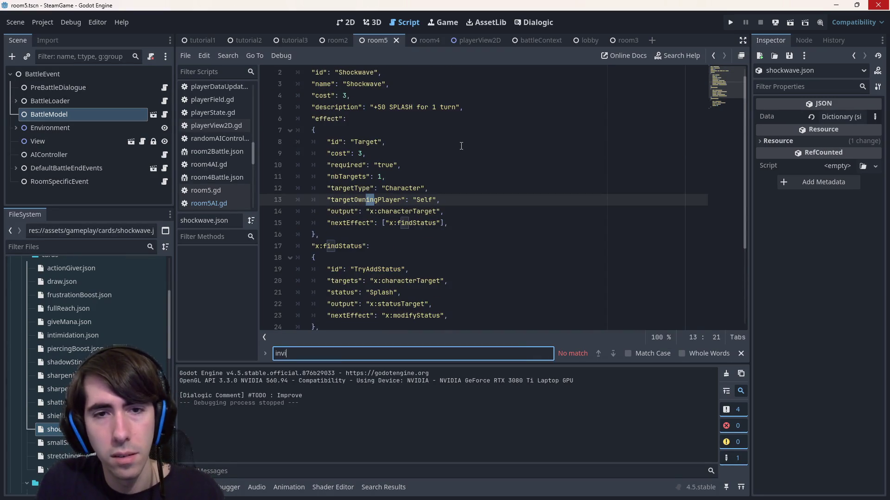
{"action": "key", "text": "BackSpace"}
{"action": "key", "text": "BackSpace"}
{"action": "type", "text": "n"}
{"action": "key", "text": "ctrl+a"}
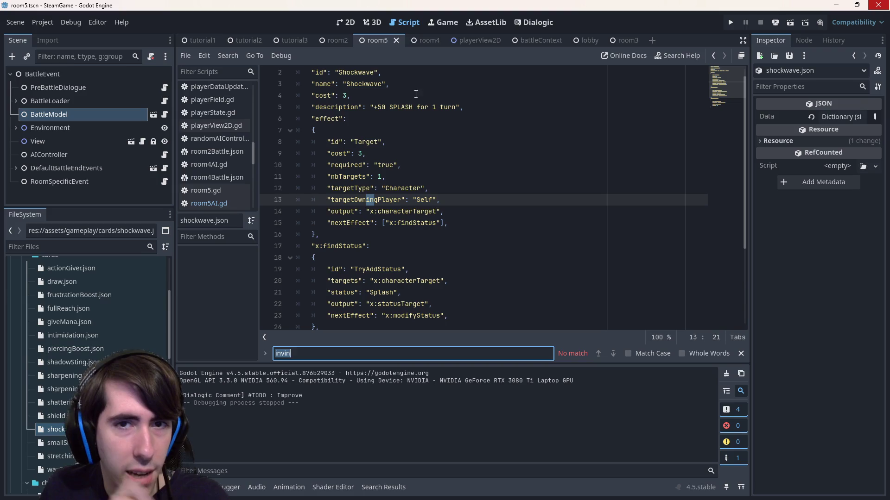
{"action": "left_click_drag", "start_coordinate": [374, 108], "coordinate": [457, 108]}
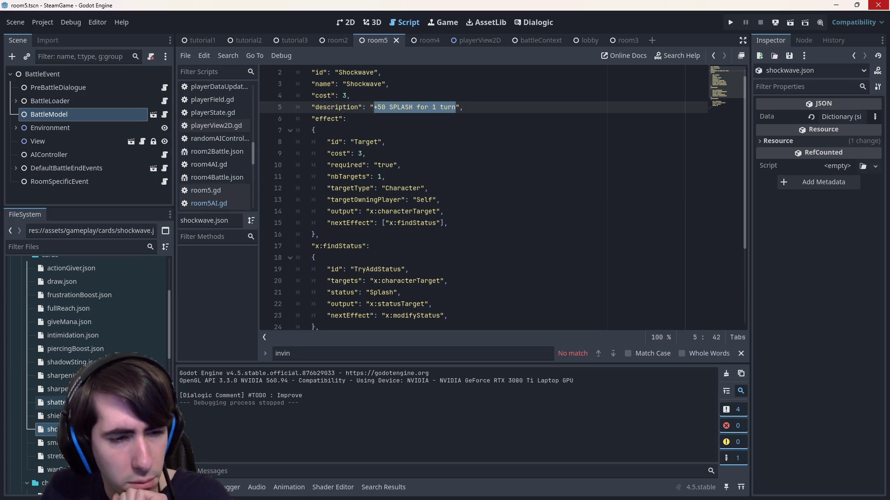
Look through intimidation.json, giveMana.json, frustrationBoost.json, draw.json and actionGiver.json
{"action": "double_click", "coordinate": [96, 337]}
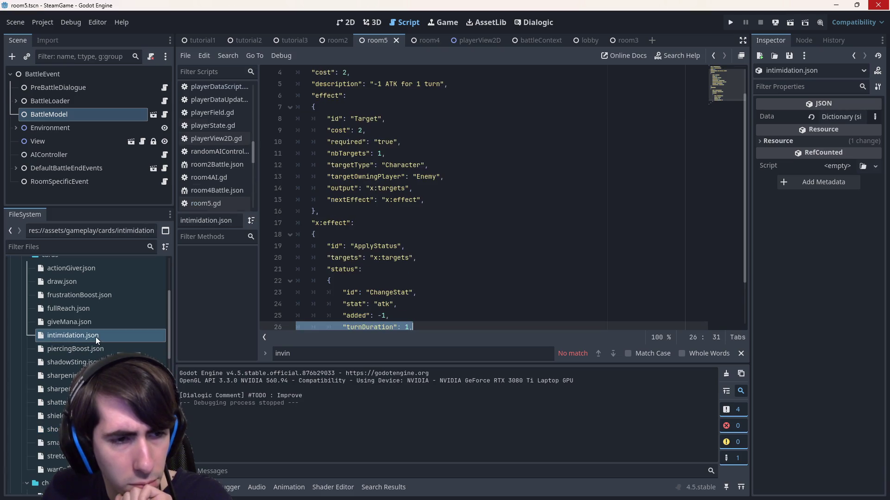
{"action": "left_click", "coordinate": [81, 325]}
{"action": "left_click", "coordinate": [74, 297]}
{"action": "left_click", "coordinate": [71, 282]}
{"action": "left_click", "coordinate": [70, 268]}
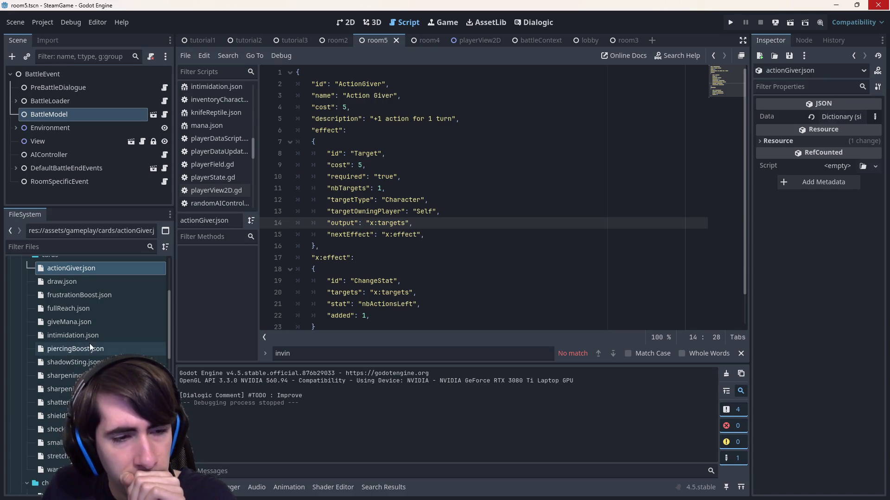
{"action": "left_click", "coordinate": [82, 335]}
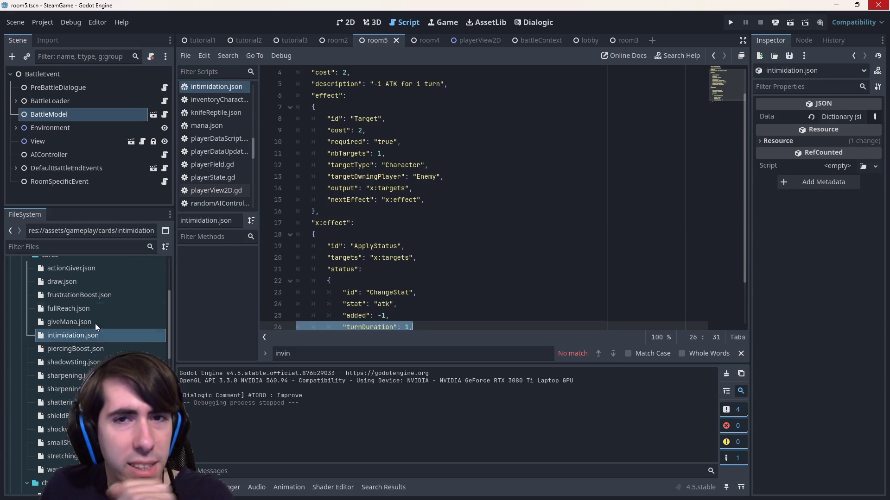
{"action": "scroll", "coordinate": [509, 236], "scroll_direction": "down", "scroll_amount": 3}
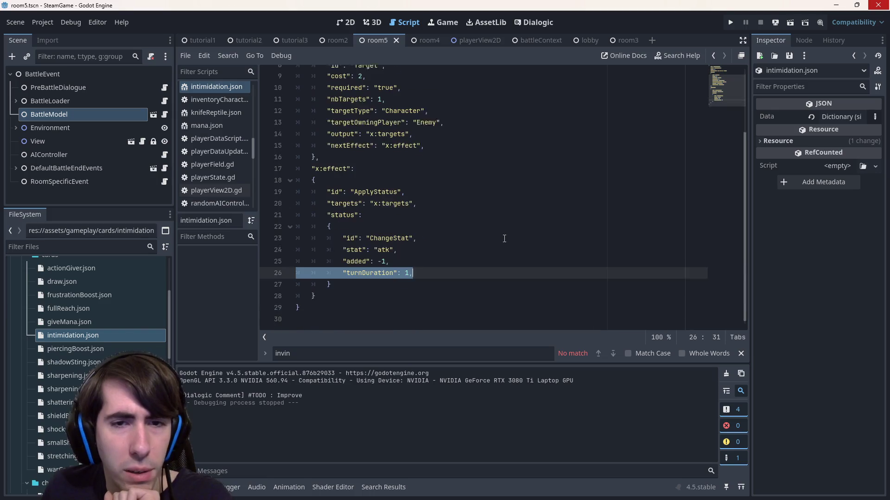
{"action": "scroll", "coordinate": [48, 400], "scroll_direction": "down", "scroll_amount": 3}
{"action": "scroll", "coordinate": [48, 399], "scroll_direction": "up", "scroll_amount": 4}
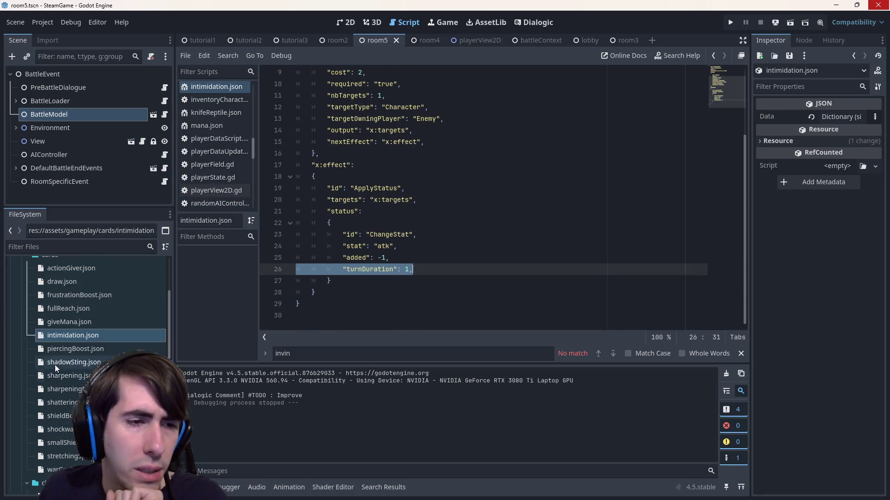
{"action": "scroll", "coordinate": [60, 343], "scroll_direction": "up", "scroll_amount": 5}
Open kick.json from the abilities folder, search it for 'draw' (no match), and relaunch the scene
{"action": "double_click", "coordinate": [63, 359]}
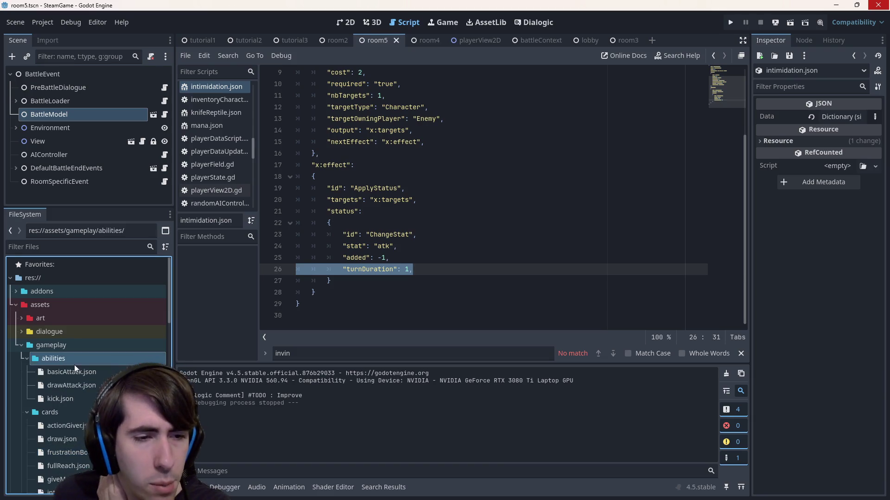
{"action": "double_click", "coordinate": [88, 399]}
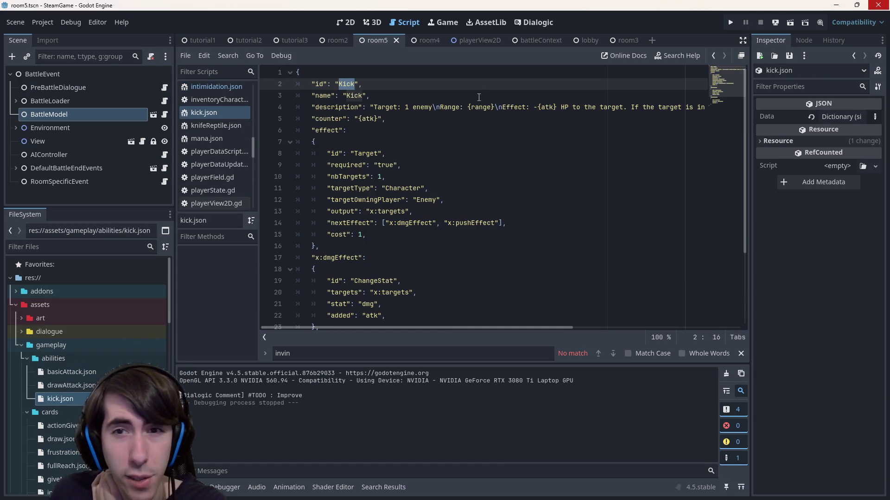
{"action": "scroll", "coordinate": [487, 181], "scroll_direction": "down", "scroll_amount": 3}
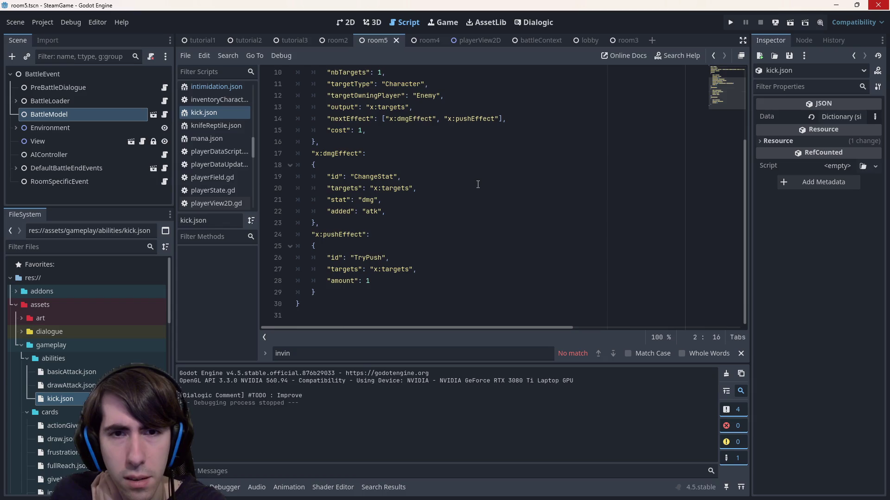
{"action": "left_click", "coordinate": [478, 184]}
{"action": "scroll", "coordinate": [478, 184], "scroll_direction": "up", "scroll_amount": 3}
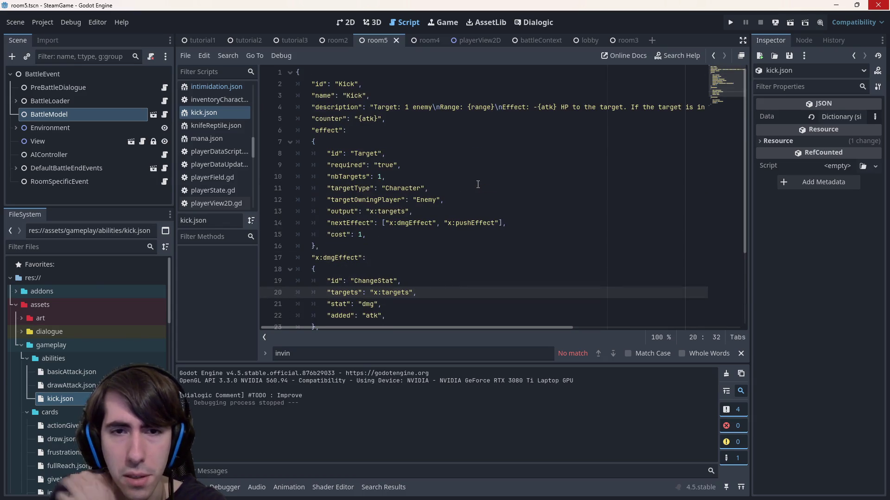
{"action": "left_click", "coordinate": [481, 181]}
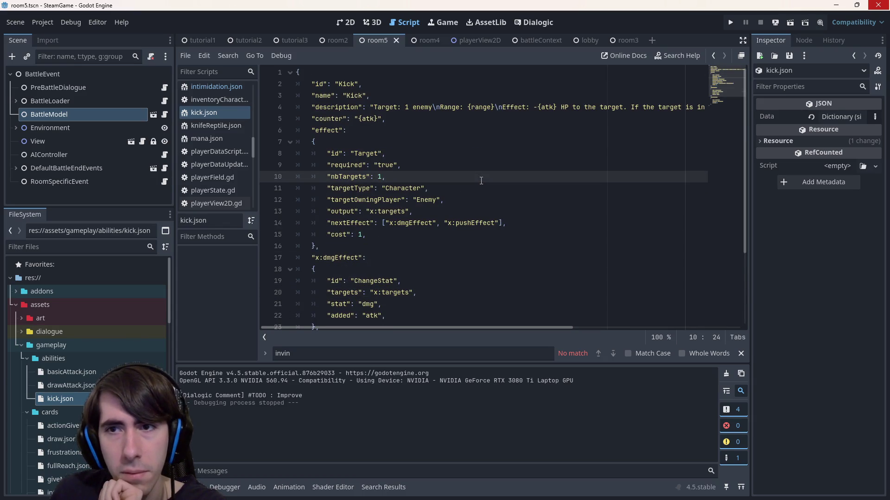
{"action": "key", "text": "ctrl+f"}
{"action": "type", "text": "draw"}
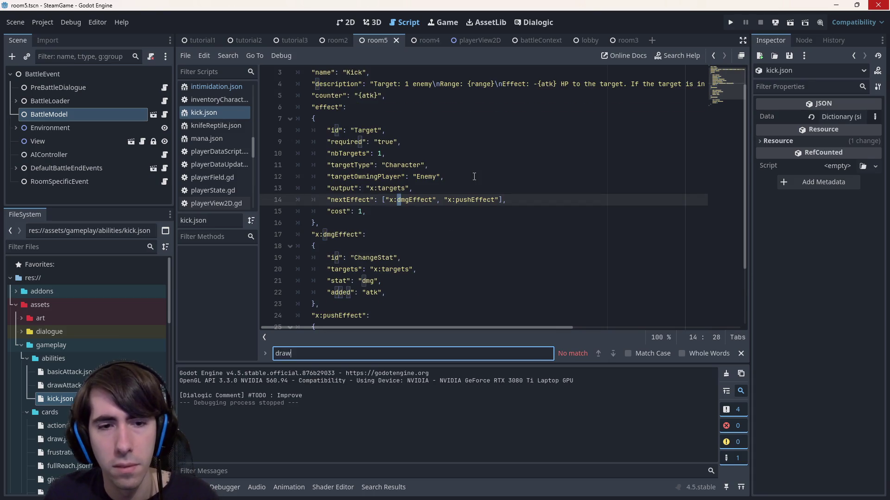
{"action": "scroll", "coordinate": [474, 177], "scroll_direction": "up", "scroll_amount": 1}
{"action": "left_click", "coordinate": [474, 177]}
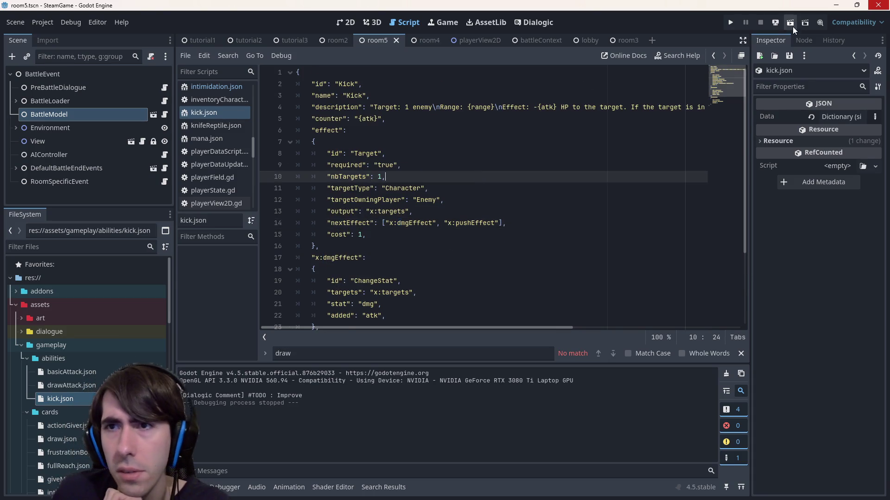
{"action": "left_click", "coordinate": [792, 27]}
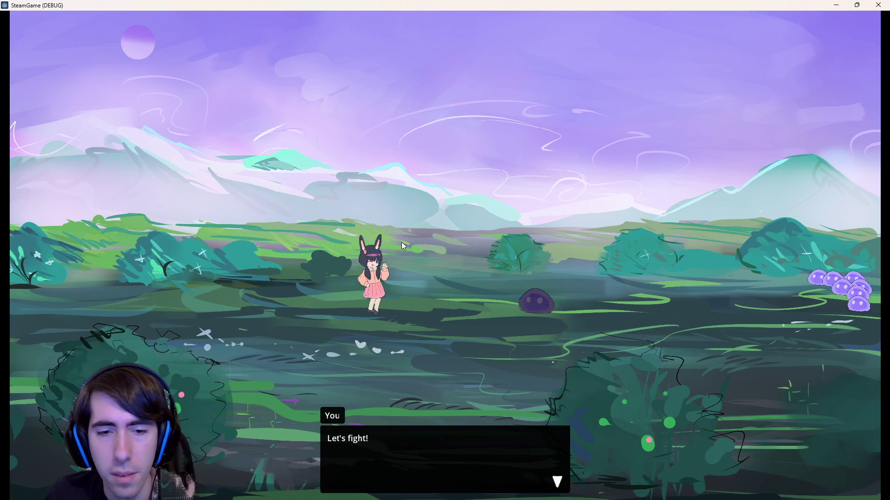
Place the catgirl in the front-left slot, attack the slime over two turns, then close the game
{"action": "left_click", "coordinate": [401, 242]}
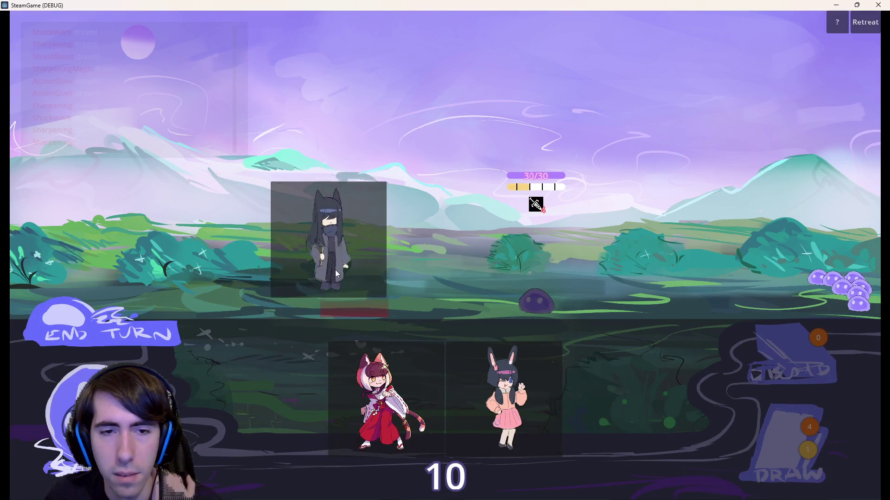
{"action": "mouse_move", "coordinate": [385, 398]}
{"action": "left_mouse_down"}
{"action": "mouse_move", "coordinate": [273, 309]}
{"action": "mouse_move", "coordinate": [285, 267]}
{"action": "left_mouse_up"}
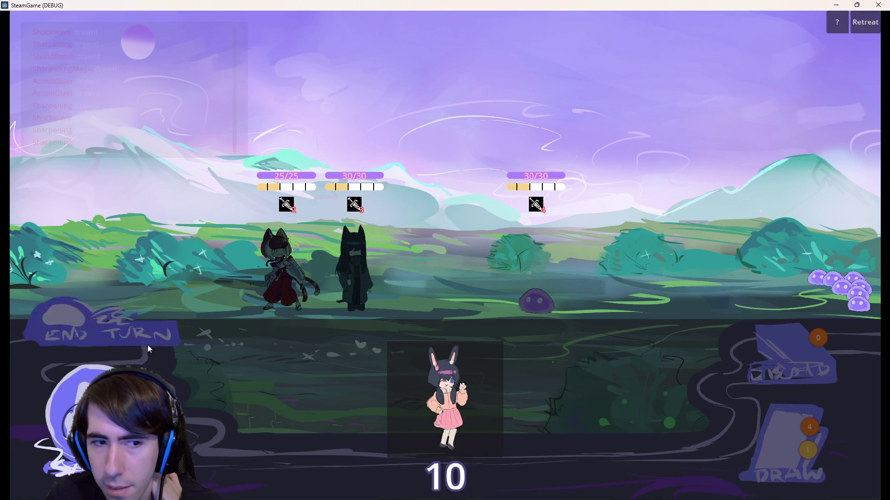
{"action": "left_click", "coordinate": [167, 342]}
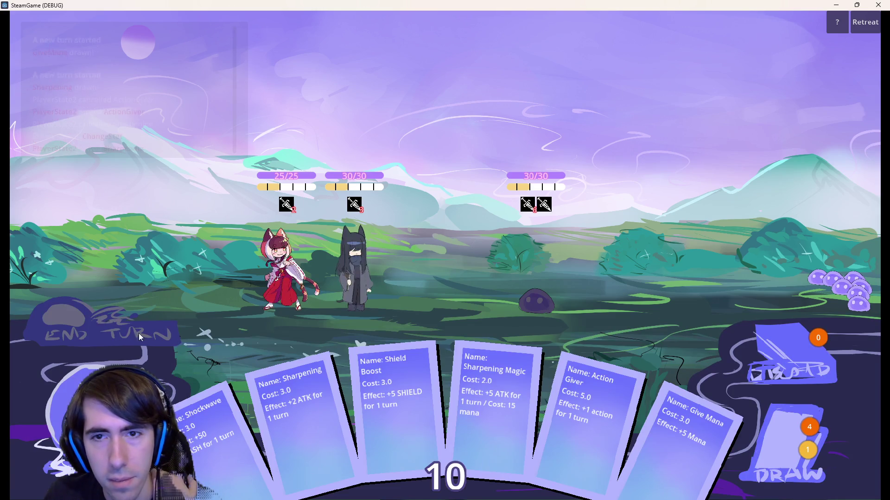
{"action": "left_click", "coordinate": [135, 340]}
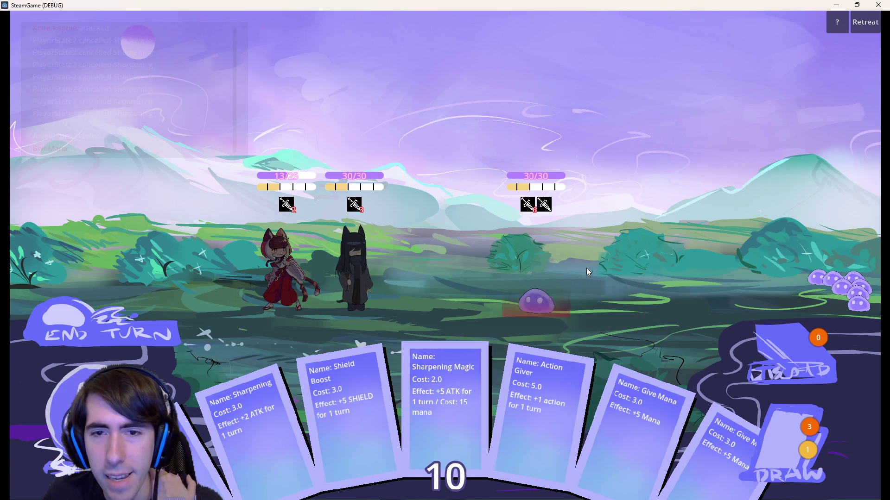
{"action": "left_click", "coordinate": [518, 265]}
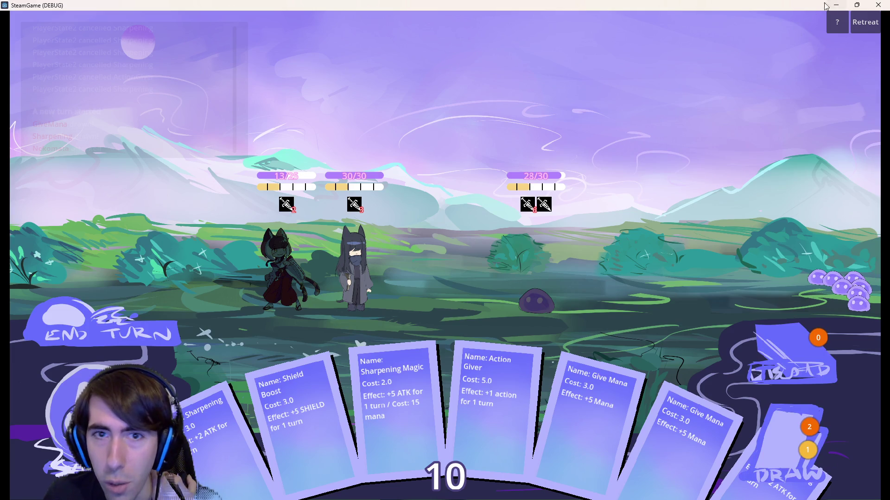
{"action": "left_click", "coordinate": [156, 343]}
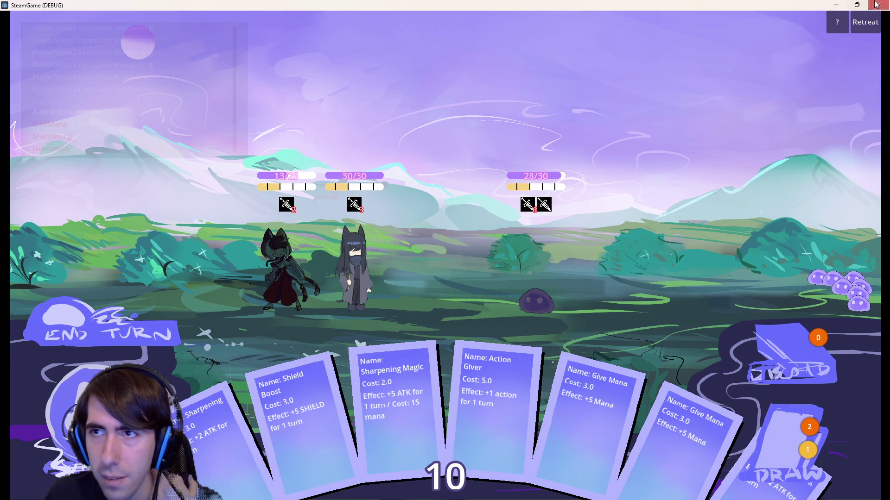
{"action": "left_click", "coordinate": [873, 4]}
{"action": "left_click", "coordinate": [791, 20]}
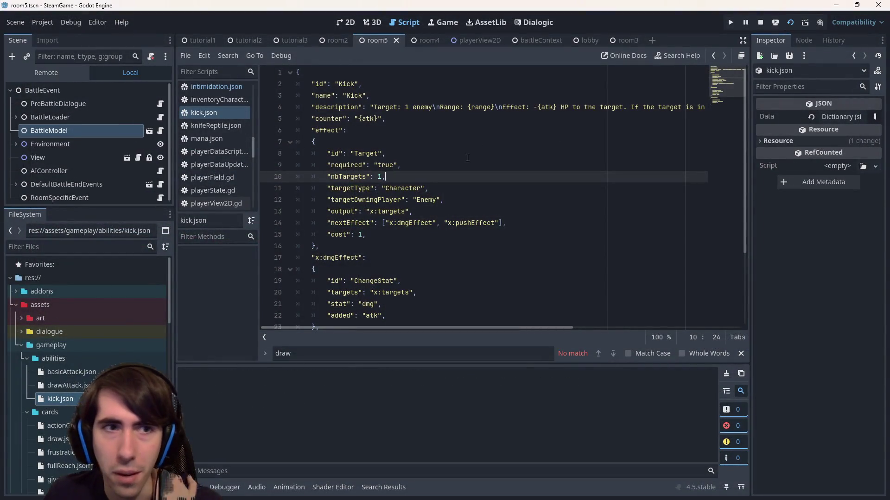
Quick-open deck.gd and look at its onCardRemoved signal
{"action": "left_click", "coordinate": [465, 158]}
{"action": "key", "text": "ctrl+alt+o"}
{"action": "type", "text": "deck"}
{"action": "key", "text": "Return"}
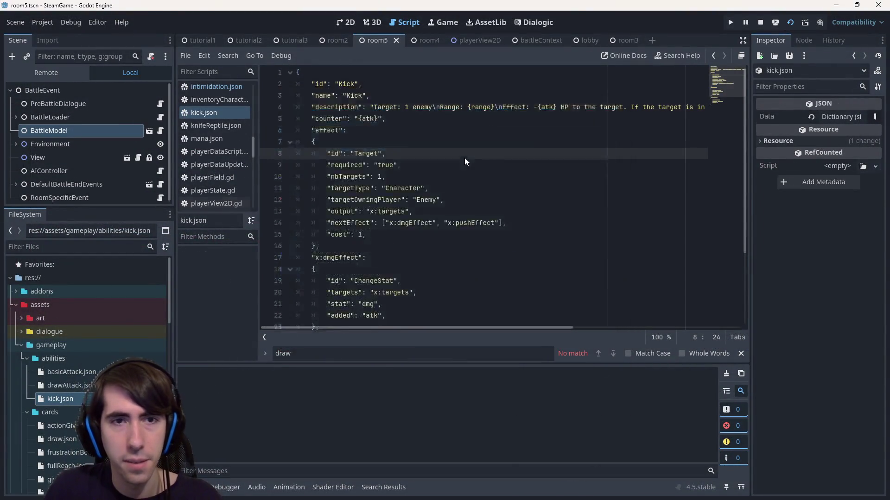
{"action": "scroll", "coordinate": [299, 224], "scroll_direction": "down", "scroll_amount": 1}
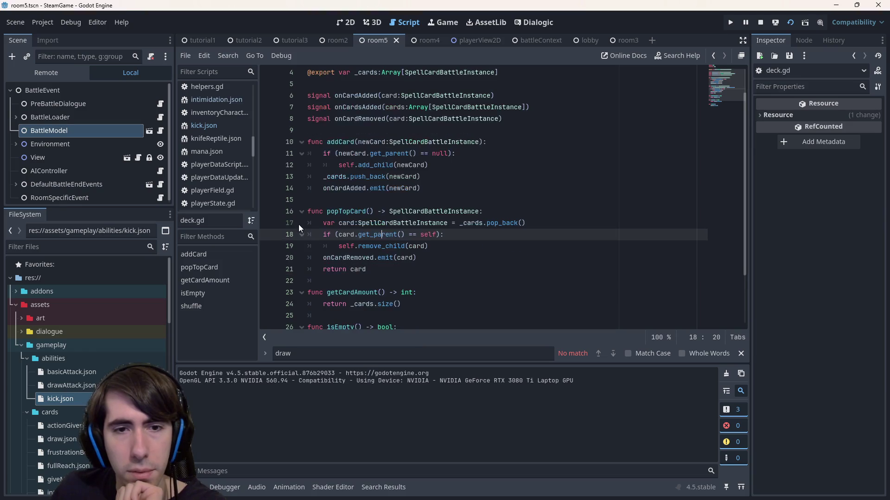
{"action": "scroll", "coordinate": [269, 166], "scroll_direction": "down", "scroll_amount": 1}
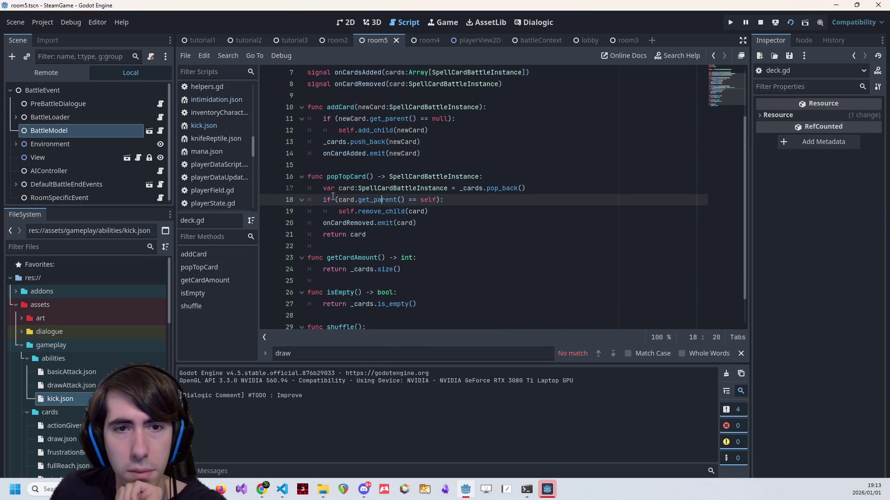
{"action": "scroll", "coordinate": [274, 121], "scroll_direction": "down", "scroll_amount": 1}
{"action": "scroll", "coordinate": [273, 121], "scroll_direction": "up", "scroll_amount": 2}
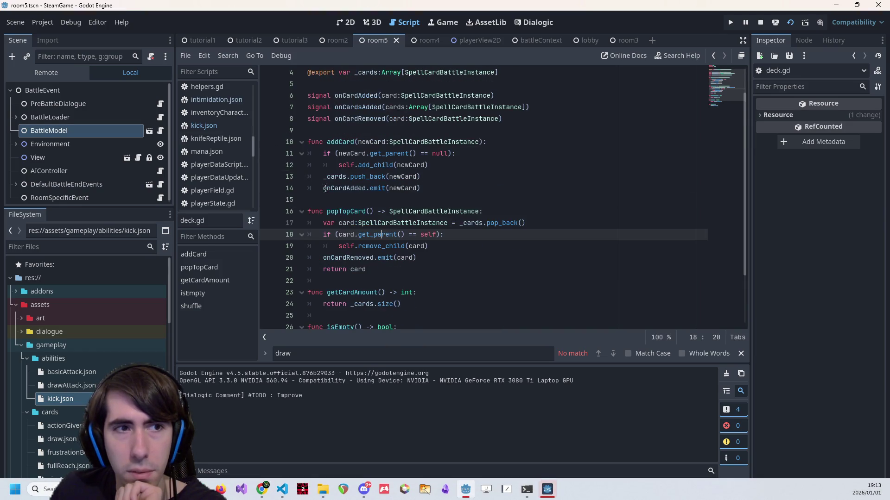
{"action": "left_click", "coordinate": [429, 118]}
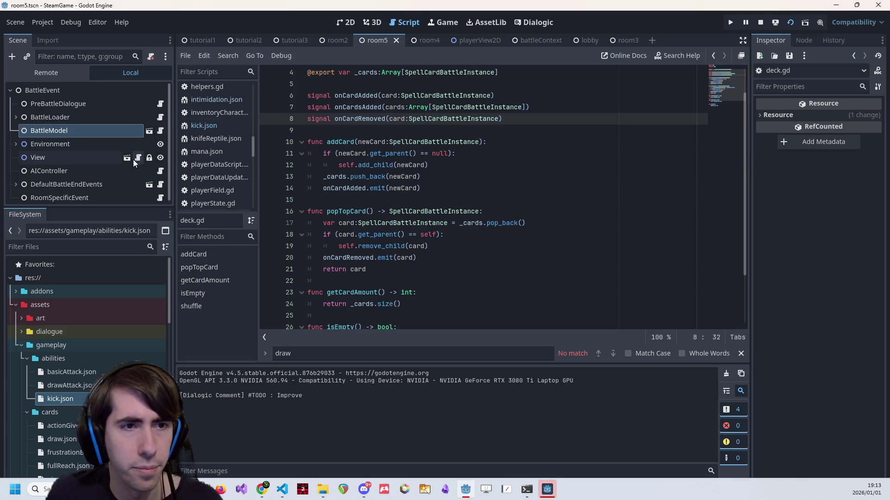
From BattleModel's PlayerState1, open the playerState scene, inspect Deck, Hand and ExtraDraw, then open playerState.gd
{"action": "left_click", "coordinate": [149, 131]}
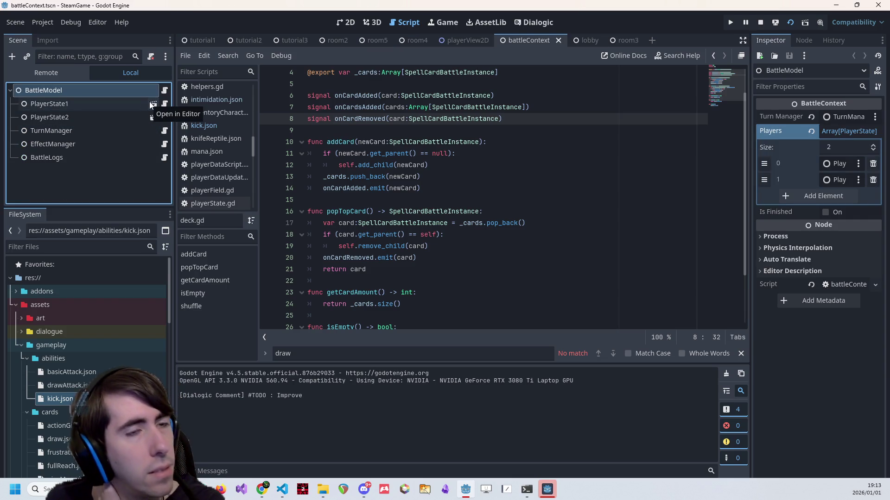
{"action": "left_click", "coordinate": [129, 103]}
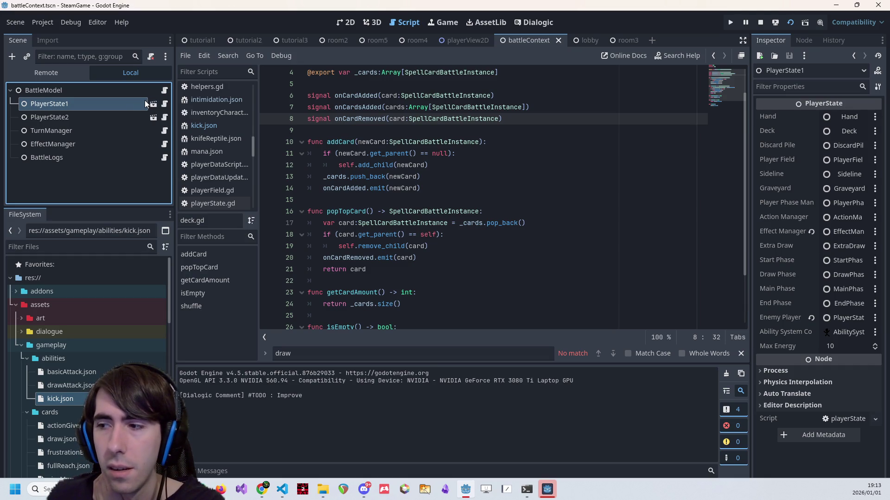
{"action": "left_click", "coordinate": [152, 106]}
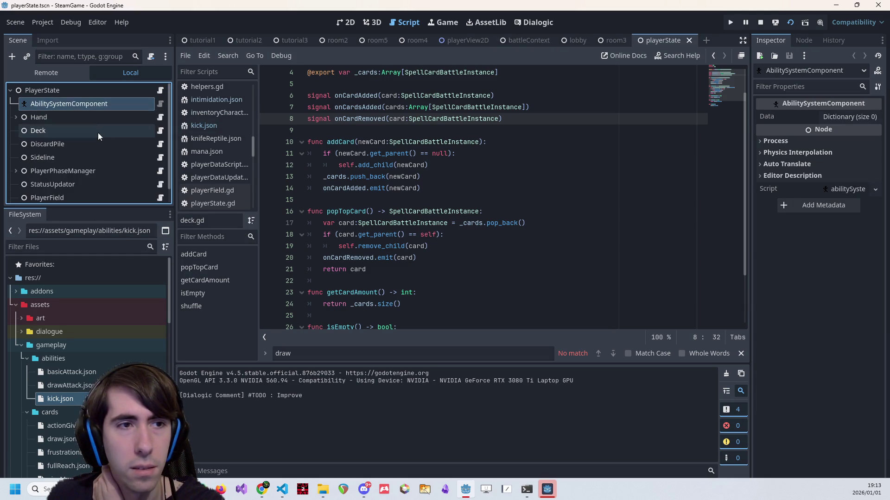
{"action": "left_click", "coordinate": [147, 129]}
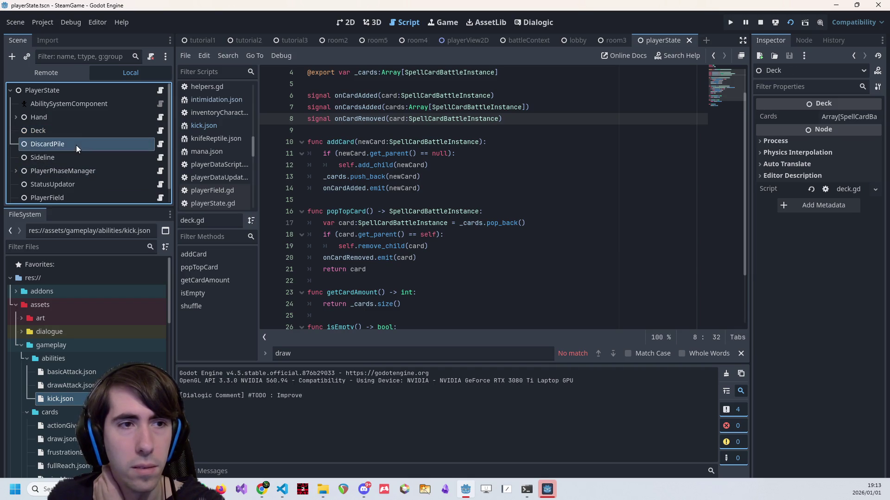
{"action": "left_click", "coordinate": [14, 116]}
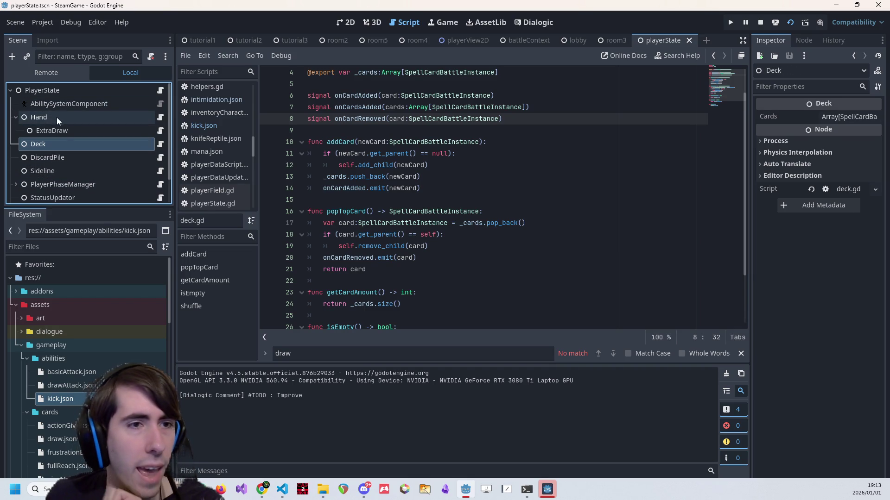
{"action": "left_click", "coordinate": [154, 133]}
{"action": "left_click", "coordinate": [16, 117]}
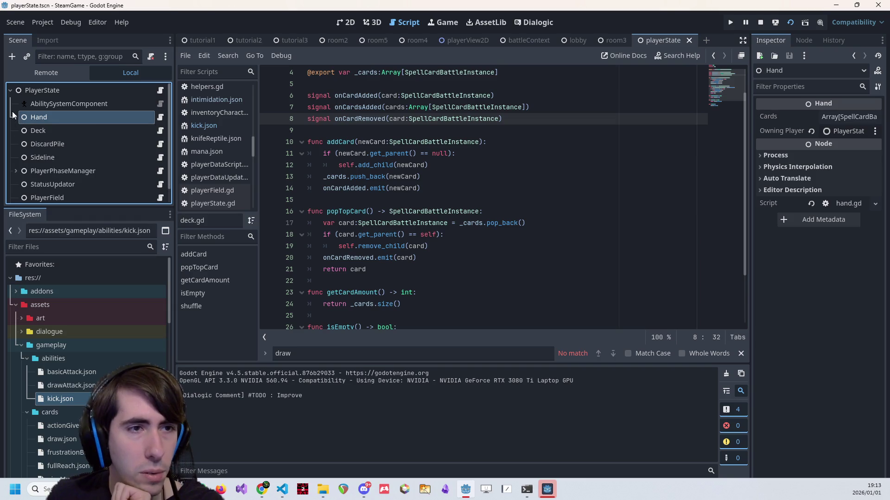
{"action": "left_click", "coordinate": [61, 91]}
{"action": "left_click", "coordinate": [160, 90]}
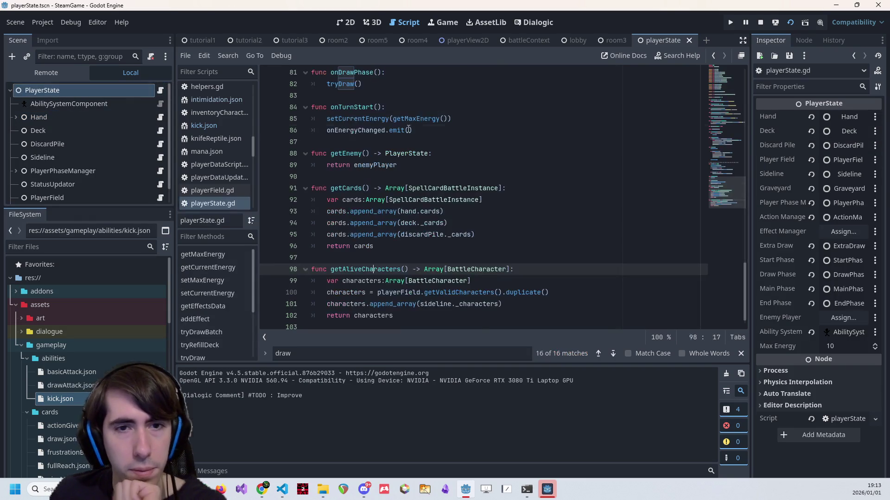
Find tryDrawBatch in playerState.gd, add breakpoints at line 50 and in tryDraw, then run the game
{"action": "scroll", "coordinate": [372, 161], "scroll_direction": "down", "scroll_amount": 5}
{"action": "key", "text": "ctrl+f"}
{"action": "type", "text": "dr"}
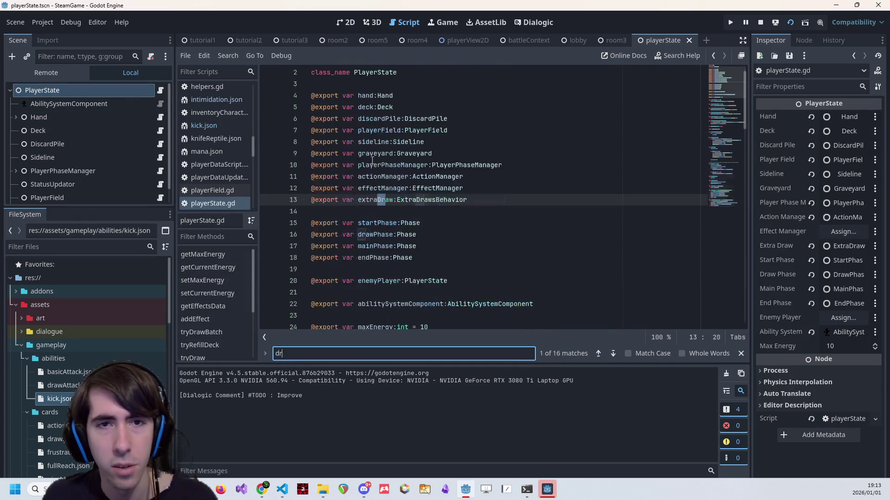
{"action": "key", "text": "Return"}
{"action": "key", "text": "Return"}
{"action": "key", "text": "Return"}
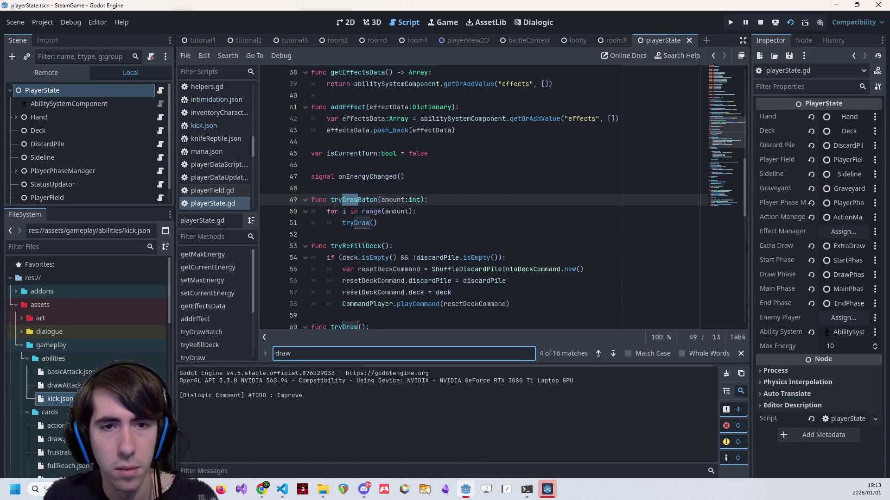
{"action": "left_click", "coordinate": [270, 211]}
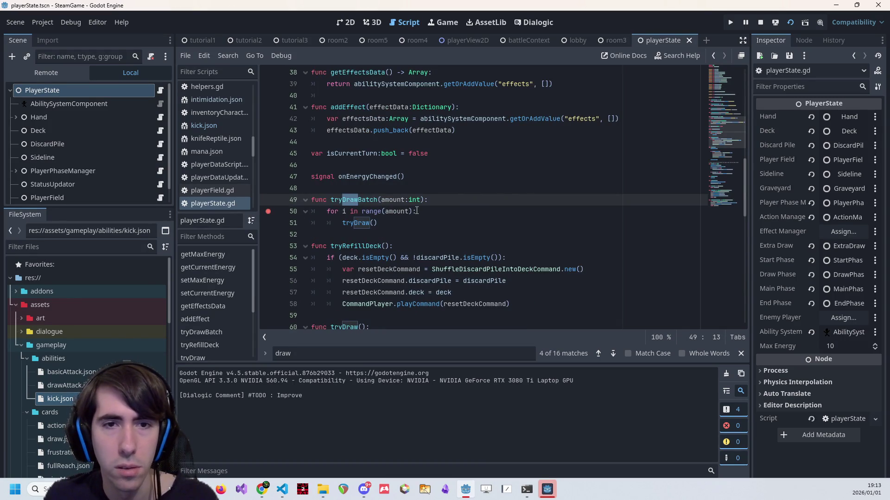
{"action": "scroll", "coordinate": [408, 218], "scroll_direction": "down", "scroll_amount": 3}
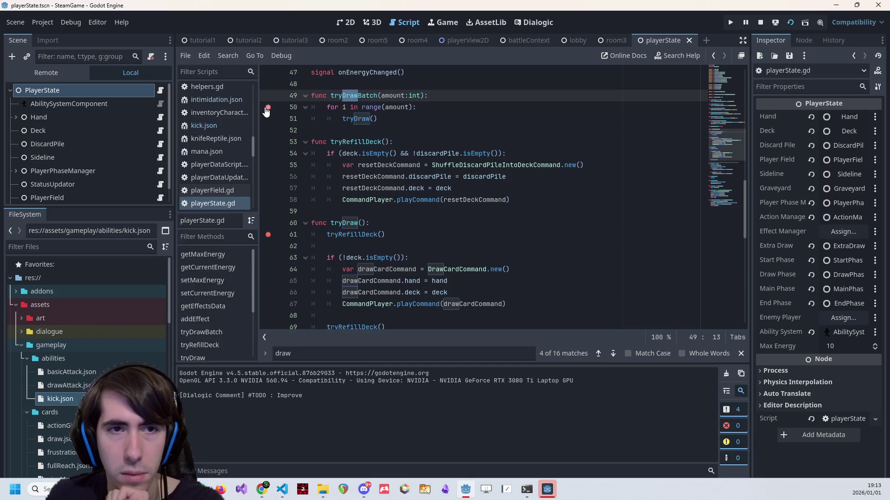
{"action": "left_click", "coordinate": [311, 107], "text": "shift"}
{"action": "left_click", "coordinate": [547, 489]}
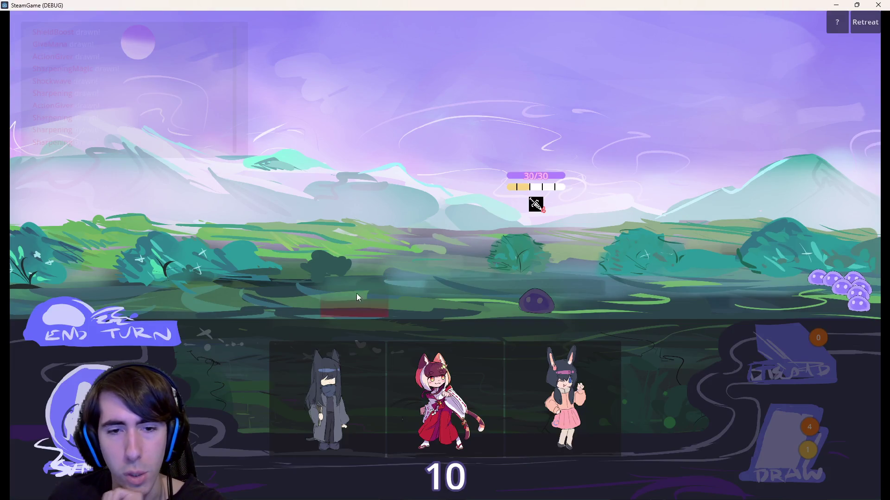
Place the cat girl, end the turn, and resume until the line 61 tryDraw breakpoint hits via tryPushEffect
{"action": "left_click", "coordinate": [288, 247]}
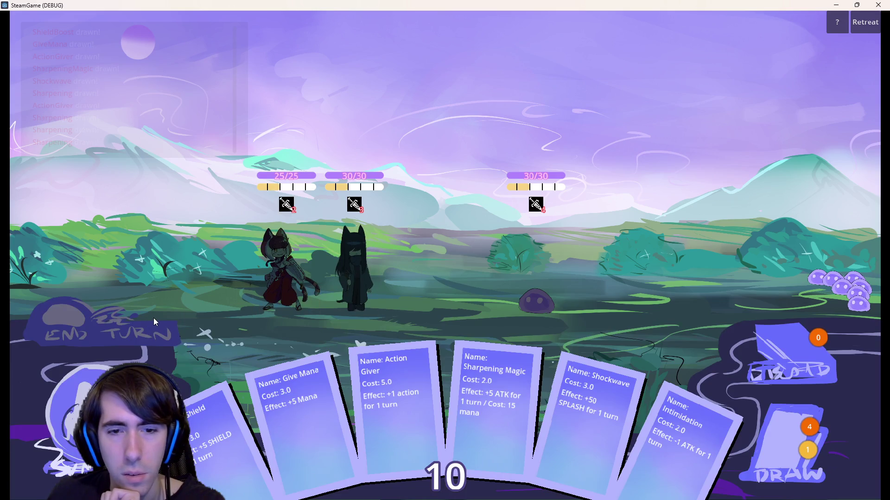
{"action": "left_click", "coordinate": [154, 318]}
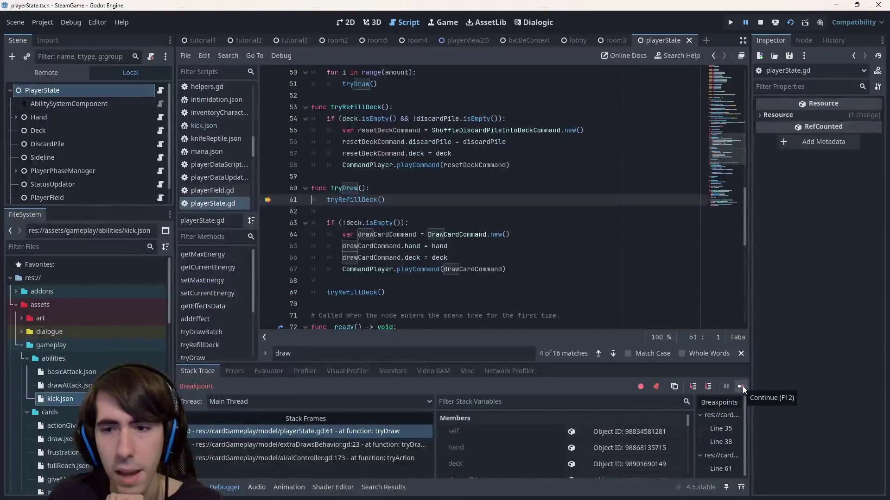
{"action": "left_click", "coordinate": [742, 386]}
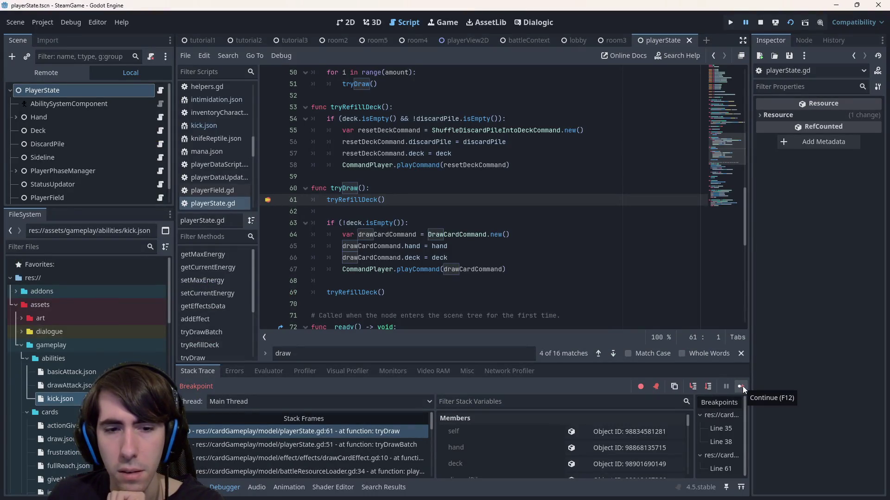
{"action": "left_click", "coordinate": [743, 385]}
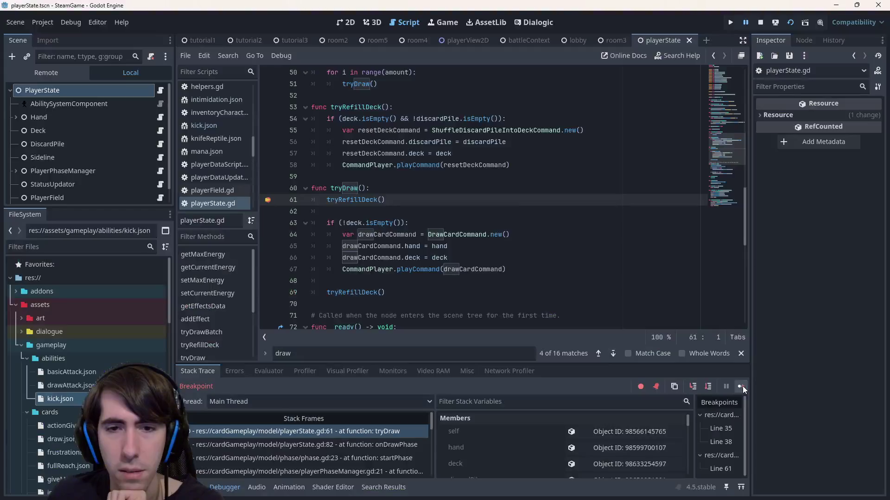
{"action": "left_click", "coordinate": [743, 385]}
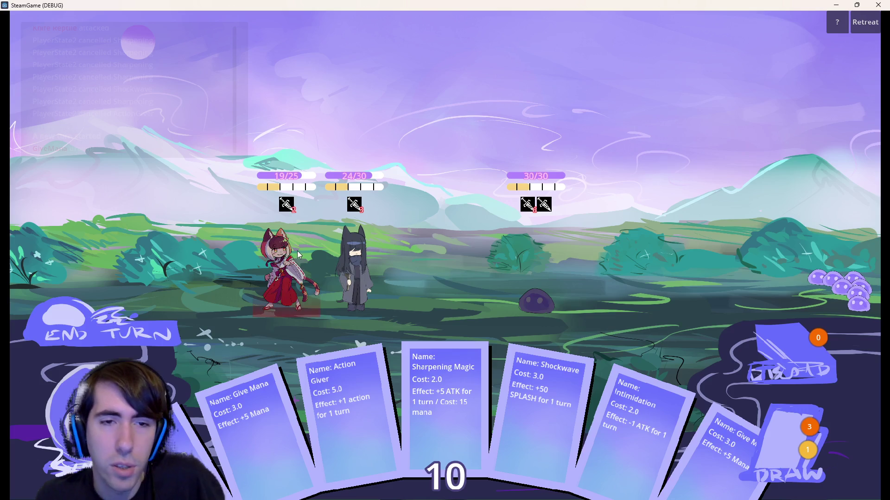
{"action": "left_click", "coordinate": [540, 240]}
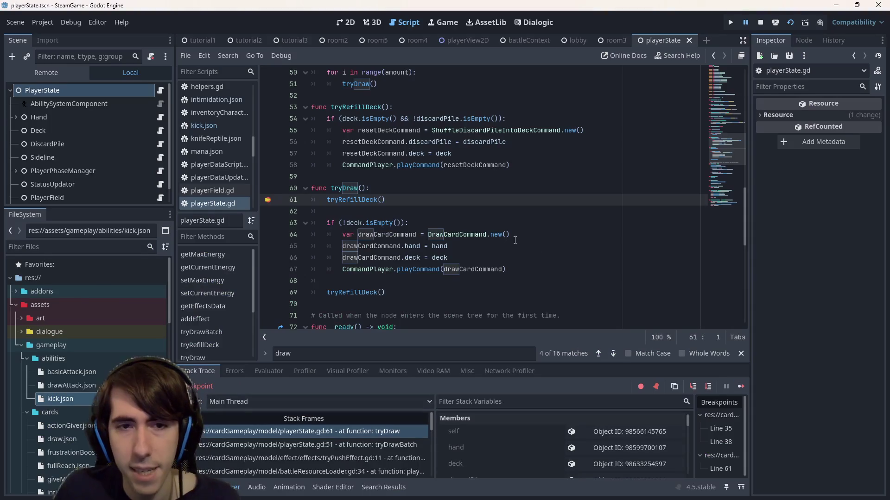
Open the tryPushEffect.gd:11 frame from the debugger's Stack Frames
{"action": "left_click", "coordinate": [367, 444]}
{"action": "left_click", "coordinate": [396, 459]}
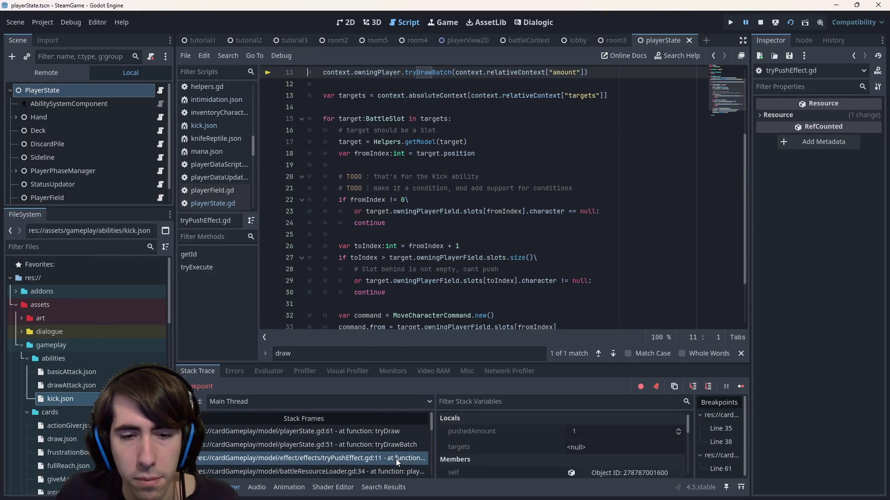
{"action": "left_click_drag", "start_coordinate": [432, 416], "coordinate": [513, 416]}
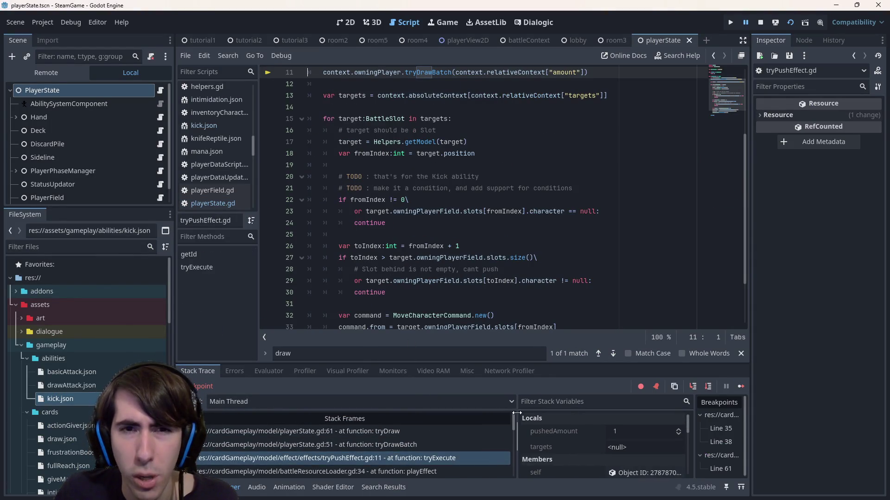
{"action": "scroll", "coordinate": [455, 235], "scroll_direction": "up", "scroll_amount": 3}
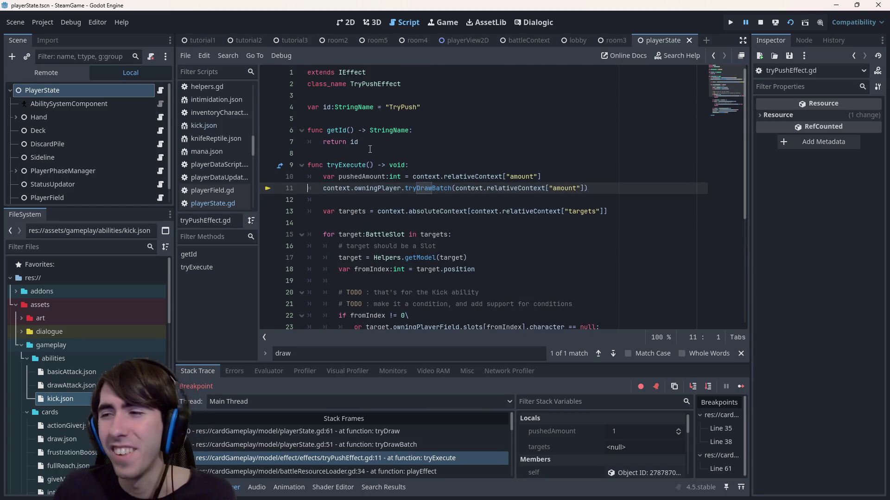
Delete the tryDrawBatch call on line 11 of tryPushEffect.gd and resume the game with F12
{"action": "left_click", "coordinate": [370, 199]}
{"action": "double_click", "coordinate": [351, 191]}
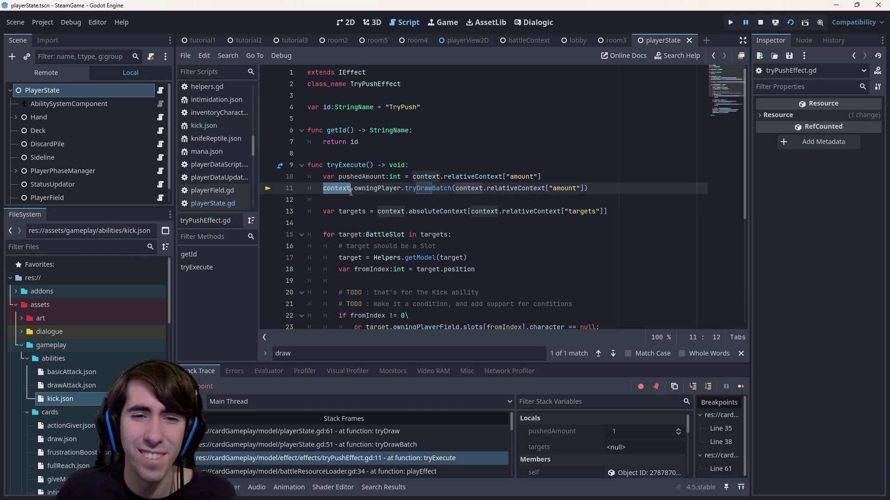
{"action": "left_click_drag", "start_coordinate": [593, 196], "coordinate": [587, 182]}
{"action": "left_click", "coordinate": [586, 182]}
{"action": "mouse_move", "coordinate": [324, 199]}
{"action": "left_mouse_down"}
{"action": "mouse_move", "coordinate": [308, 198]}
{"action": "mouse_move", "coordinate": [286, 175]}
{"action": "left_mouse_up"}
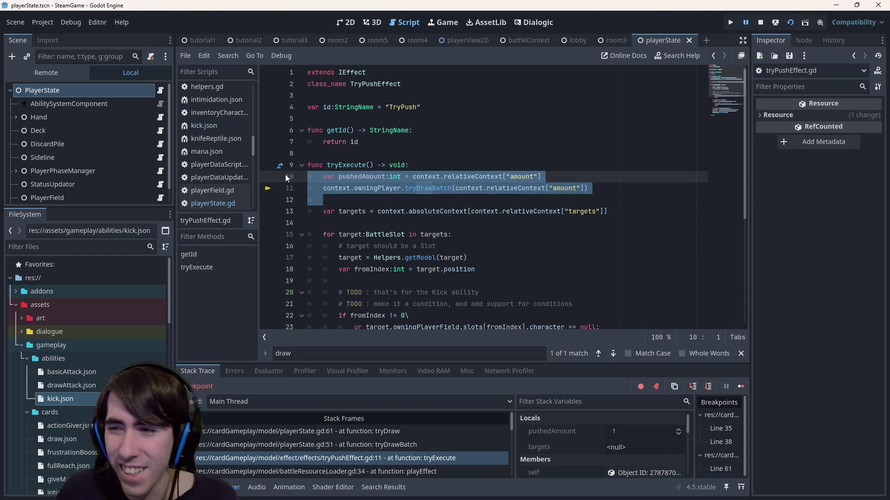
{"action": "double_click", "coordinate": [376, 176]}
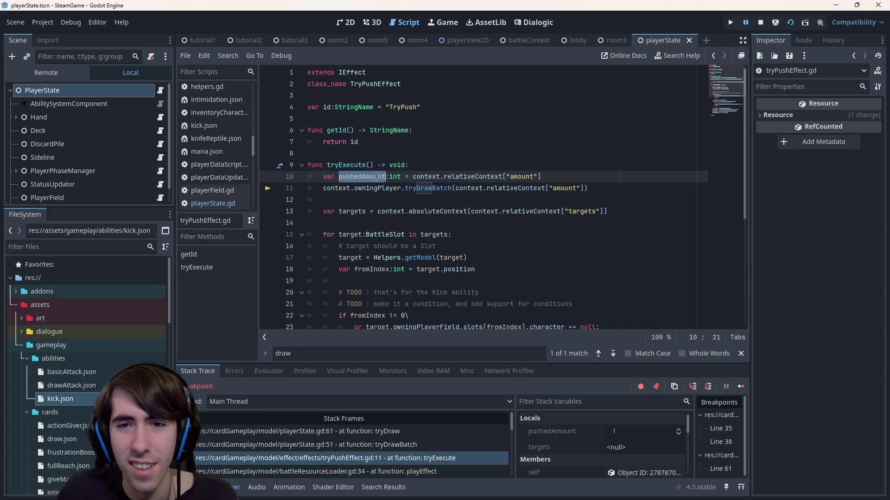
{"action": "left_click", "coordinate": [347, 190]}
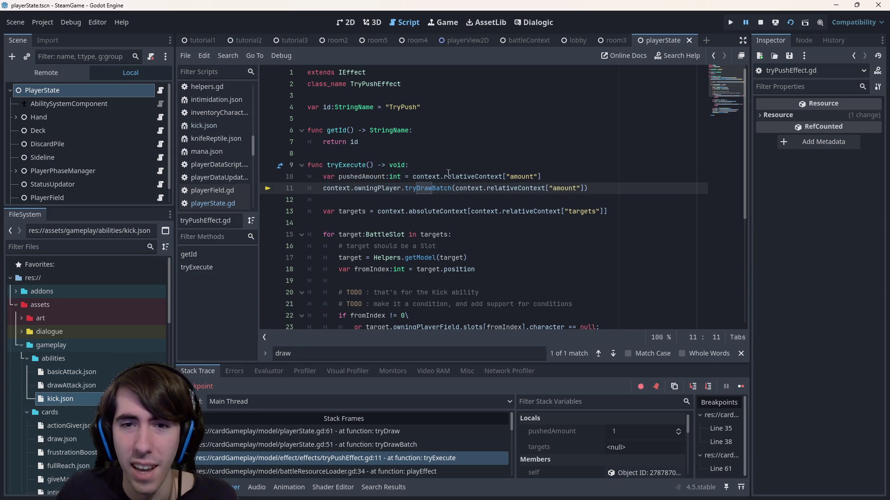
{"action": "left_click_drag", "start_coordinate": [617, 184], "coordinate": [267, 211]}
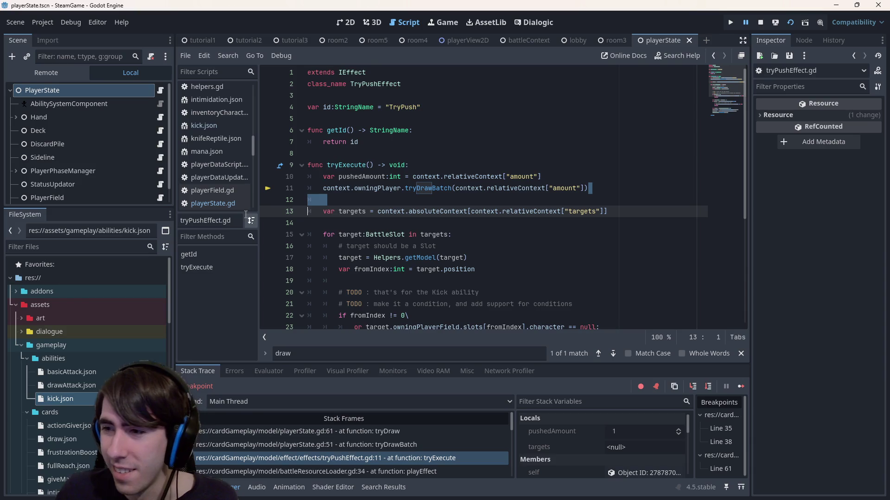
{"action": "left_click_drag", "start_coordinate": [590, 188], "coordinate": [264, 188]}
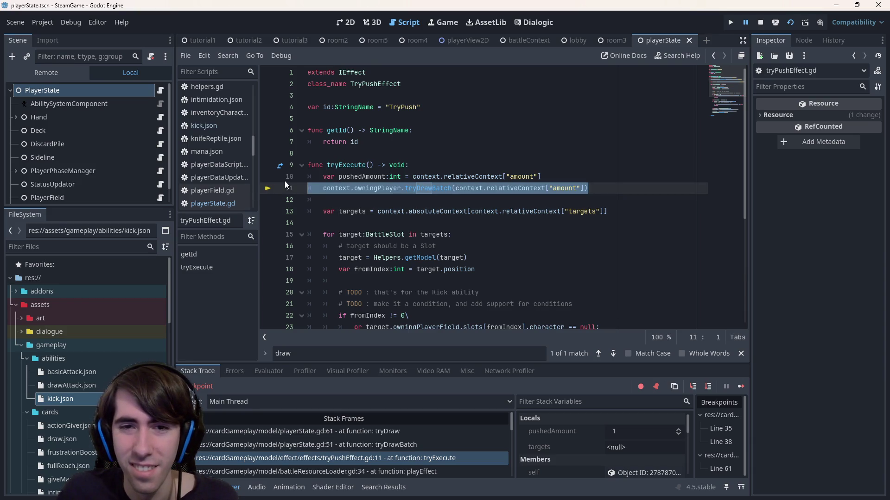
{"action": "key", "text": "Delete"}
{"action": "key", "text": "Delete"}
{"action": "key", "text": "F12"}
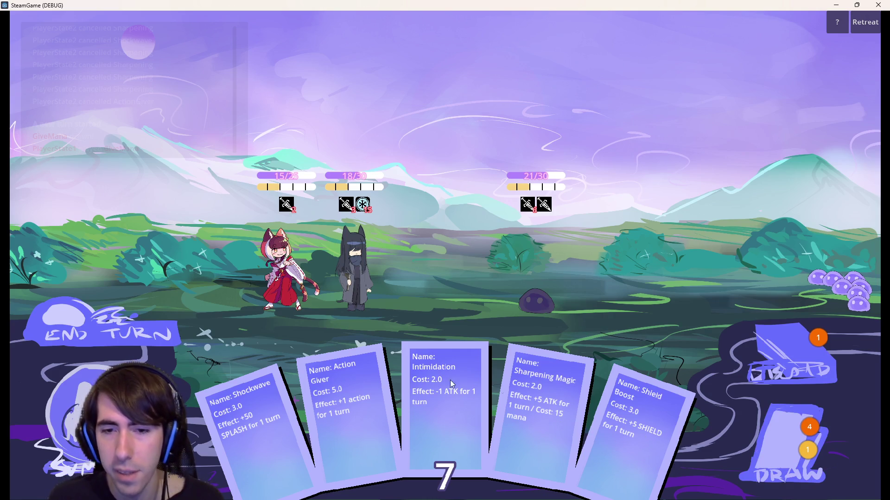
Draw two extra cards, play Shield Boost on the cat girl, and end the turn
{"action": "left_click", "coordinate": [824, 449]}
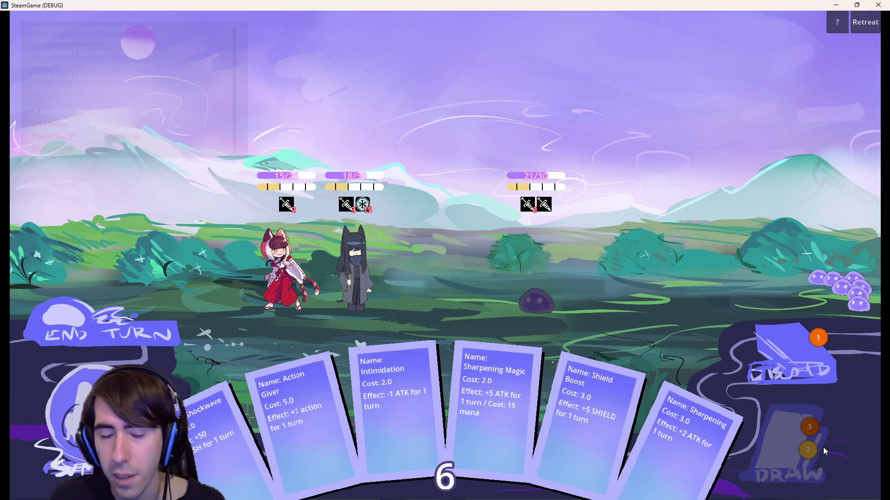
{"action": "mouse_move", "coordinate": [591, 403]}
{"action": "left_mouse_down"}
{"action": "mouse_move", "coordinate": [237, 184]}
{"action": "mouse_move", "coordinate": [279, 248]}
{"action": "left_mouse_up"}
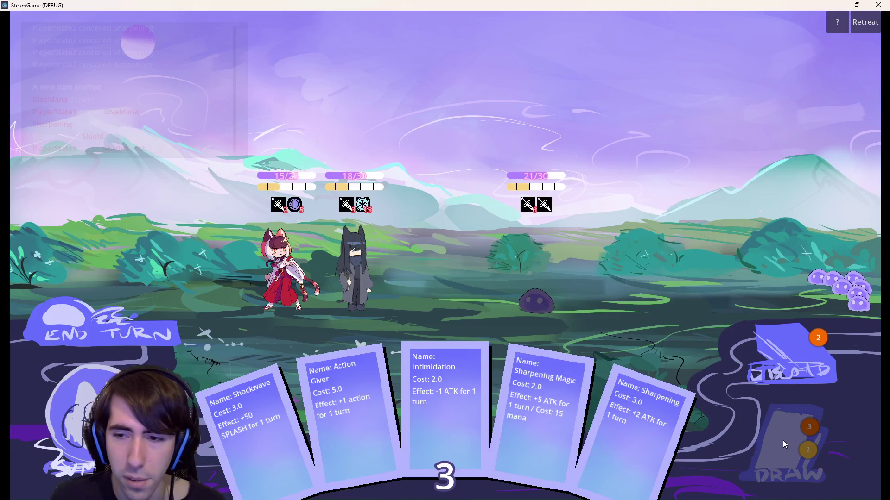
{"action": "left_click", "coordinate": [789, 443]}
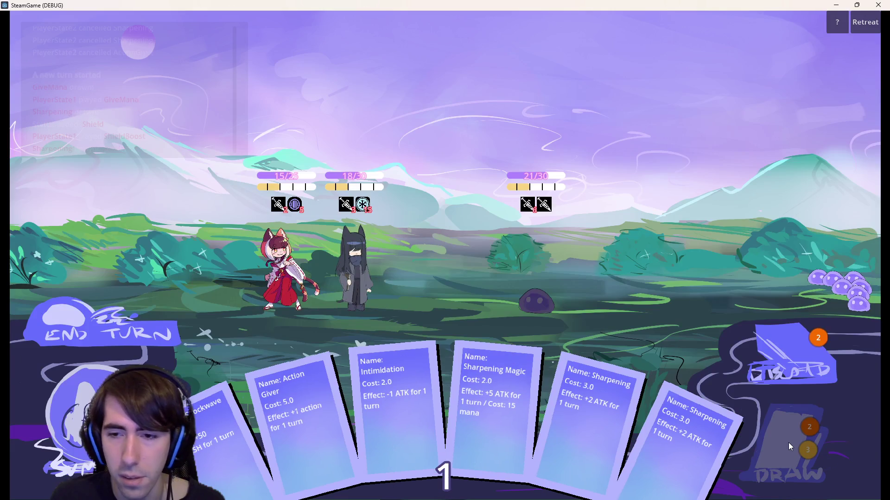
{"action": "left_click", "coordinate": [141, 332]}
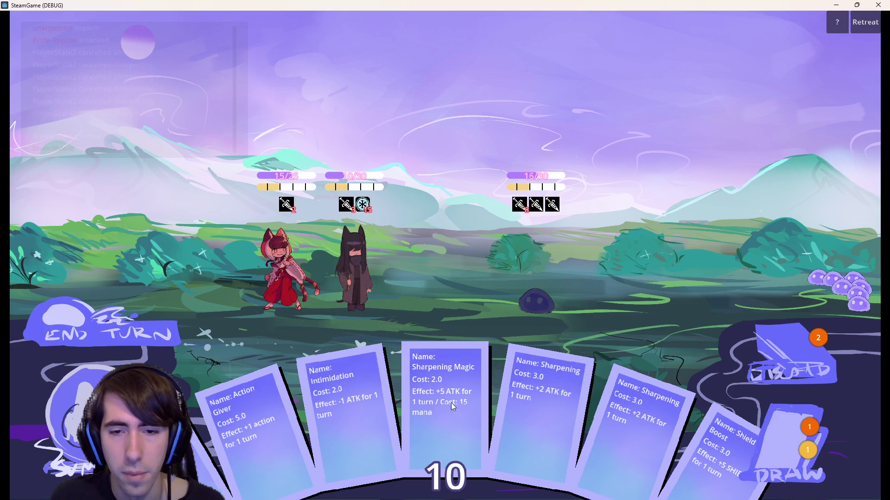
Play Sharpening Magic and Action Giver on the party, dismiss the retreat message, and end the turn
{"action": "mouse_move", "coordinate": [475, 399]}
{"action": "left_mouse_down"}
{"action": "mouse_move", "coordinate": [396, 248]}
{"action": "mouse_move", "coordinate": [371, 276]}
{"action": "left_mouse_up"}
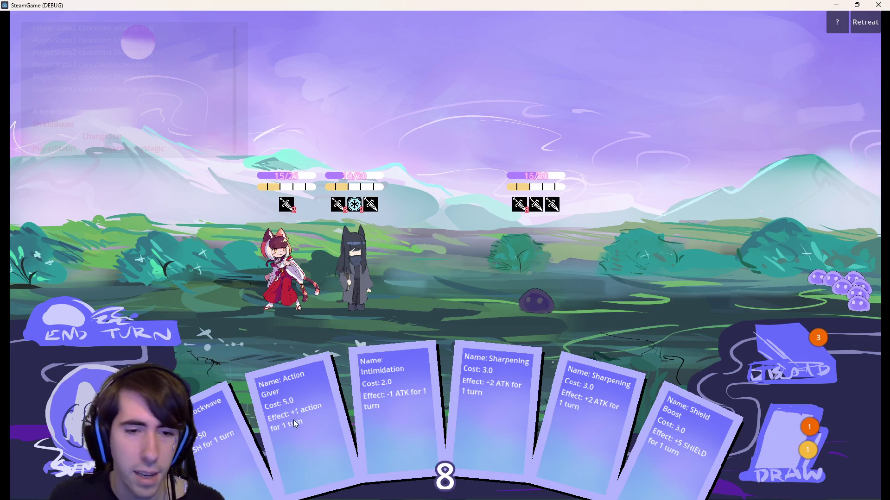
{"action": "mouse_move", "coordinate": [313, 424]}
{"action": "left_mouse_down"}
{"action": "mouse_move", "coordinate": [379, 255]}
{"action": "mouse_move", "coordinate": [369, 273]}
{"action": "mouse_move", "coordinate": [517, 260]}
{"action": "mouse_move", "coordinate": [461, 273]}
{"action": "mouse_move", "coordinate": [521, 278]}
{"action": "left_mouse_up"}
{"action": "left_click", "coordinate": [383, 213]}
{"action": "left_click", "coordinate": [409, 204]}
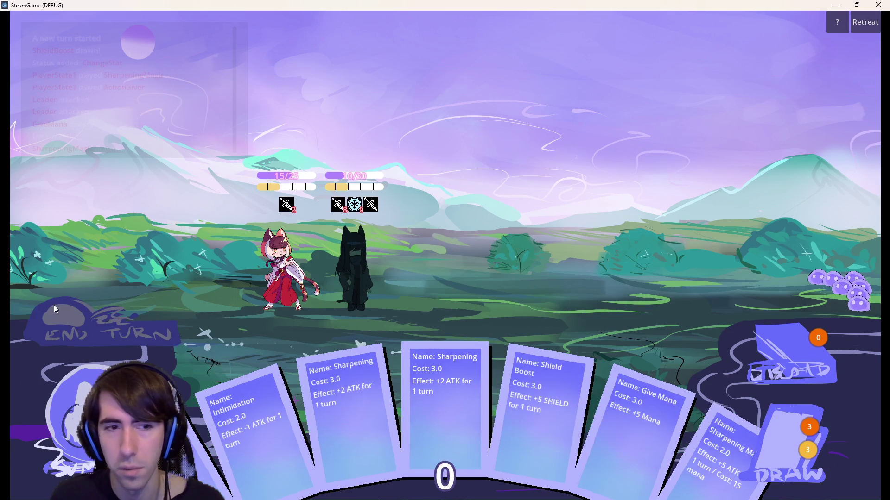
{"action": "left_click", "coordinate": [114, 324]}
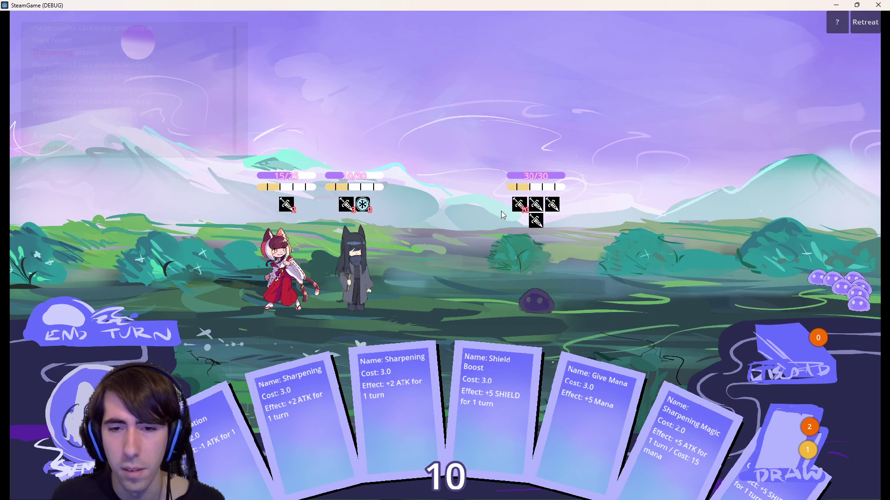
Shield Boost the dark cat, play two Sharpening cards on the cat girl, end turn, then close the game
{"action": "left_click_drag", "start_coordinate": [468, 370], "coordinate": [363, 264]}
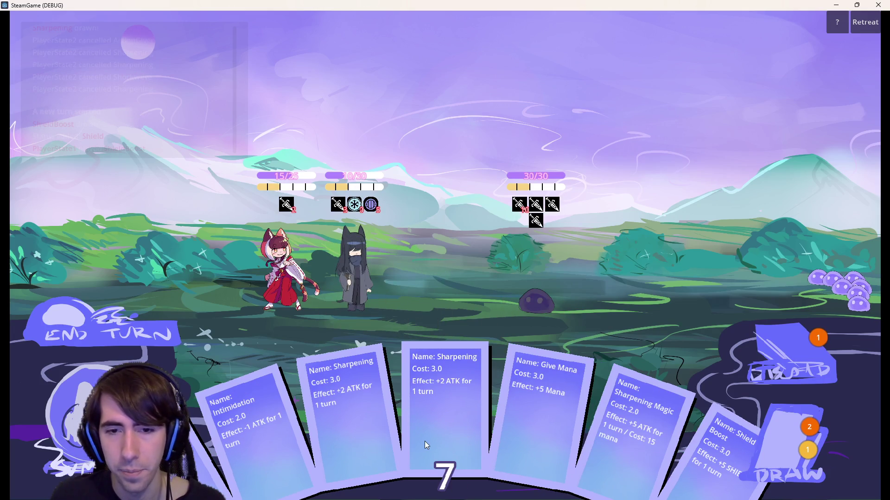
{"action": "left_click_drag", "start_coordinate": [424, 416], "coordinate": [285, 278]}
{"action": "mouse_move", "coordinate": [413, 399]}
{"action": "left_mouse_down"}
{"action": "mouse_move", "coordinate": [271, 291]}
{"action": "mouse_move", "coordinate": [288, 296]}
{"action": "left_mouse_up"}
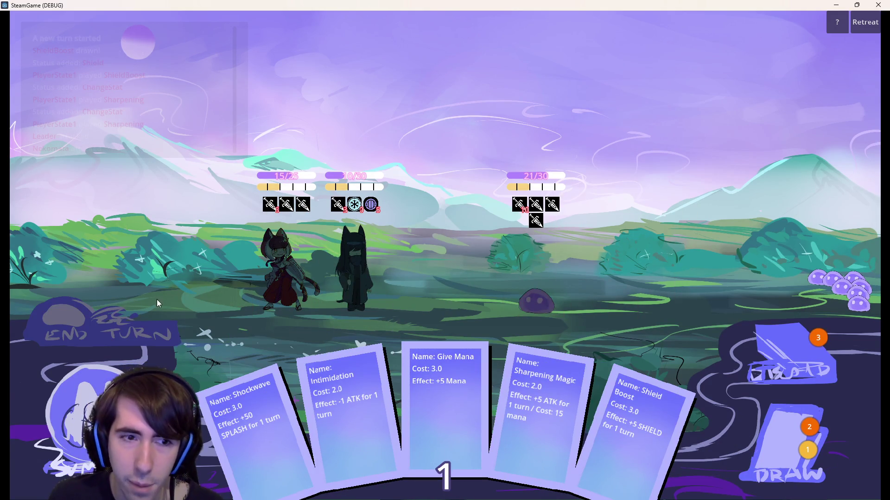
{"action": "left_click", "coordinate": [142, 324]}
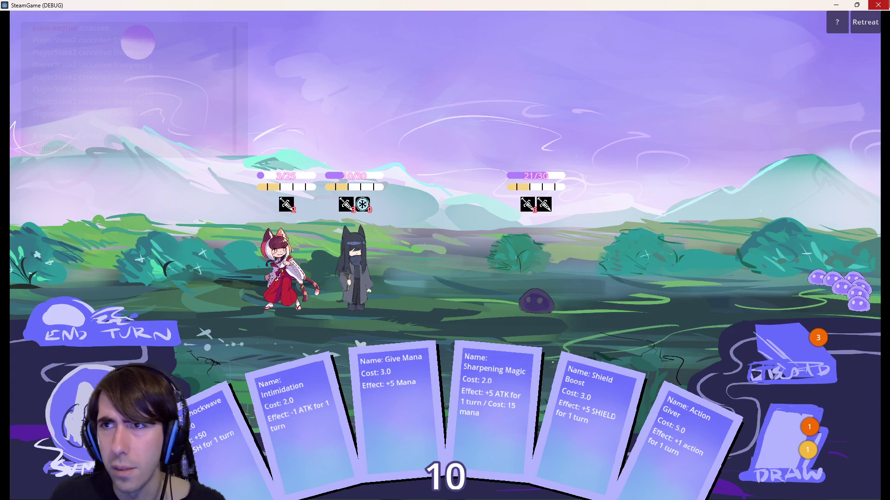
{"action": "left_click", "coordinate": [874, 4]}
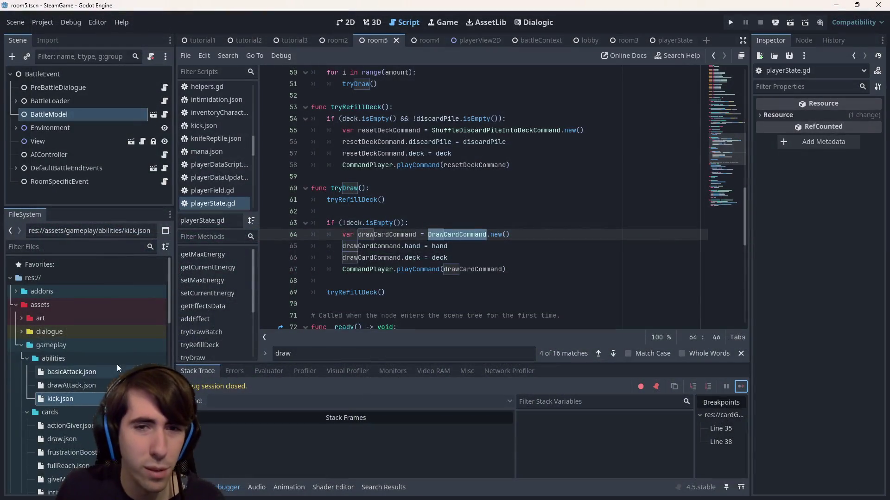
Open room5Battle.json and locate the cards list after SharpeningMagic on line 18
{"action": "scroll", "coordinate": [116, 345], "scroll_direction": "up", "scroll_amount": 1}
{"action": "scroll", "coordinate": [115, 351], "scroll_direction": "down", "scroll_amount": 5}
{"action": "scroll", "coordinate": [86, 371], "scroll_direction": "up", "scroll_amount": 6}
{"action": "scroll", "coordinate": [71, 366], "scroll_direction": "down", "scroll_amount": 8}
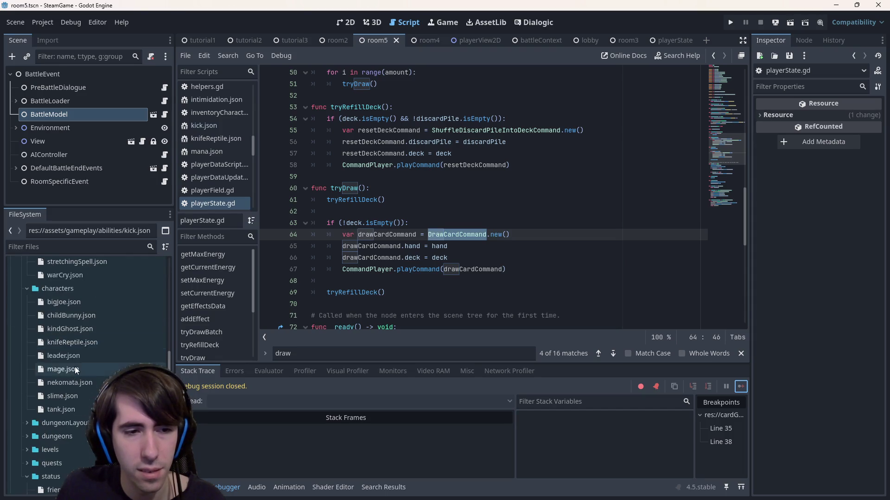
{"action": "scroll", "coordinate": [72, 352], "scroll_direction": "up", "scroll_amount": 8}
{"action": "left_click", "coordinate": [99, 378]}
{"action": "scroll", "coordinate": [99, 361], "scroll_direction": "down", "scroll_amount": 5}
{"action": "scroll", "coordinate": [93, 370], "scroll_direction": "down", "scroll_amount": 4}
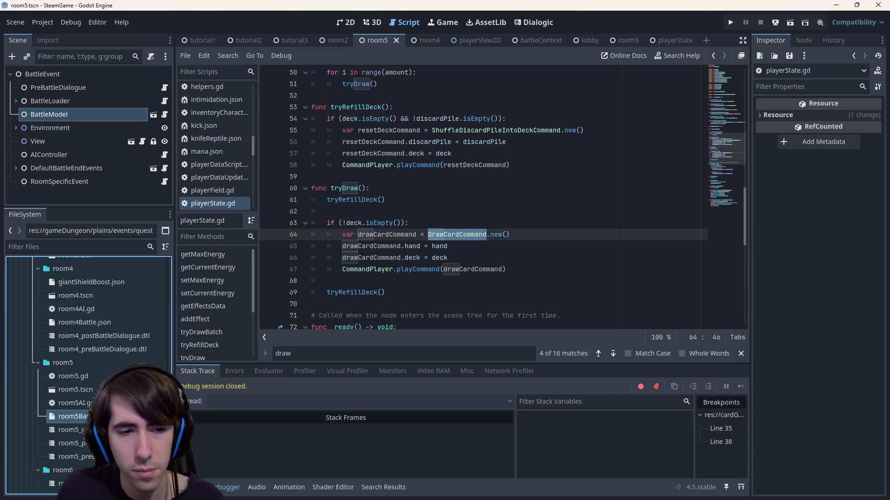
{"action": "double_click", "coordinate": [72, 416]}
{"action": "scroll", "coordinate": [418, 251], "scroll_direction": "up", "scroll_amount": 3}
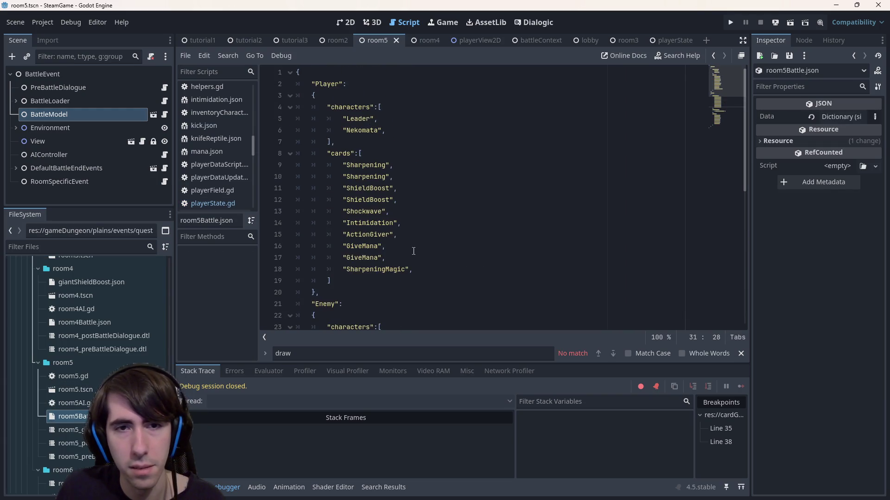
{"action": "left_click", "coordinate": [454, 274]}
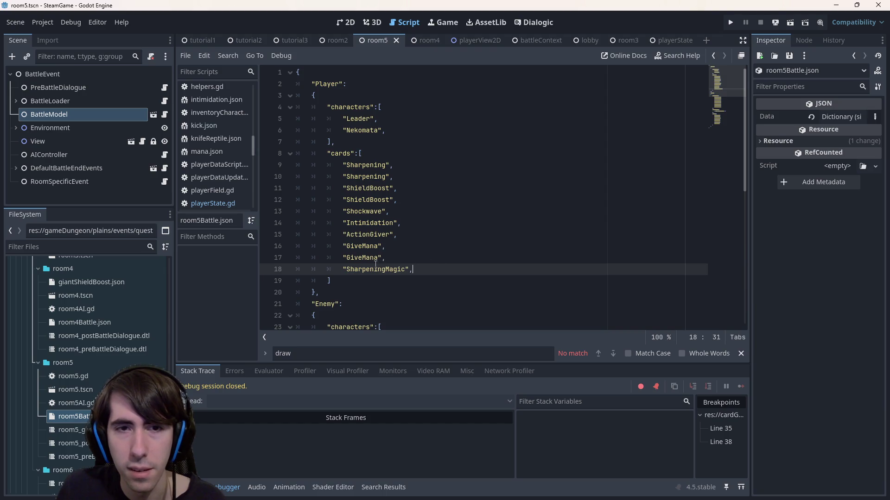
Cut the extra card entries so only Shockwave remains, and save room5Battle.json
{"action": "scroll", "coordinate": [411, 251], "scroll_direction": "down", "scroll_amount": 6}
{"action": "scroll", "coordinate": [407, 252], "scroll_direction": "down", "scroll_amount": 3}
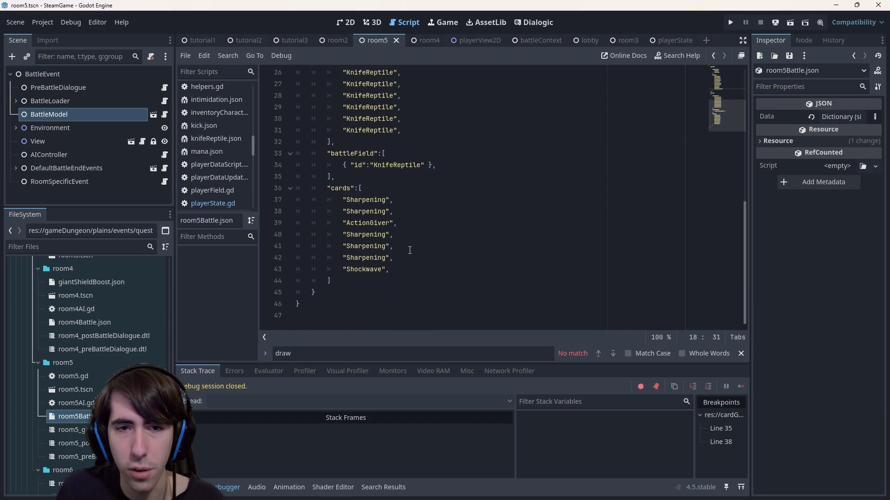
{"action": "mouse_move", "coordinate": [393, 258]}
{"action": "left_mouse_down"}
{"action": "mouse_move", "coordinate": [297, 200]}
{"action": "mouse_move", "coordinate": [256, 200]}
{"action": "left_mouse_up"}
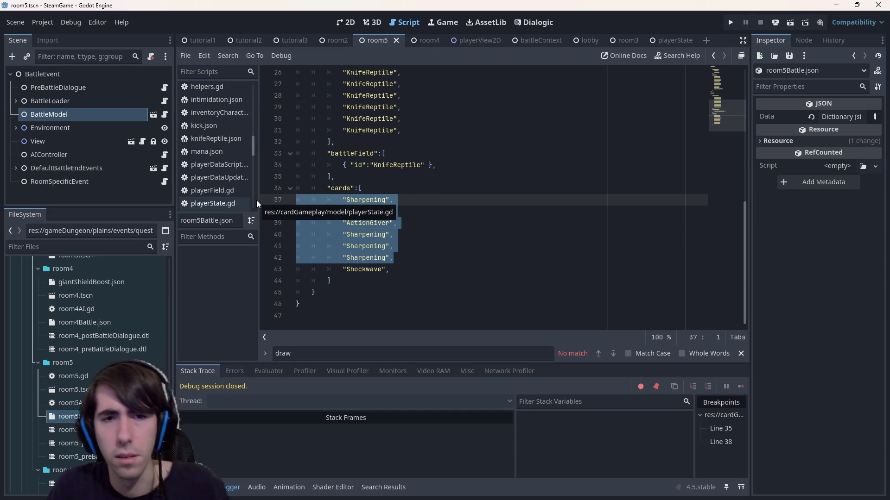
{"action": "key", "text": "ctrl+x"}
{"action": "key", "text": "ctrl+z"}
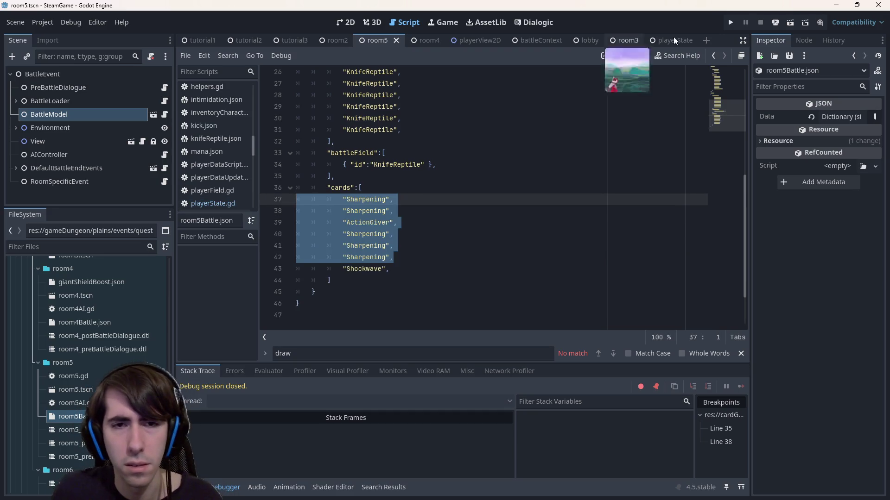
{"action": "key", "text": "ctrl+x"}
{"action": "key", "text": "ctrl+s"}
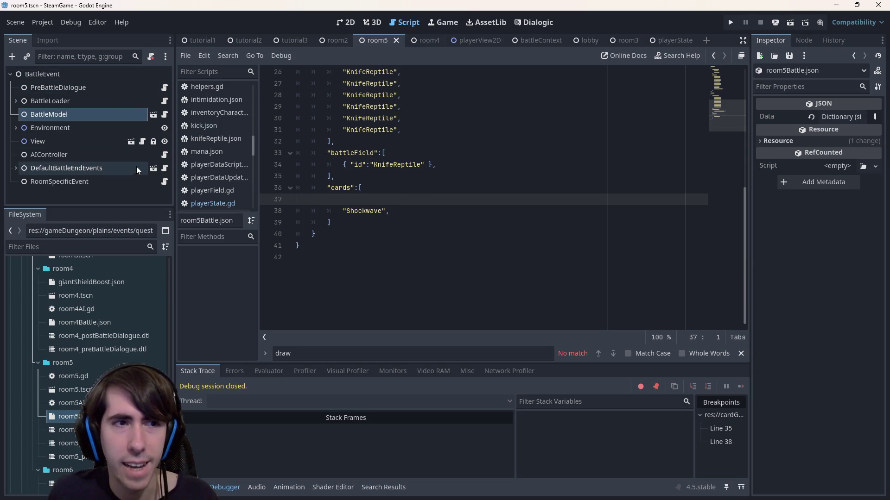
{"action": "left_click", "coordinate": [165, 155]}
{"action": "scroll", "coordinate": [483, 238], "scroll_direction": "up", "scroll_amount": 4}
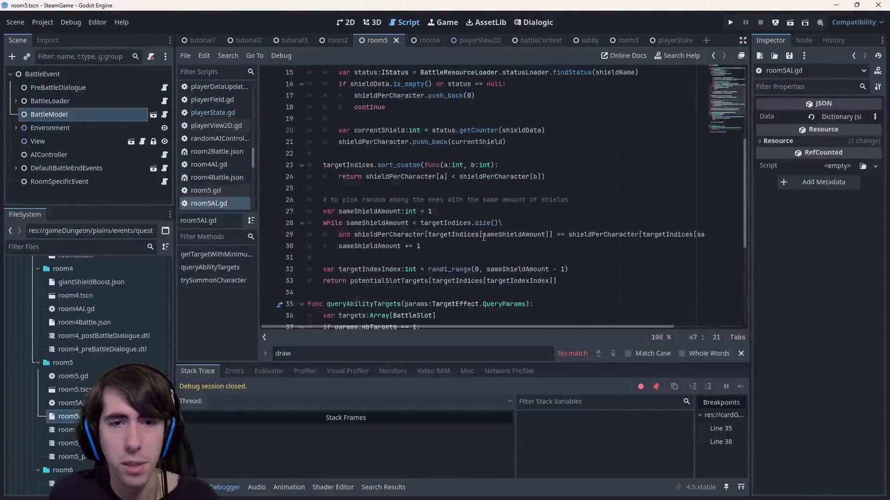
Comment out the tryPlayCharacterAction check on lines 177–178 of aiController.gd with Ctrl+K, then run the project
{"action": "scroll", "coordinate": [484, 238], "scroll_direction": "up", "scroll_amount": 5}
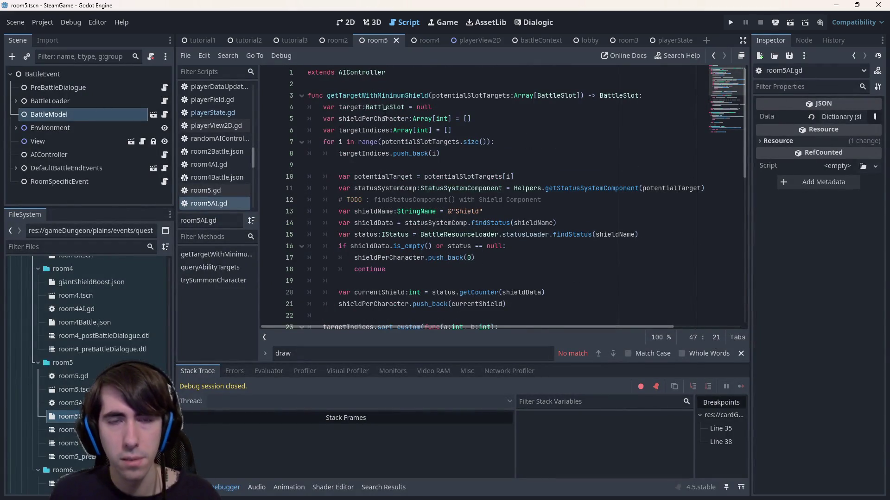
{"action": "scroll", "coordinate": [384, 111], "scroll_direction": "down", "scroll_amount": 3}
{"action": "scroll", "coordinate": [384, 128], "scroll_direction": "down", "scroll_amount": 3}
{"action": "scroll", "coordinate": [384, 128], "scroll_direction": "up", "scroll_amount": 3}
{"action": "scroll", "coordinate": [385, 128], "scroll_direction": "up", "scroll_amount": 3}
{"action": "key", "text": "alt+Left"}
{"action": "scroll", "coordinate": [379, 132], "scroll_direction": "down", "scroll_amount": 10}
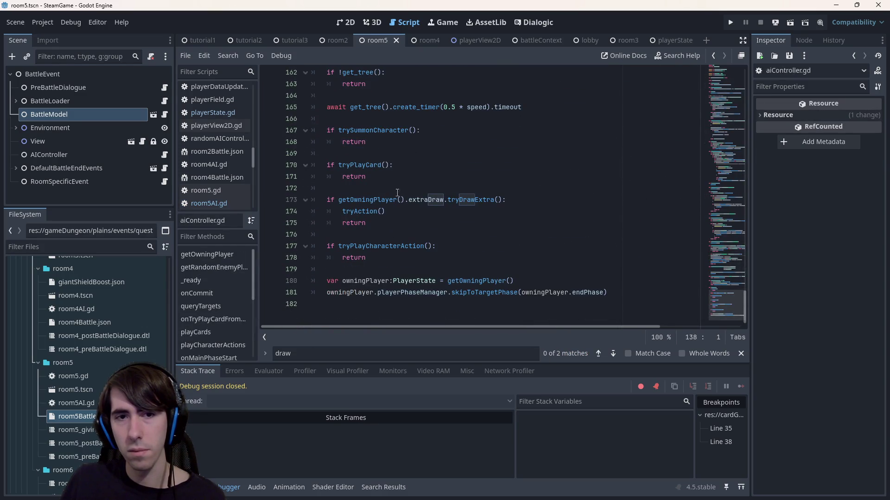
{"action": "left_click_drag", "start_coordinate": [417, 265], "coordinate": [239, 247]}
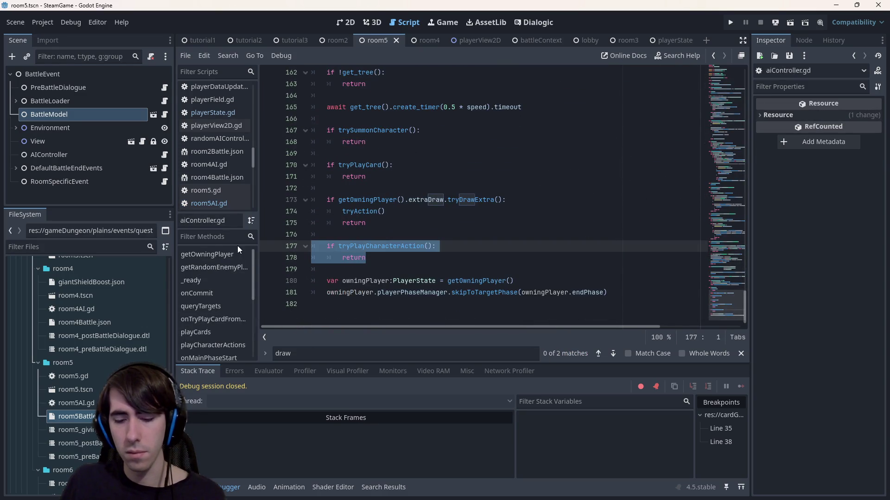
{"action": "key", "text": "ctrl+k"}
{"action": "left_click", "coordinate": [793, 24]}
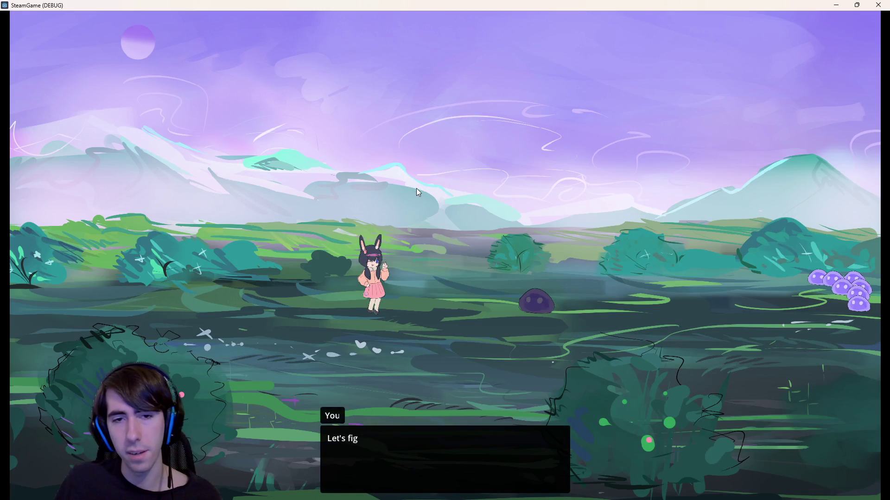
Place the red-haired cat fighter, attack the slime across two turns, then return to the Godot editor
{"action": "left_click", "coordinate": [415, 292]}
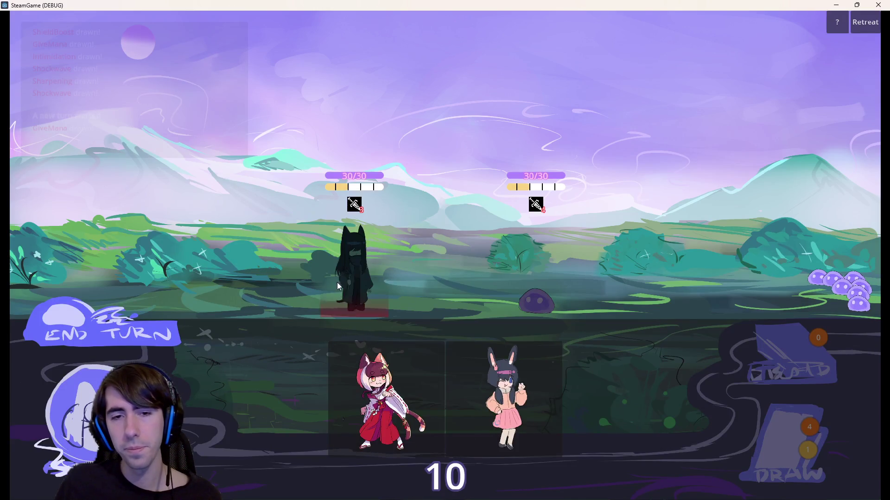
{"action": "left_click_drag", "start_coordinate": [335, 281], "coordinate": [241, 283]}
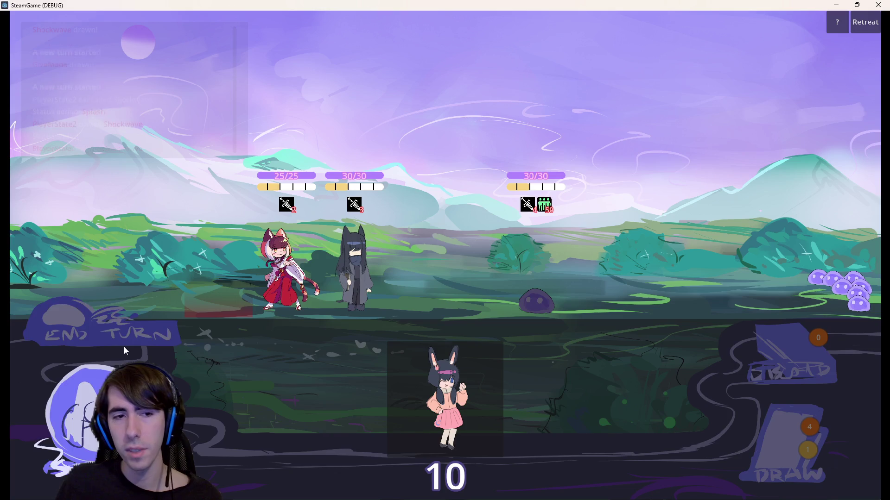
{"action": "left_click", "coordinate": [124, 346]}
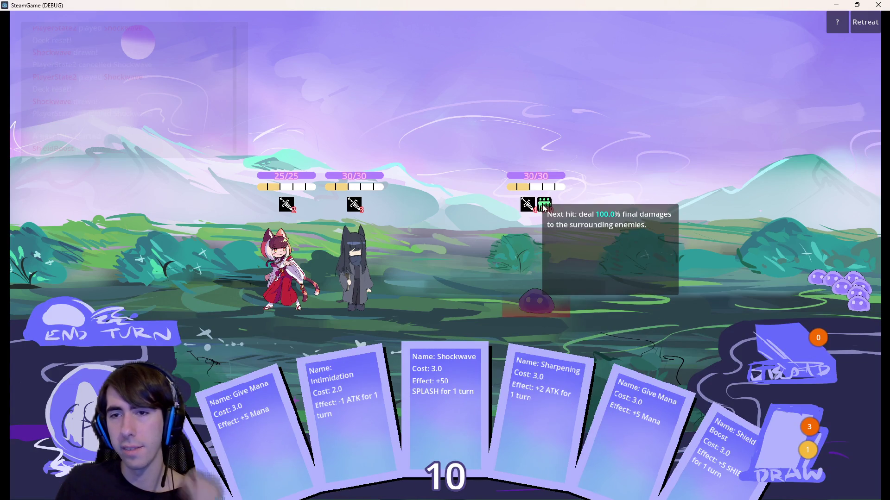
{"action": "left_click", "coordinate": [536, 250]}
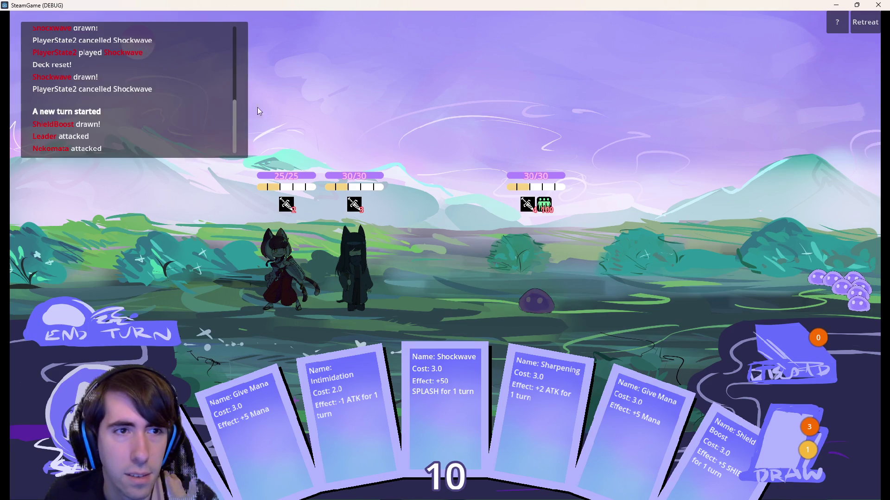
{"action": "mouse_move", "coordinate": [545, 209]}
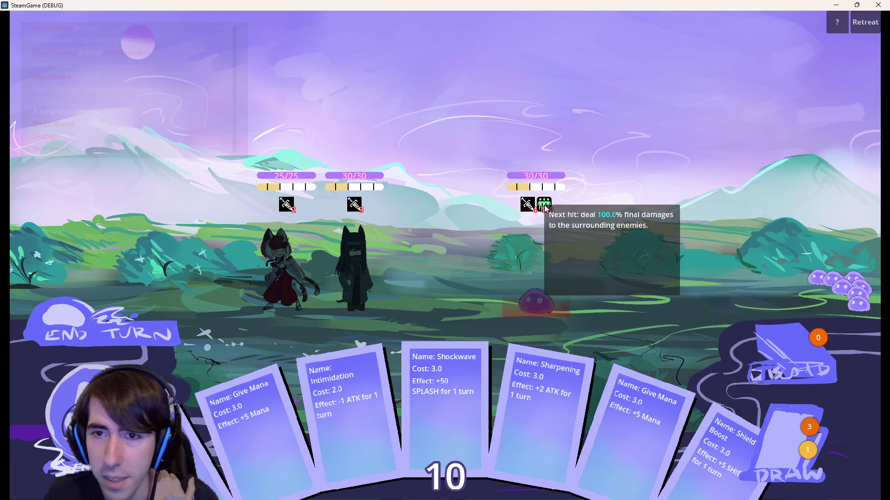
{"action": "left_click", "coordinate": [144, 322]}
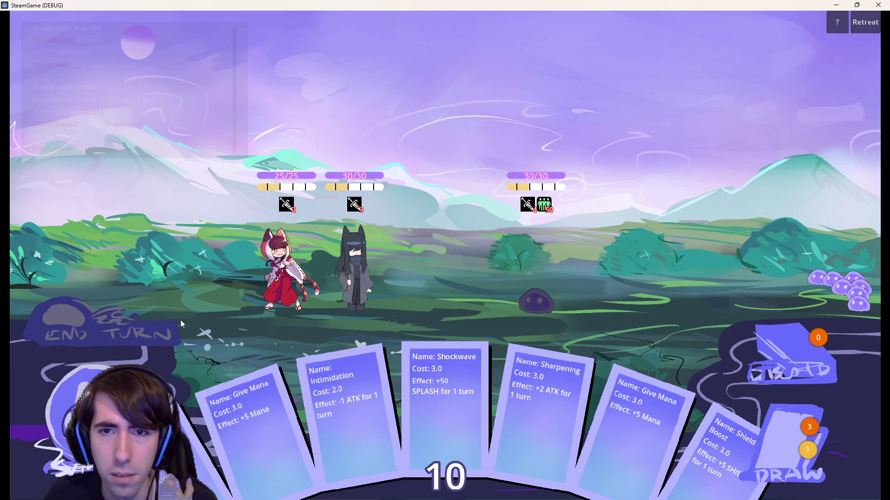
{"action": "double_click", "coordinate": [823, 7]}
{"action": "left_click", "coordinate": [822, 7]}
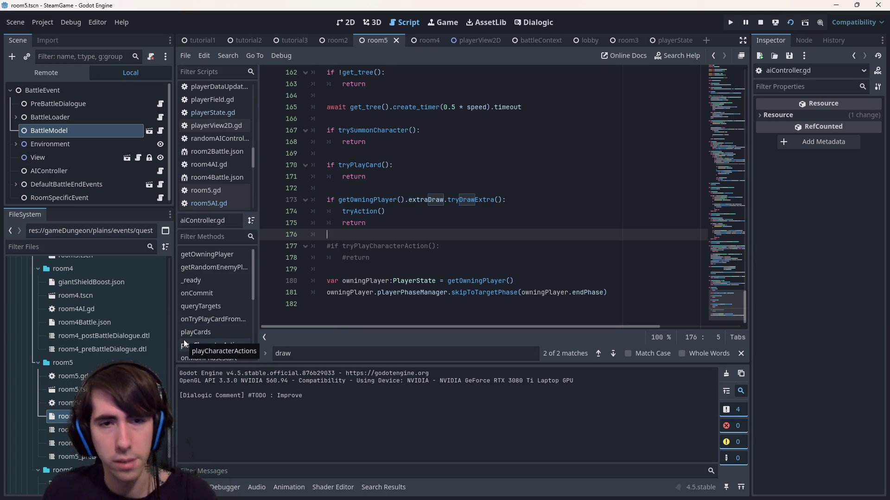
Search the project for 'invinci' and open the match in applyRawStatsChangeCommand.gd
{"action": "key", "text": "ctrl+shift+f"}
{"action": "type", "text": "invicin"}
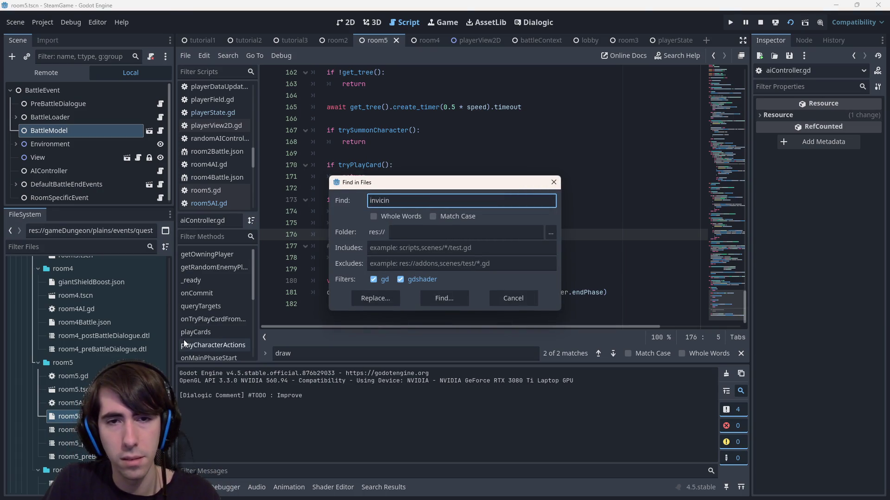
{"action": "key", "text": "BackSpace"}
{"action": "key", "text": "BackSpace"}
{"action": "key", "text": "BackSpace"}
{"action": "type", "text": "nci"}
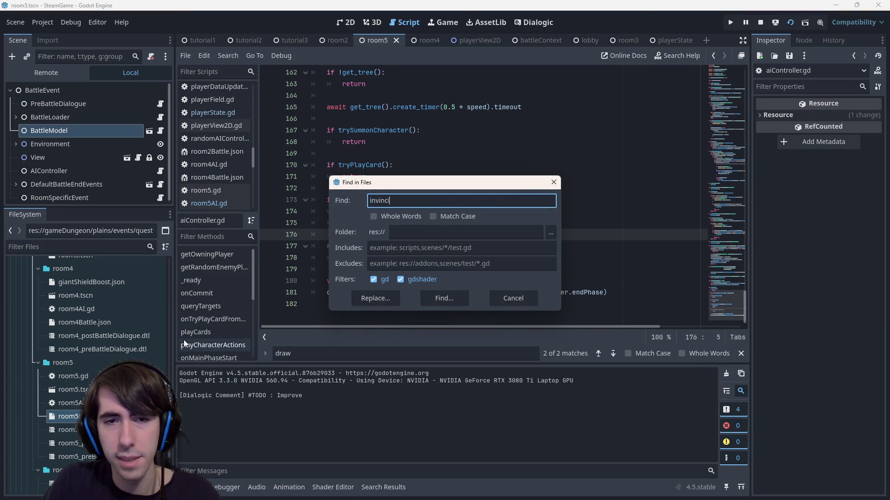
{"action": "key", "text": "Return"}
{"action": "left_click", "coordinate": [358, 411]}
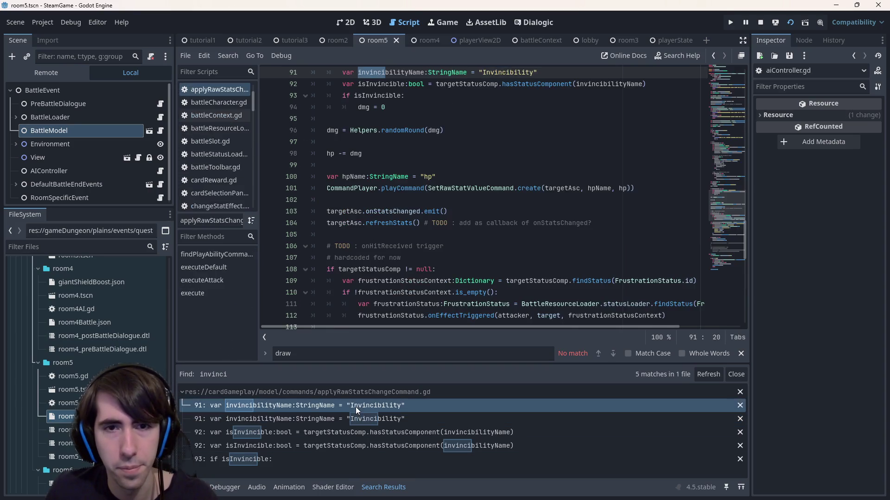
{"action": "scroll", "coordinate": [271, 139], "scroll_direction": "up", "scroll_amount": 2}
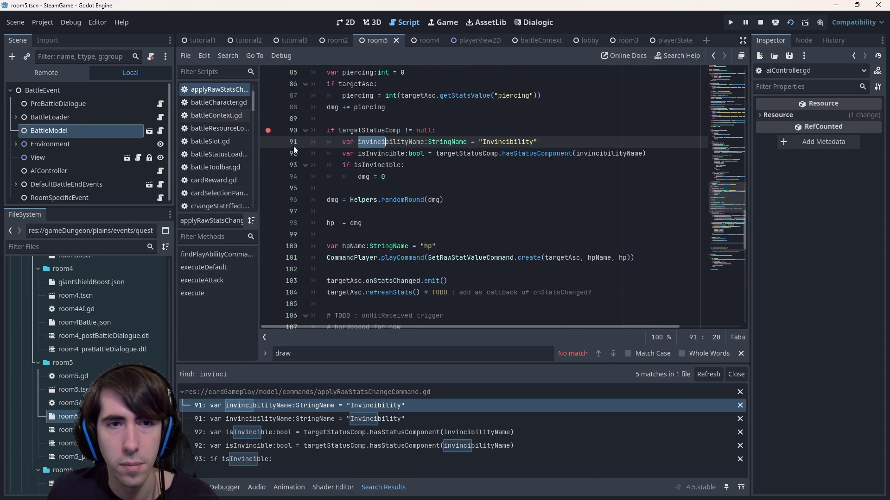
Attack the slime in the running game to hit the breakpoint, then advance two lines
{"action": "key", "text": "F6"}
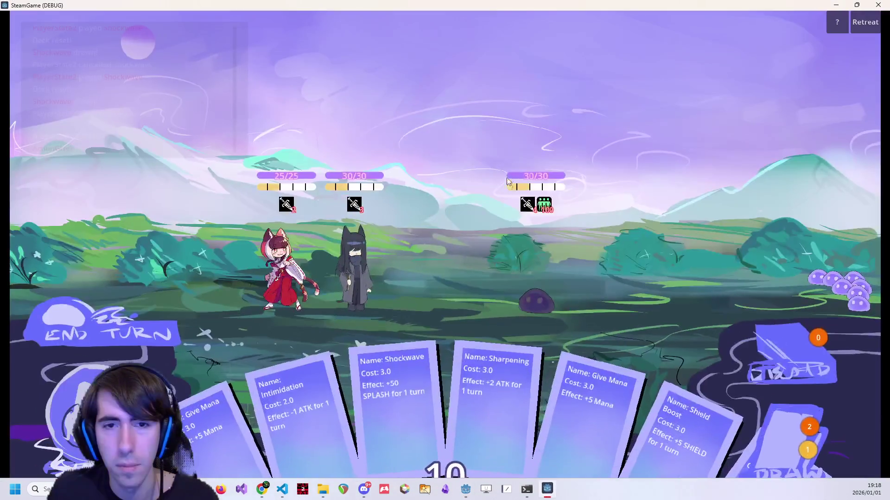
{"action": "left_click", "coordinate": [350, 251]}
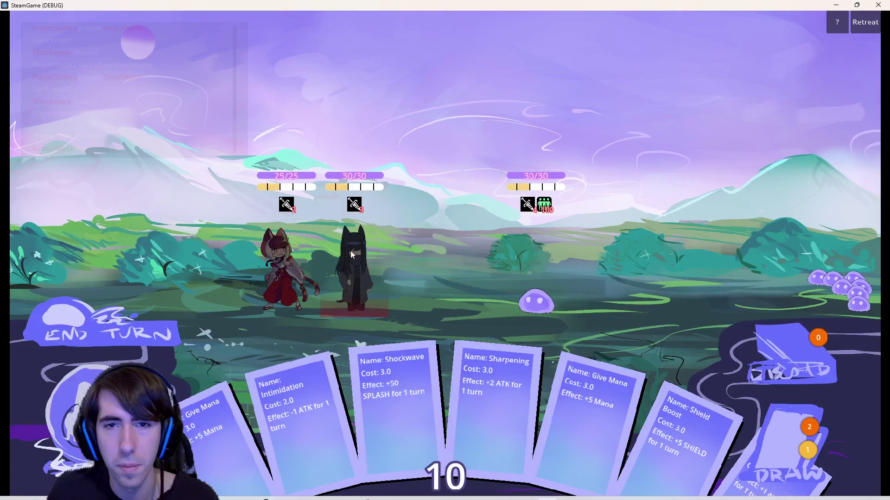
{"action": "left_click", "coordinate": [511, 268]}
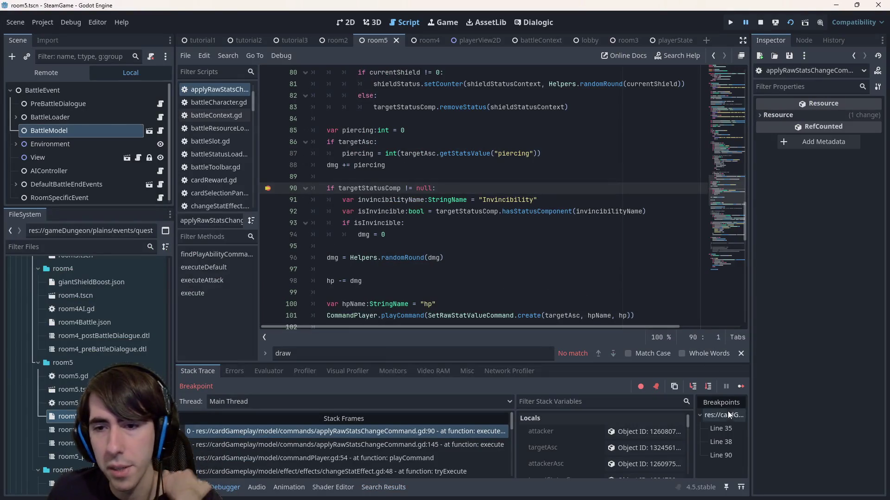
{"action": "left_click", "coordinate": [709, 391]}
{"action": "left_click", "coordinate": [709, 393]}
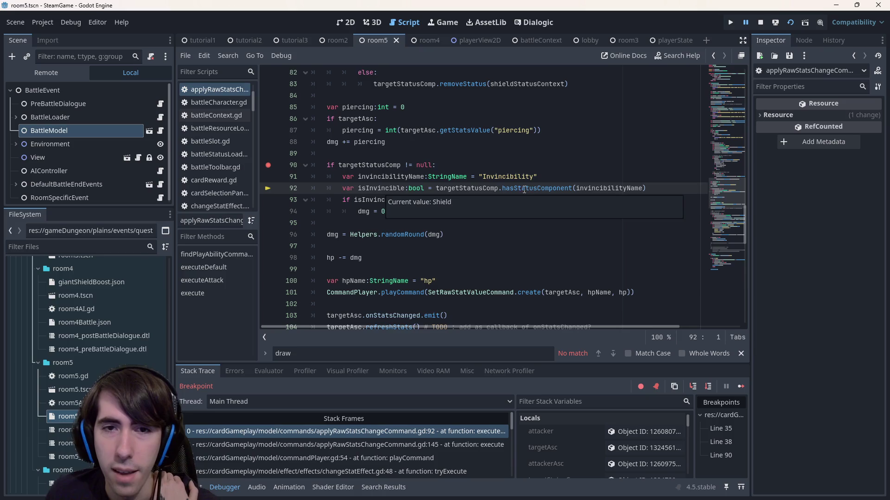
{"action": "left_click", "coordinate": [619, 165]}
{"action": "mouse_move", "coordinate": [619, 190]}
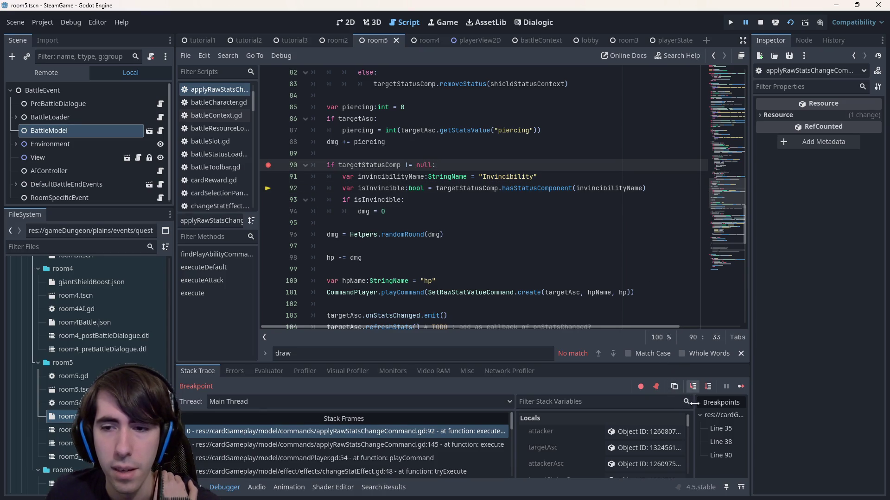
{"action": "left_click", "coordinate": [547, 497]}
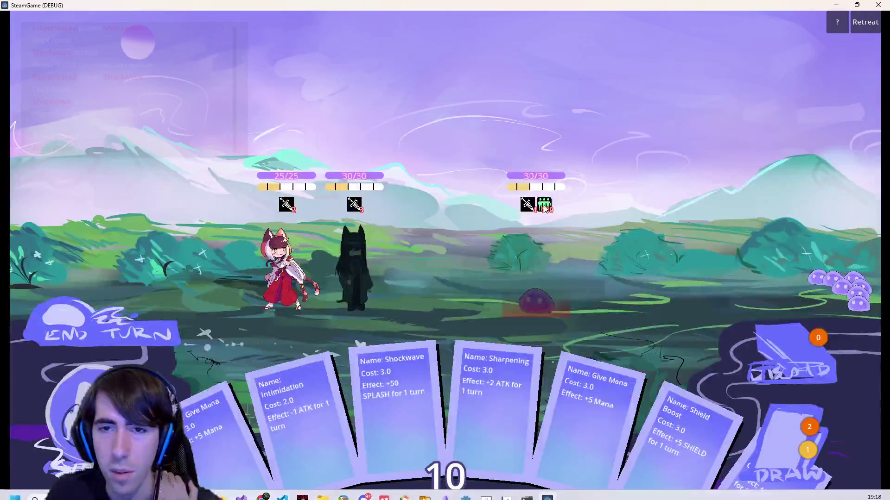
{"action": "left_click", "coordinate": [836, 5]}
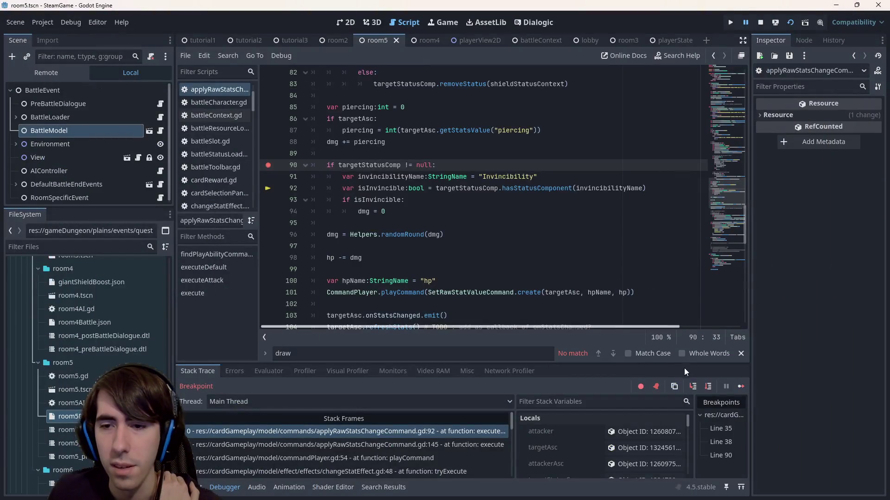
Step into hasStatusComponent and findStatusComponent, inspecting the status object until line 34
{"action": "left_click", "coordinate": [690, 387]}
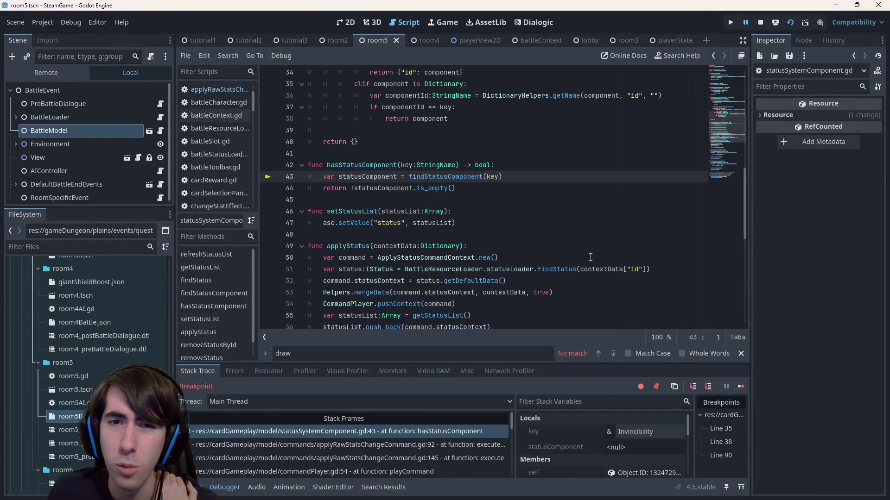
{"action": "left_click", "coordinate": [693, 386]}
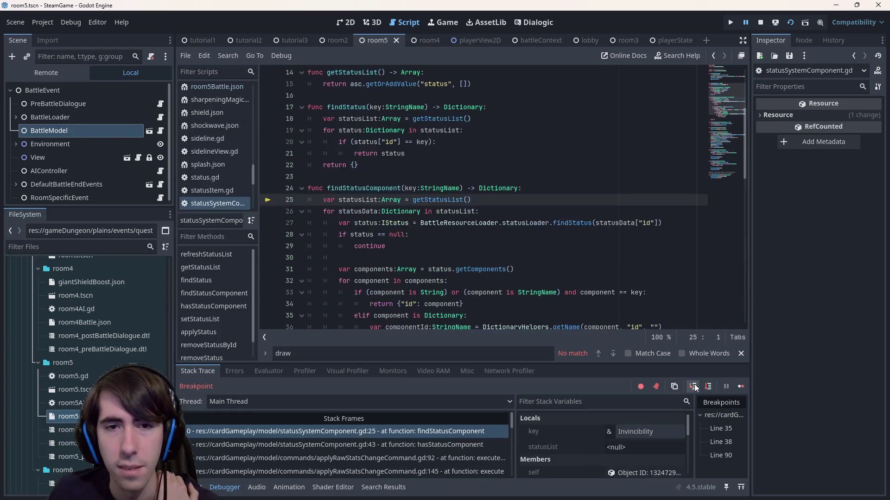
{"action": "left_click", "coordinate": [706, 386]}
{"action": "left_click", "coordinate": [706, 385]}
{"action": "left_click", "coordinate": [707, 386]}
{"action": "left_click", "coordinate": [706, 385]}
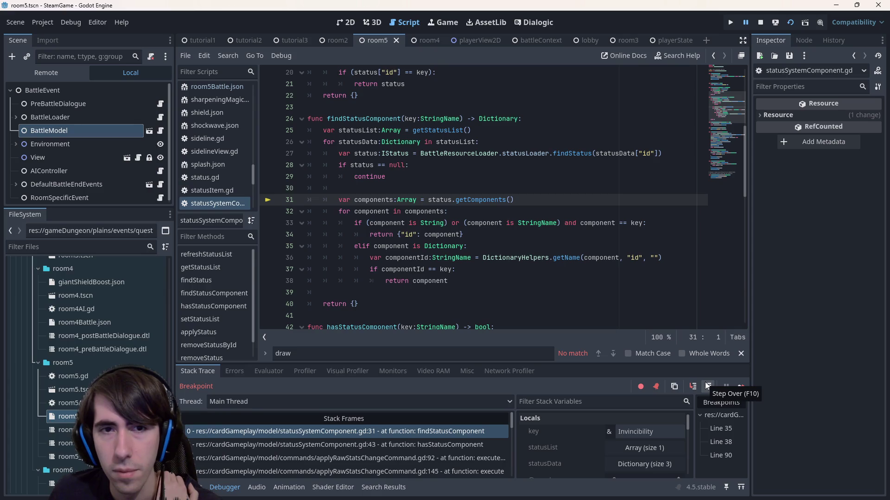
{"action": "mouse_move", "coordinate": [358, 155]}
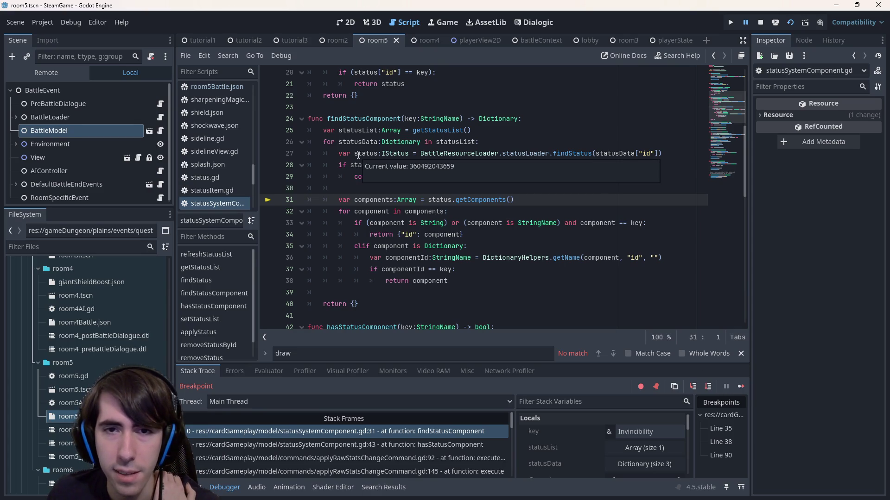
{"action": "scroll", "coordinate": [641, 457], "scroll_direction": "down", "scroll_amount": 3}
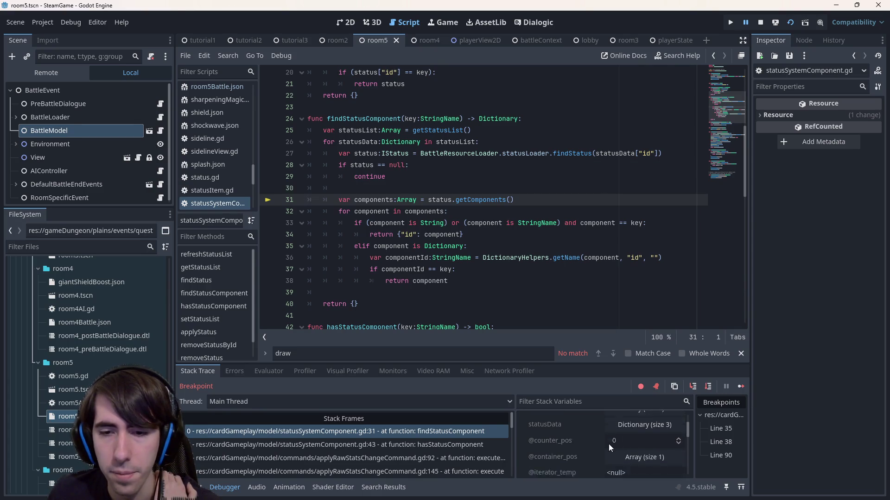
{"action": "left_click", "coordinate": [612, 435]}
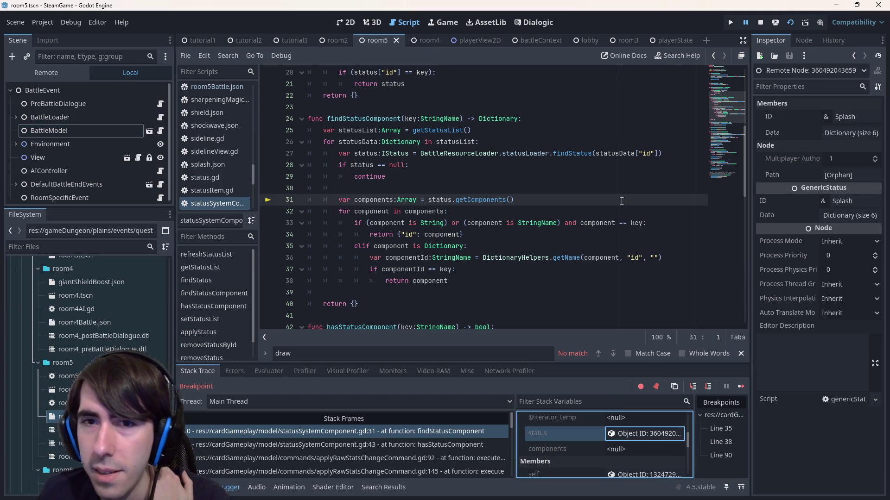
{"action": "left_click", "coordinate": [709, 387]}
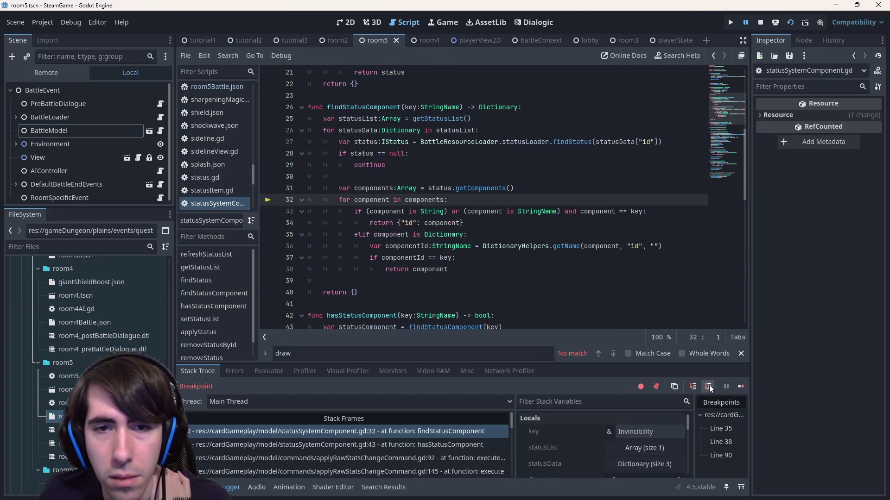
{"action": "left_click", "coordinate": [709, 387]}
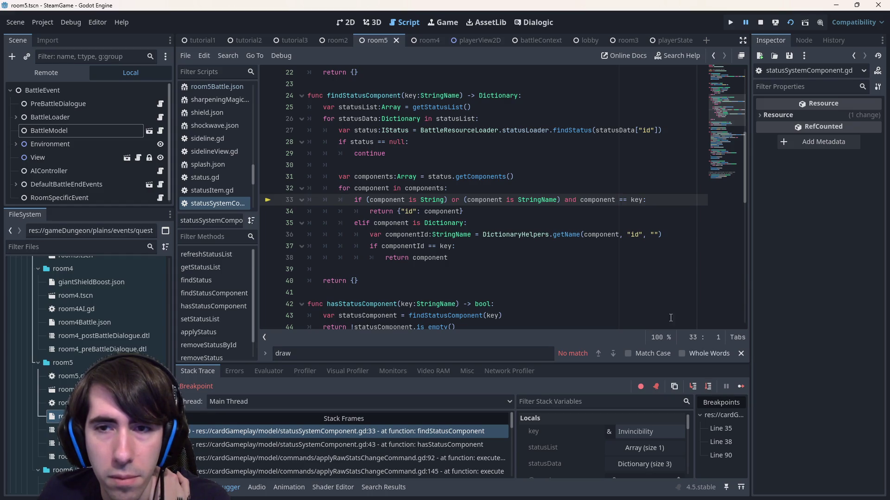
{"action": "left_click", "coordinate": [708, 386]}
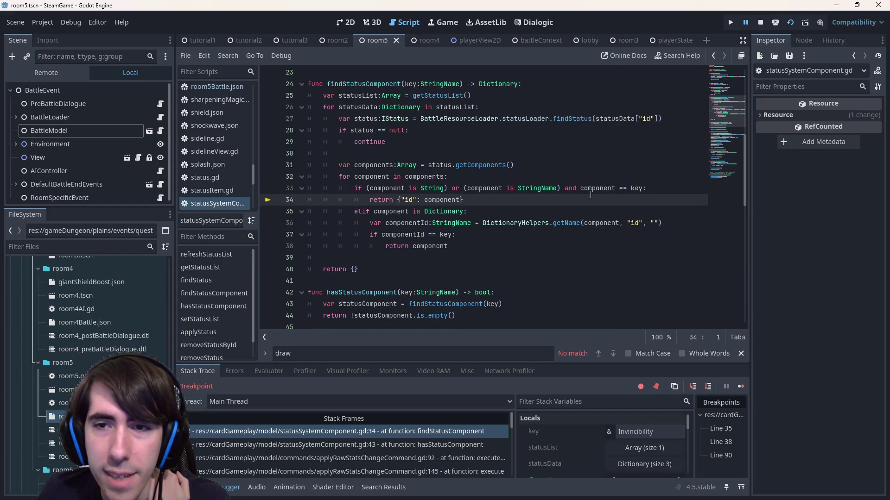
Select line 33's condition and place the caret before the first type check
{"action": "mouse_move", "coordinate": [594, 191]}
{"action": "key", "text": "Up"}
{"action": "key", "text": "Up"}
{"action": "key", "text": "Up"}
{"action": "key", "text": "End"}
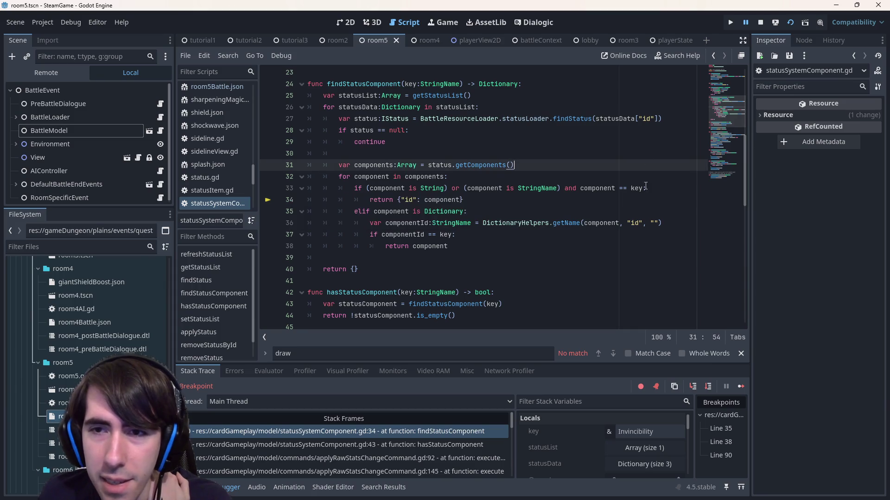
{"action": "mouse_move", "coordinate": [637, 191]}
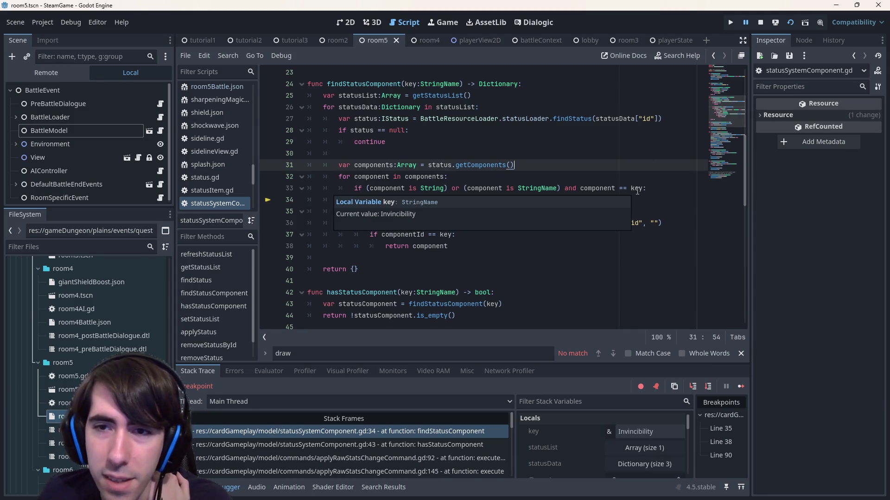
{"action": "left_click_drag", "start_coordinate": [597, 189], "coordinate": [640, 188]}
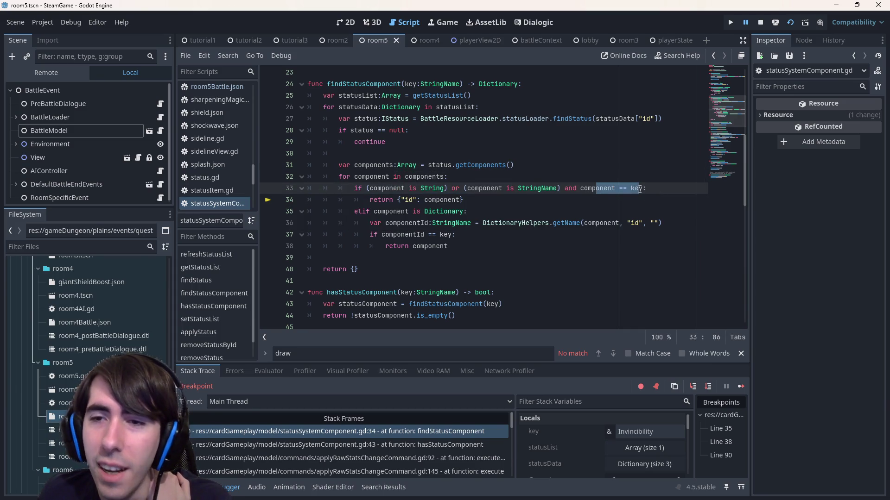
{"action": "left_click", "coordinate": [640, 189]}
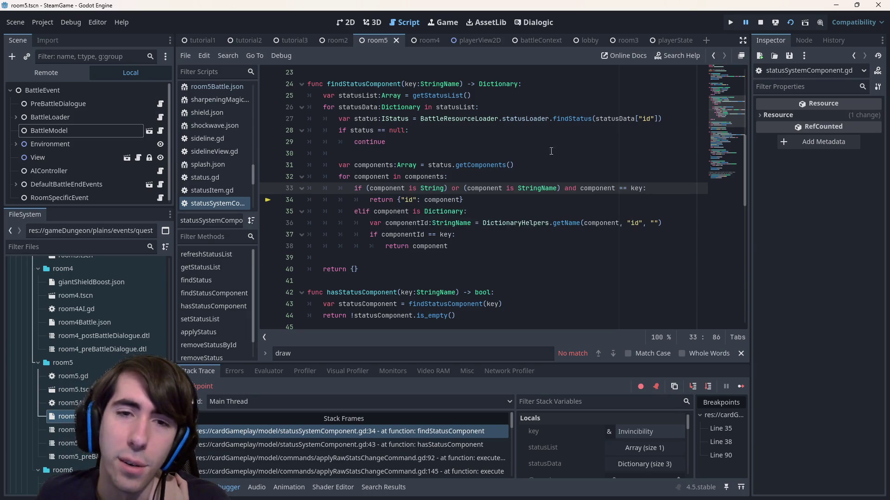
{"action": "left_click", "coordinate": [574, 180]}
{"action": "scroll", "coordinate": [574, 219], "scroll_direction": "up", "scroll_amount": 1}
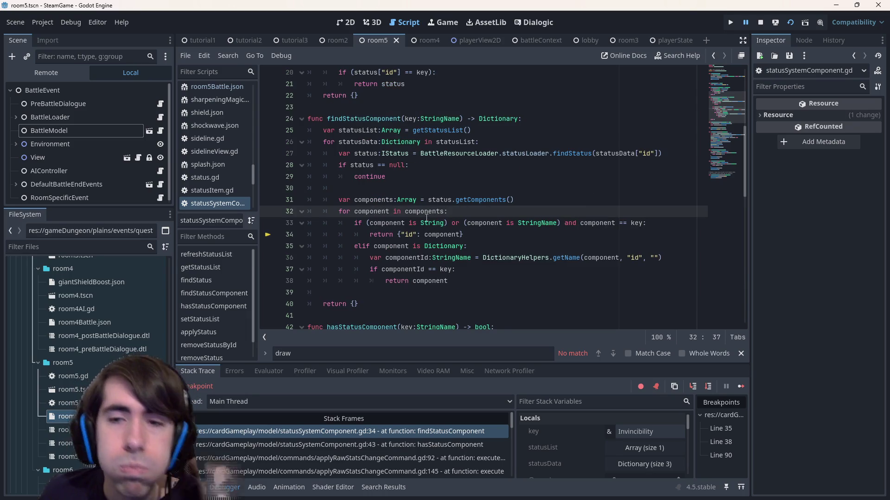
{"action": "left_click_drag", "start_coordinate": [366, 223], "coordinate": [646, 223]}
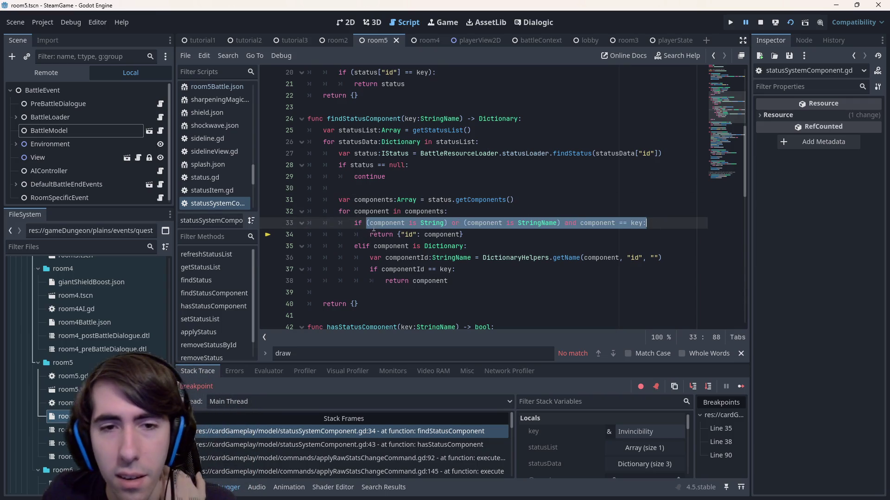
{"action": "left_click", "coordinate": [371, 227]}
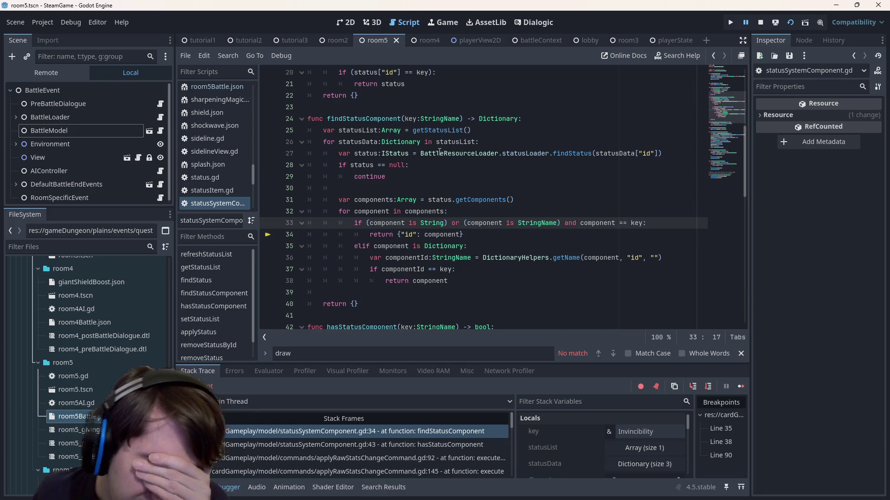
{"action": "mouse_move", "coordinate": [440, 153]}
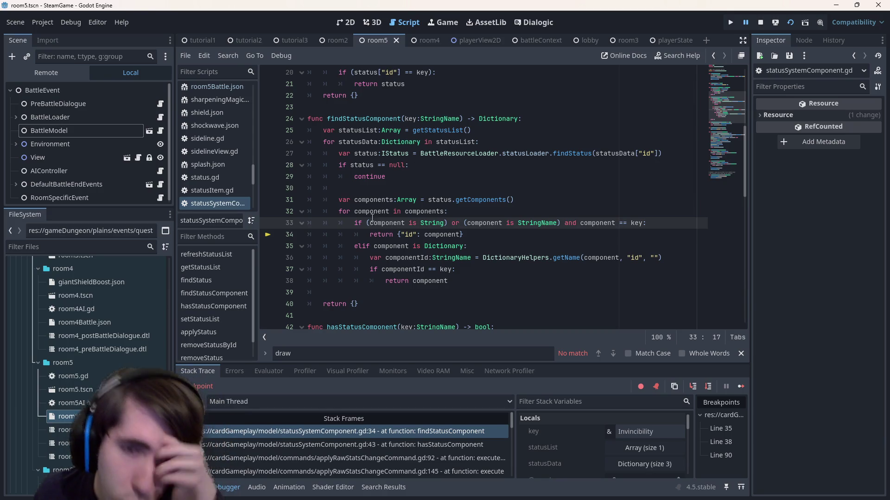
Wrap the String and StringName checks on line 33 in parentheses
{"action": "type", "text": "("}
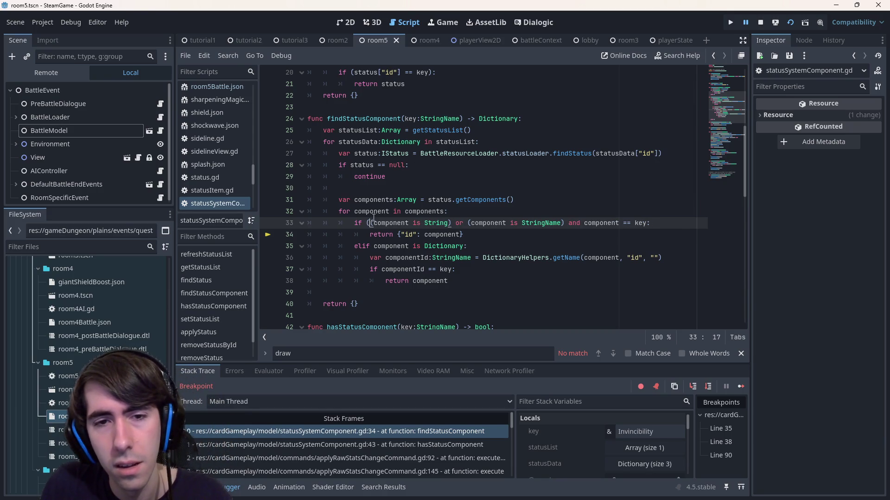
{"action": "key", "text": "ctrl+Right"}
{"action": "key", "text": "ctrl+Right"}
{"action": "type", "text": ")"}
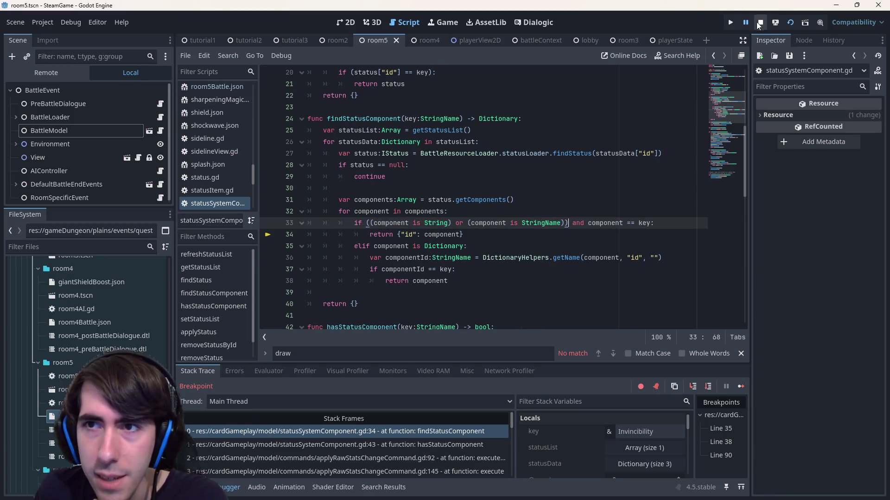
Restart the debug run, continue past the line-90 breakpoint, check the battle, and close the game
{"action": "left_click", "coordinate": [760, 23]}
{"action": "left_click", "coordinate": [791, 22]}
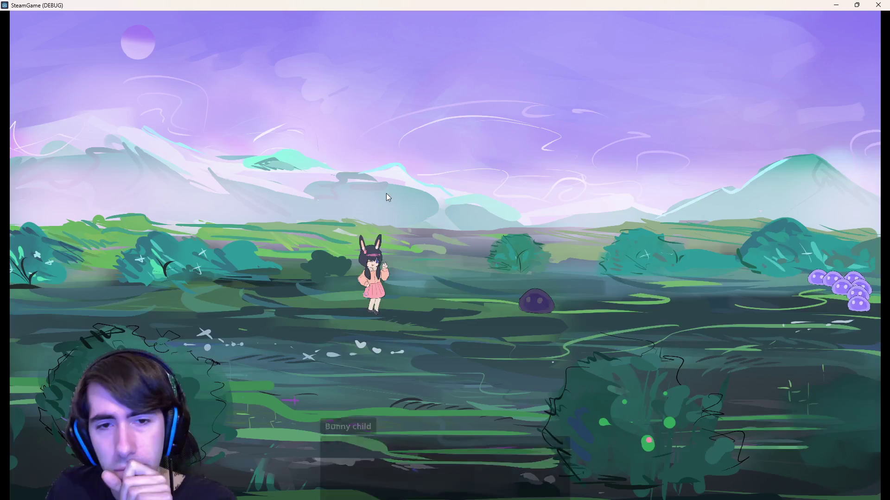
{"action": "left_click", "coordinate": [436, 388]}
{"action": "left_click", "coordinate": [391, 387]}
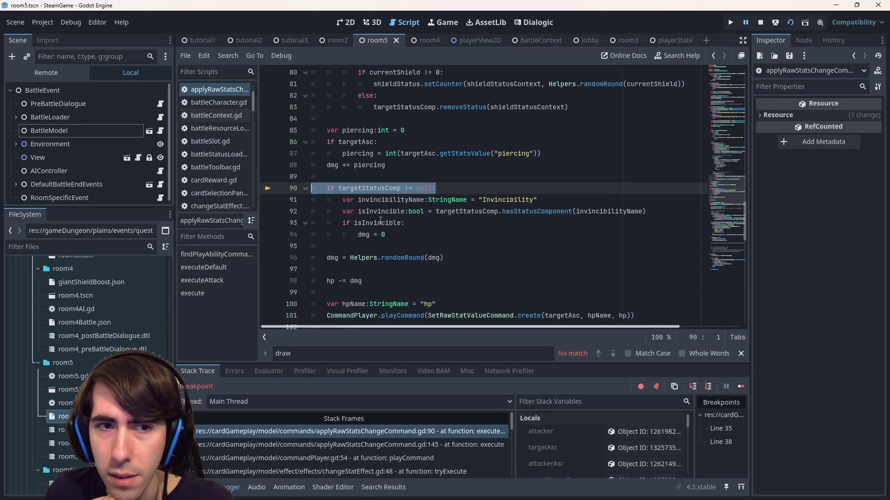
{"action": "left_click", "coordinate": [740, 386]}
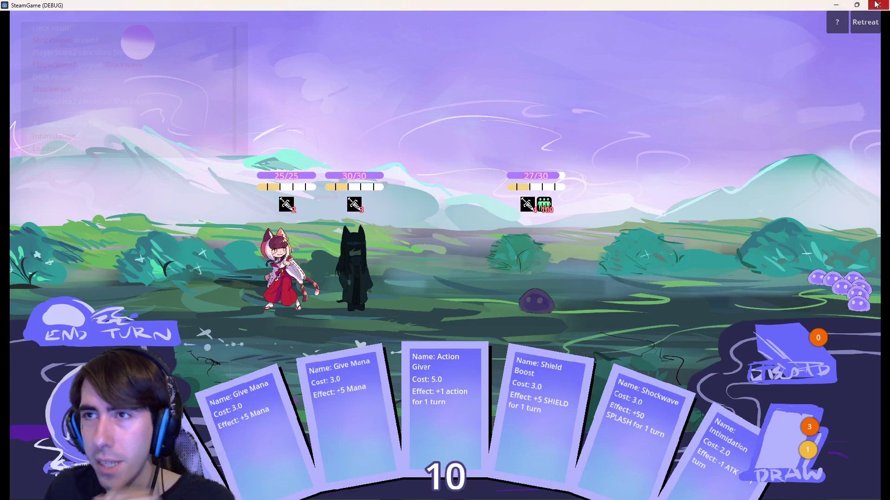
{"action": "left_click", "coordinate": [876, 4]}
{"action": "mouse_move", "coordinate": [527, 490]}
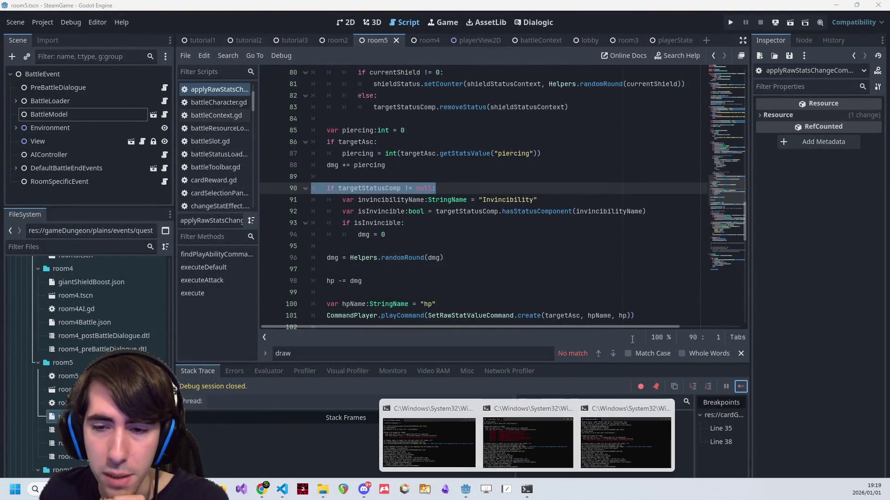
{"action": "left_click", "coordinate": [641, 292]}
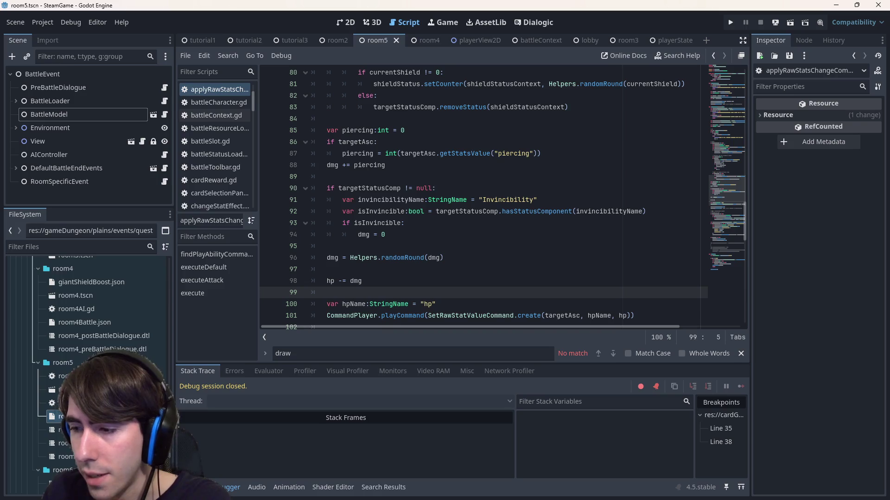
Run git status in the terminal, then go back to the invincibility check in the script
{"action": "key", "text": "alt+Tab"}
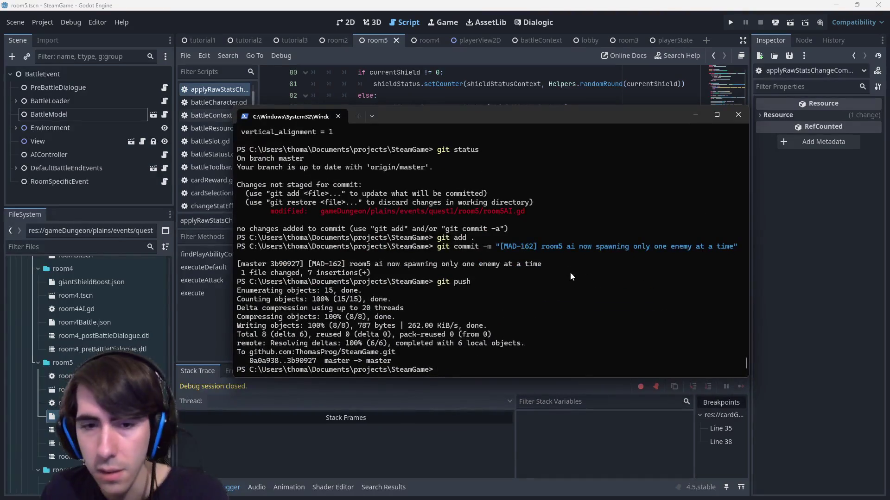
{"action": "type", "text": "git status"}
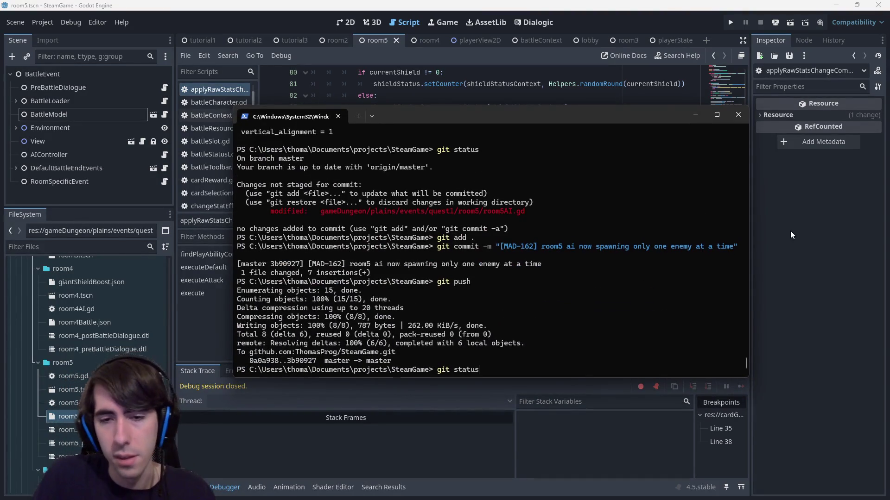
{"action": "key", "text": "Return"}
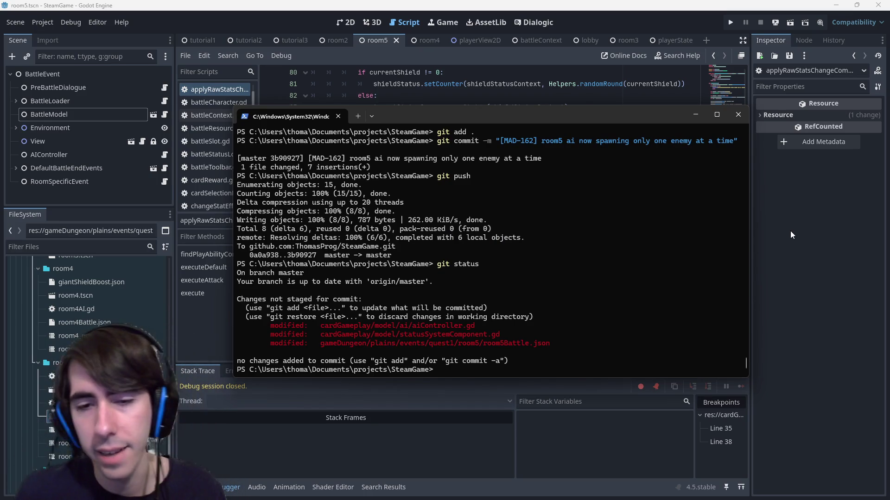
{"action": "left_click", "coordinate": [506, 2]}
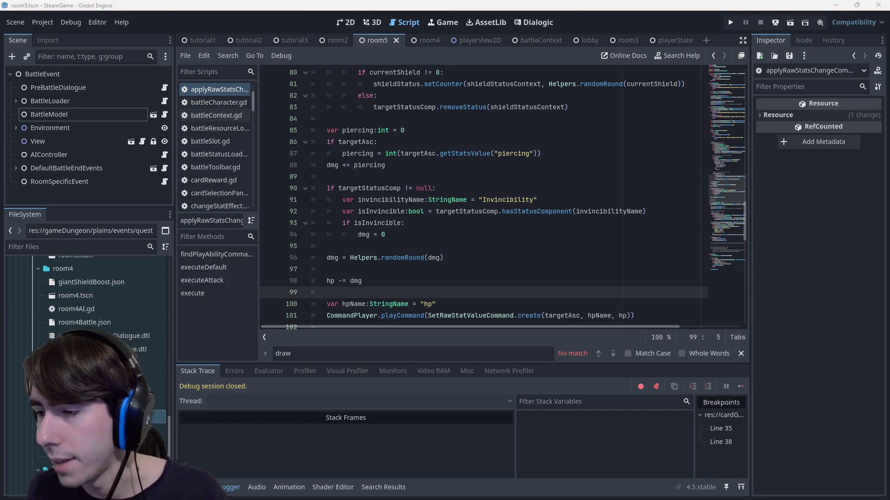
{"action": "key", "text": "alt+Tab"}
{"action": "key", "text": "alt+Tab"}
{"action": "left_click", "coordinate": [498, 211]}
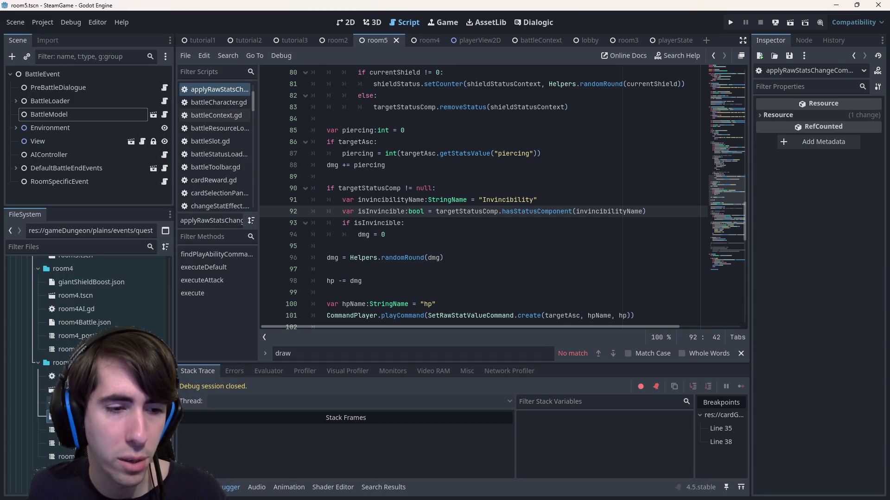
Save the edited files, including aiController.gd
{"action": "key", "text": "alt+Left"}
{"action": "key", "text": "ctrl+s"}
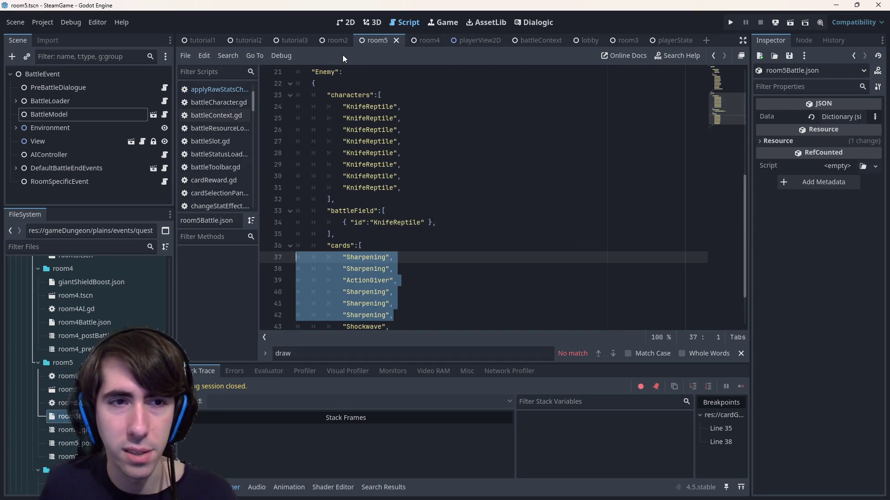
{"action": "key", "text": "shift+alt+o"}
{"action": "type", "text": "aic"}
{"action": "key", "text": "Return"}
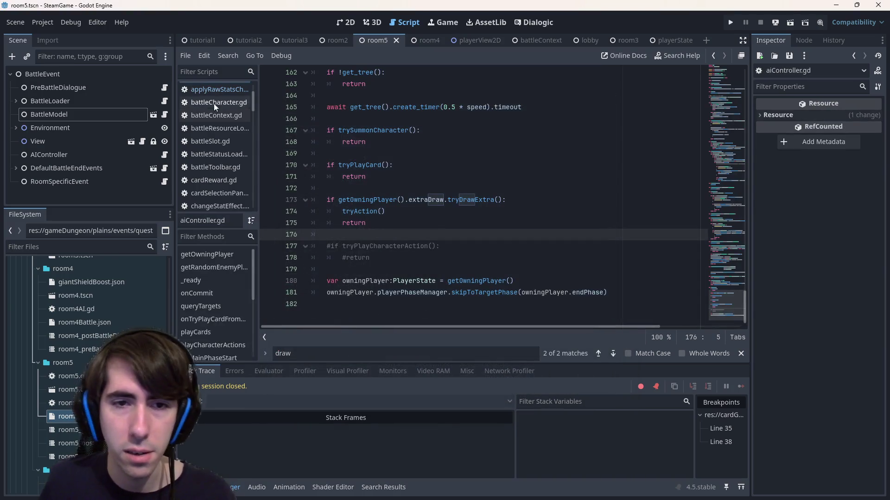
{"action": "key", "text": "ctrl+s"}
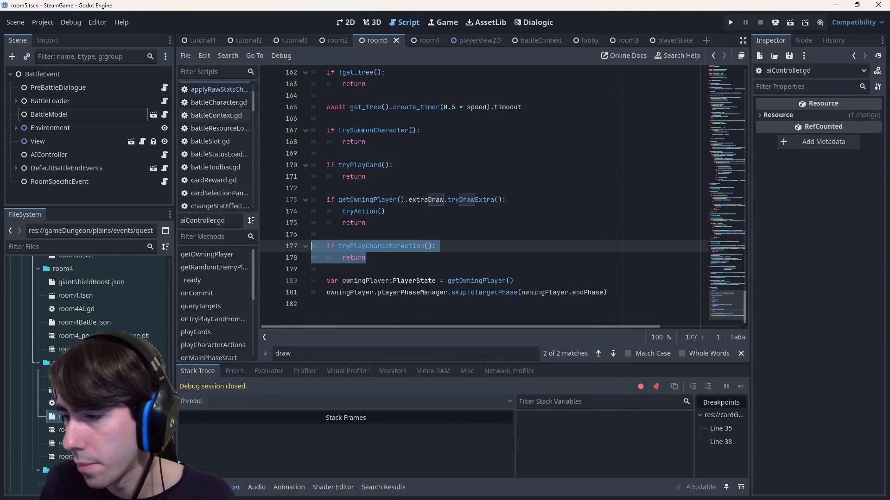
Stage everything with git add ., unstage with git reset ., and review git status
{"action": "key", "text": "alt+Tab"}
{"action": "type", "text": "git"}
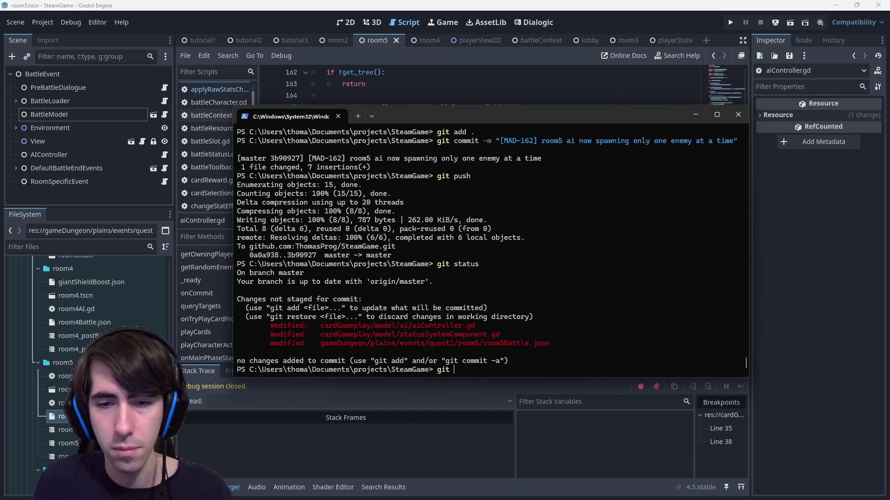
{"action": "type", "text": " add ."}
{"action": "key", "text": "Return"}
{"action": "type", "text": "git c"}
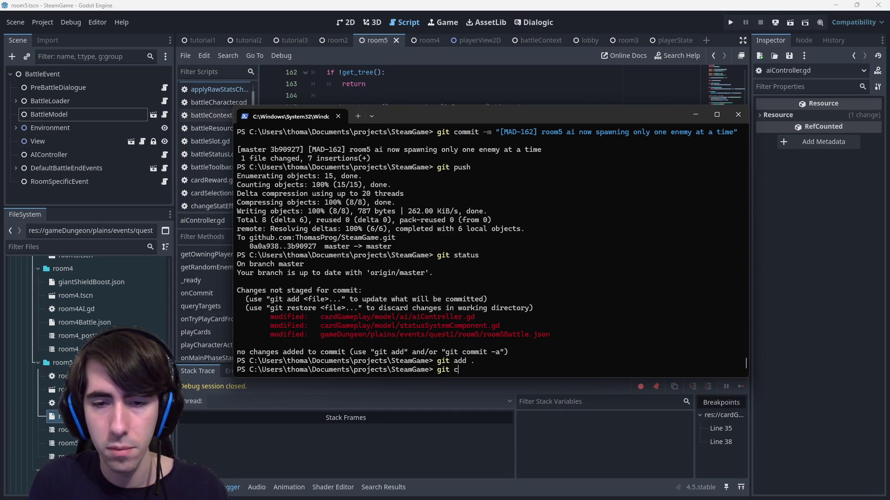
{"action": "key", "text": "BackSpace"}
{"action": "key", "text": "BackSpace"}
{"action": "key", "text": "BackSpace"}
{"action": "type", "text": "git reset ."}
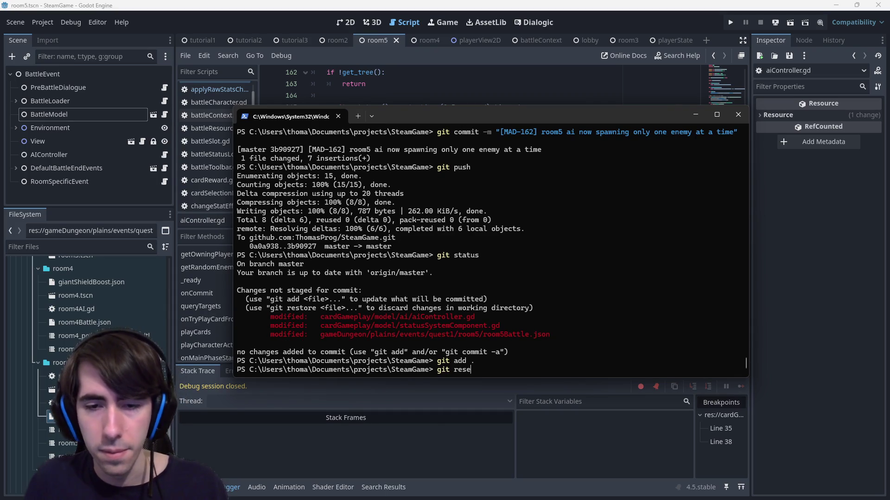
{"action": "key", "text": "Return"}
{"action": "type", "text": "git status"}
{"action": "key", "text": "Return"}
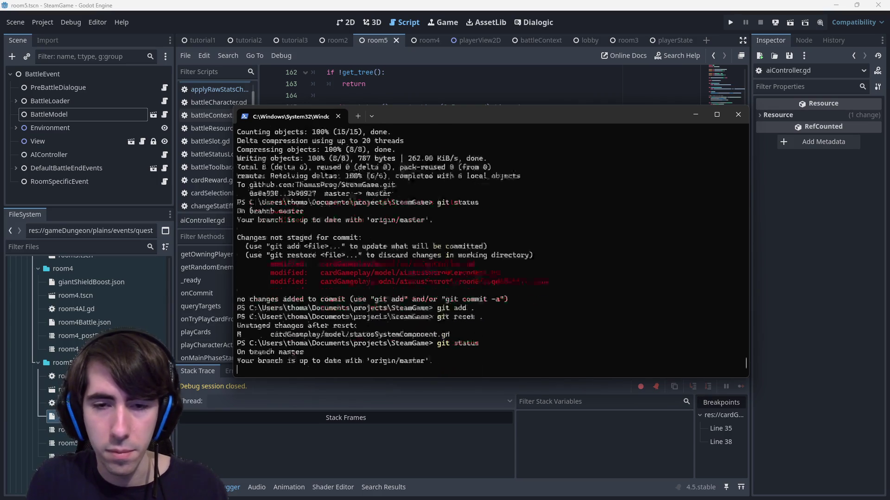
Commit as "[hotfix] splash doesnt make you invincible anymore" and git push to master
{"action": "type", "text": "."}
{"action": "key", "text": "Return"}
{"action": "type", "text": "git commit - \"\""}
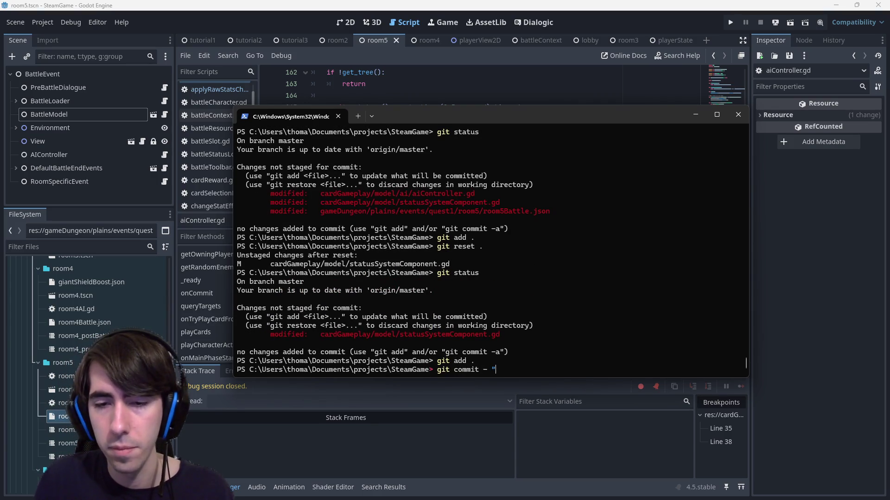
{"action": "type", "text": "[hotfix] "}
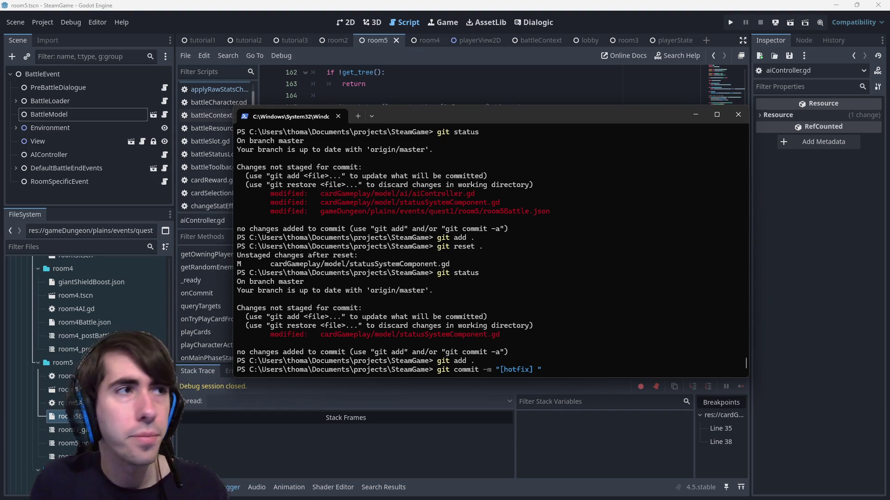
{"action": "type", "text": "splash doesnt mak"}
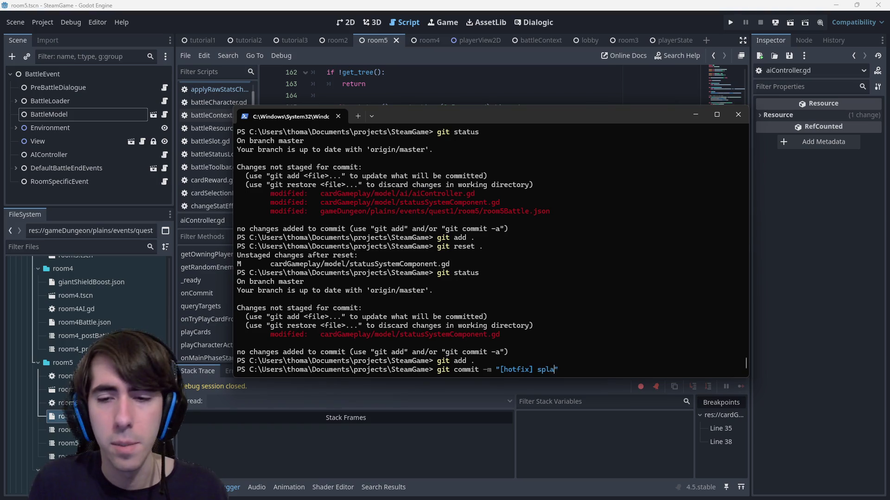
{"action": "type", "text": "e you invincible an"}
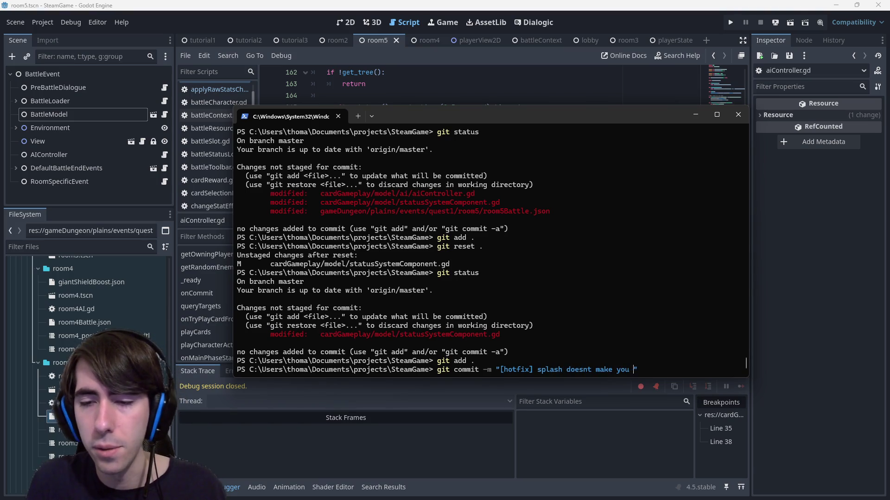
{"action": "type", "text": "ymore"}
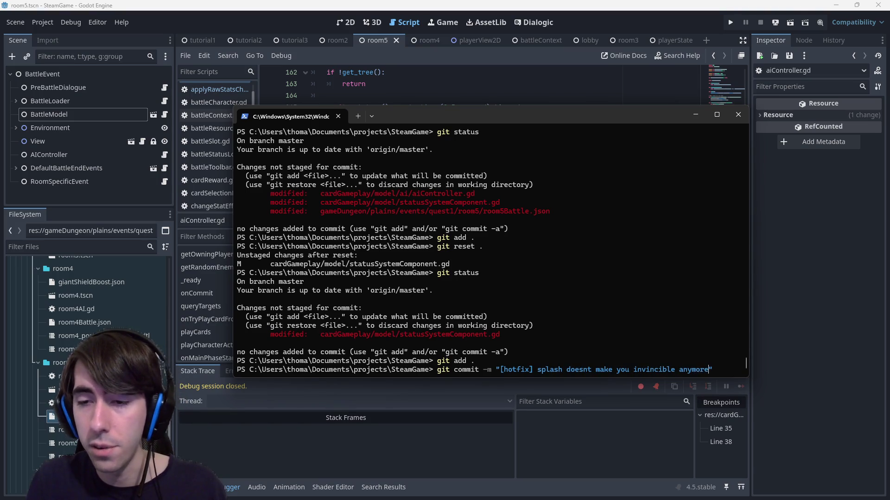
{"action": "key", "text": "Return"}
{"action": "type", "text": "git push"}
{"action": "key", "text": "Return"}
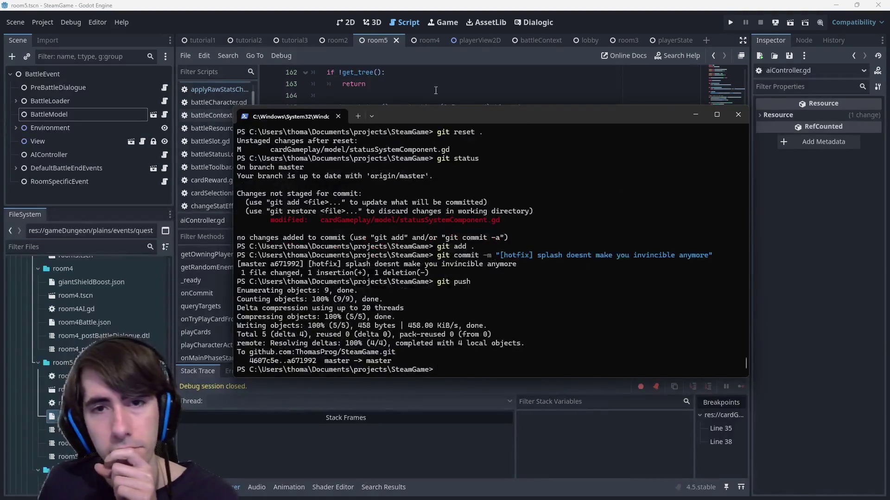
{"action": "left_click_drag", "start_coordinate": [444, 118], "coordinate": [889, 152]}
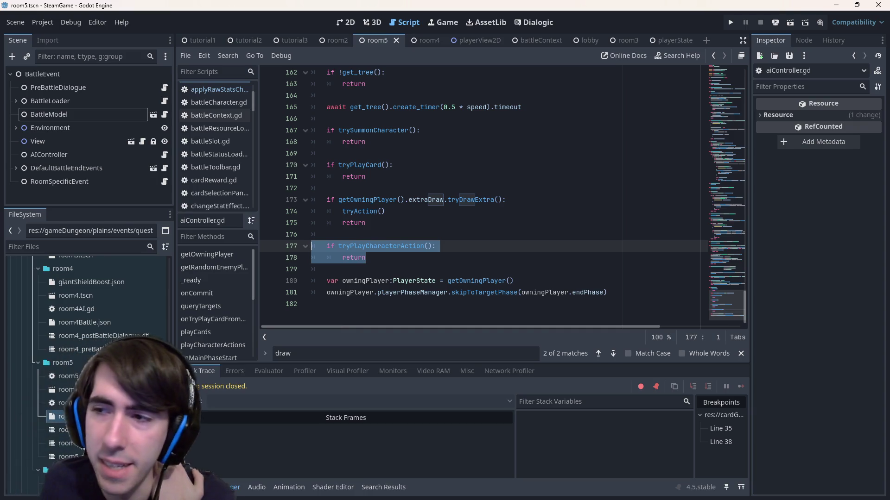
Show the room5 battle scene in the 2D editor and zoom the canvas
{"action": "left_click", "coordinate": [346, 22]}
{"action": "scroll", "coordinate": [367, 223], "scroll_direction": "down", "scroll_amount": 2}
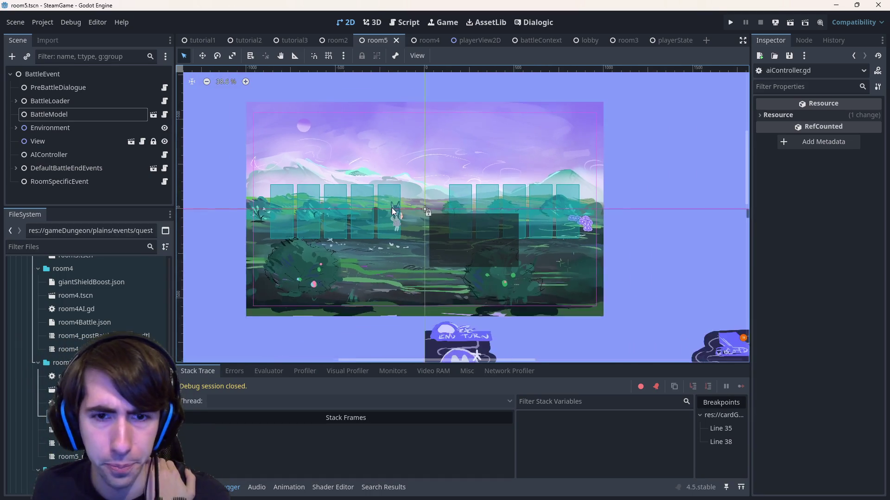
{"action": "scroll", "coordinate": [392, 209], "scroll_direction": "up", "scroll_amount": 1}
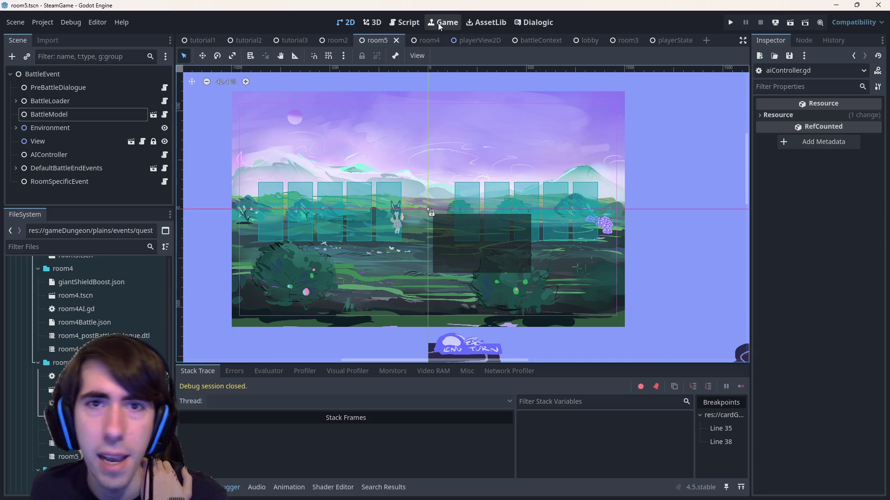
Select RetreatButton in playerView2D, then run room5, dismiss the dialogue, and close the game
{"action": "left_click", "coordinate": [455, 41]}
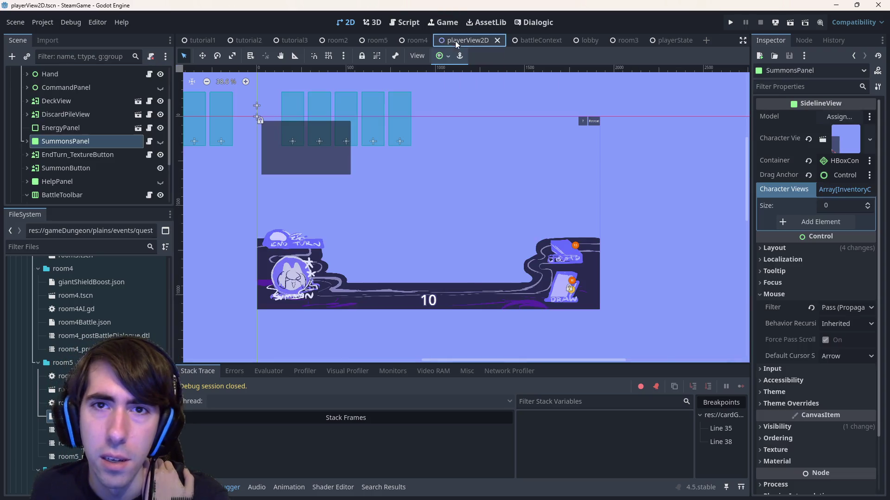
{"action": "left_click", "coordinate": [597, 122]}
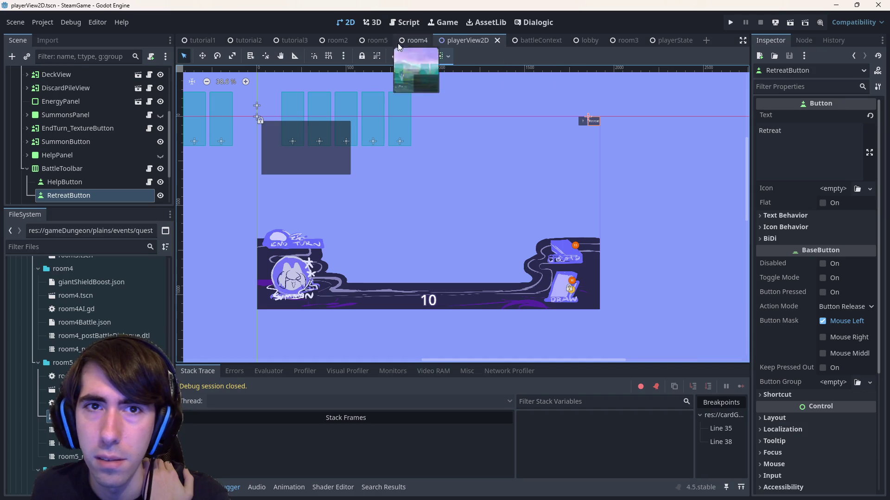
{"action": "left_click", "coordinate": [374, 40]}
{"action": "left_click", "coordinate": [790, 22]}
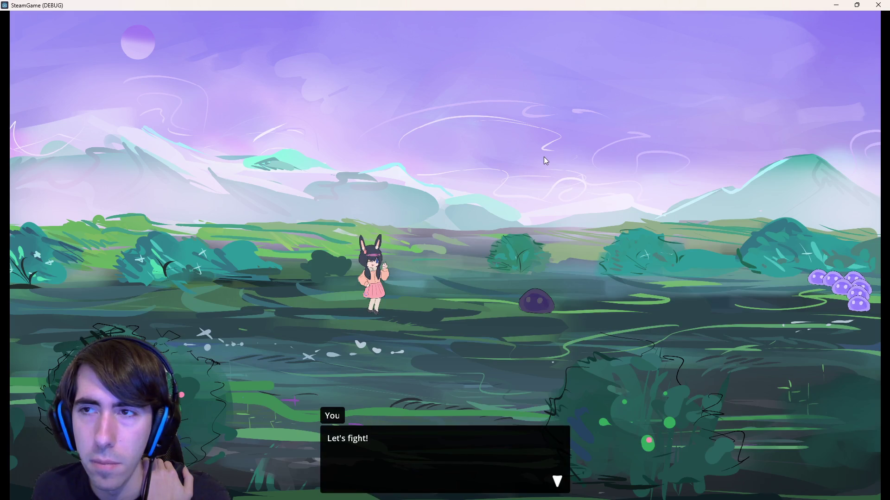
{"action": "left_click", "coordinate": [546, 161]}
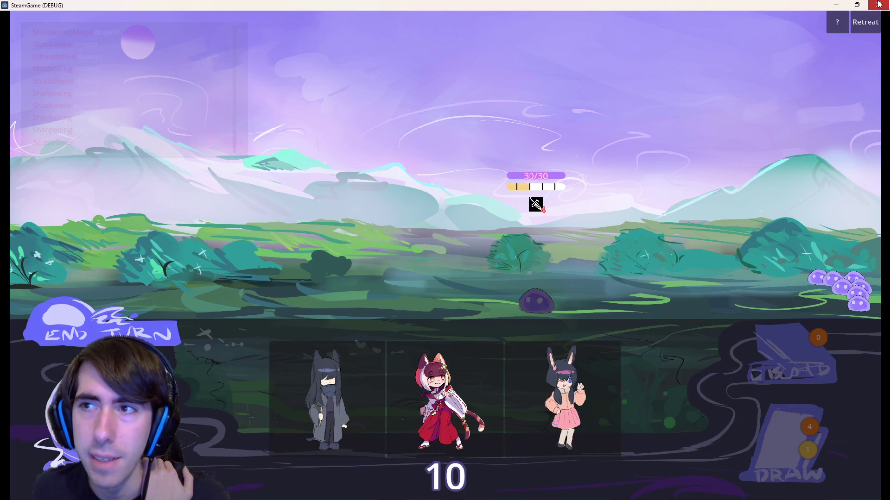
{"action": "left_click", "coordinate": [879, 4]}
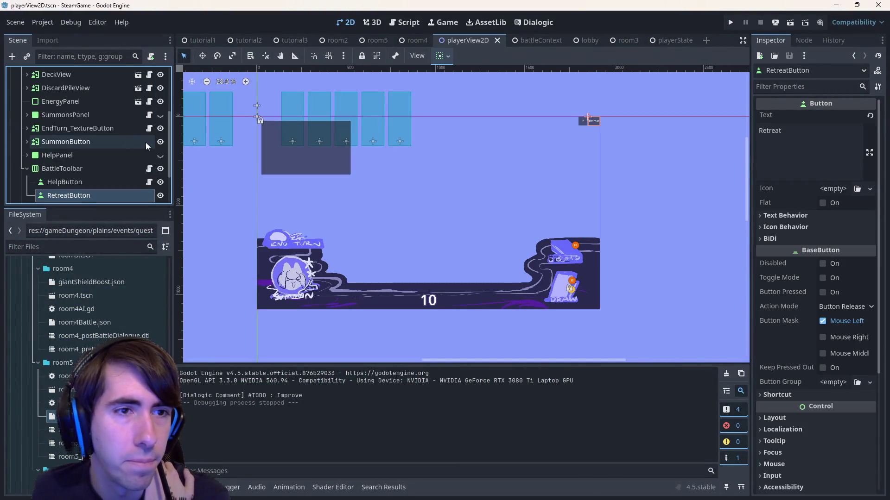
Open playerView2D.gd from the View node and locate the onSettingsUpdated signal
{"action": "scroll", "coordinate": [146, 143], "scroll_direction": "up", "scroll_amount": 5}
{"action": "left_click", "coordinate": [152, 74]}
{"action": "scroll", "coordinate": [406, 142], "scroll_direction": "up", "scroll_amount": 20}
{"action": "double_click", "coordinate": [385, 142]}
{"action": "scroll", "coordinate": [410, 208], "scroll_direction": "down", "scroll_amount": 10}
{"action": "scroll", "coordinate": [409, 207], "scroll_direction": "down", "scroll_amount": 10}
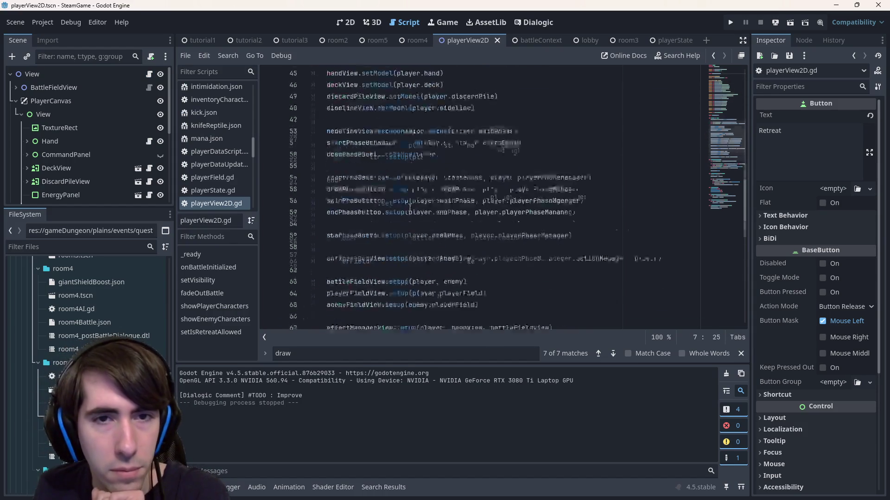
{"action": "scroll", "coordinate": [413, 208], "scroll_direction": "up", "scroll_amount": 9}
{"action": "scroll", "coordinate": [416, 211], "scroll_direction": "down", "scroll_amount": 12}
{"action": "scroll", "coordinate": [416, 211], "scroll_direction": "down", "scroll_amount": 5}
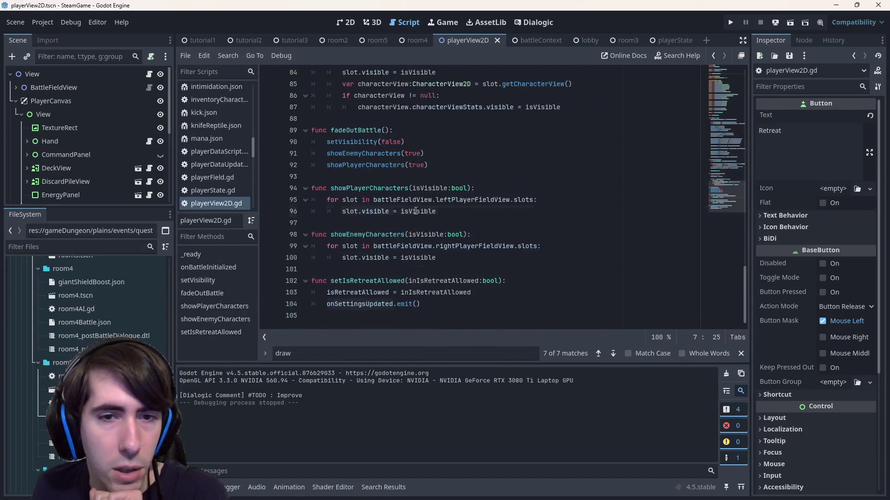
{"action": "left_click", "coordinate": [418, 212]}
Find onInitialized.emit() and add onSettingsUpdated.emit() on the line above it
{"action": "key", "text": "ctrl+f"}
{"action": "type", "text": "oninitia"}
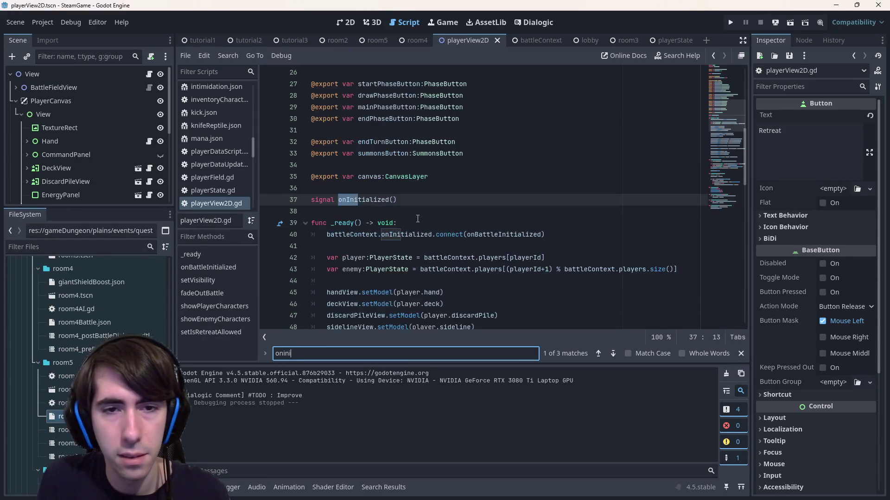
{"action": "type", "text": "lized"}
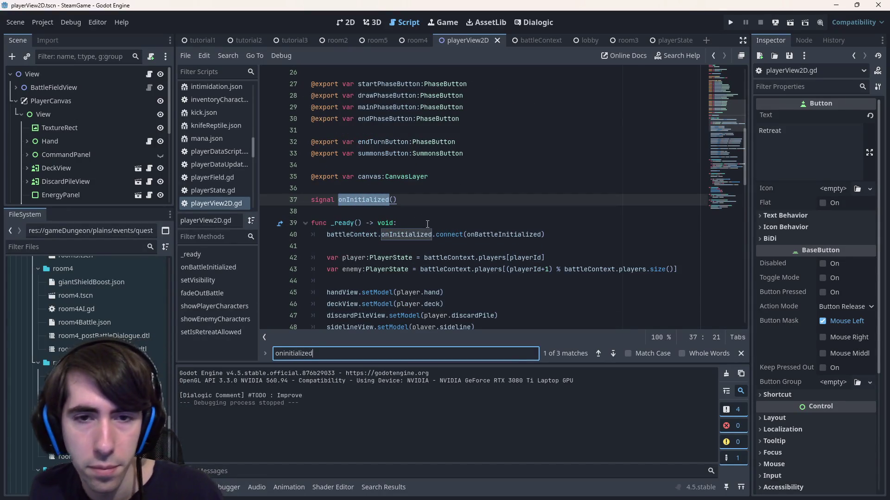
{"action": "left_click", "coordinate": [428, 224]}
{"action": "key", "text": "Return"}
{"action": "key", "text": "ctrl+z"}
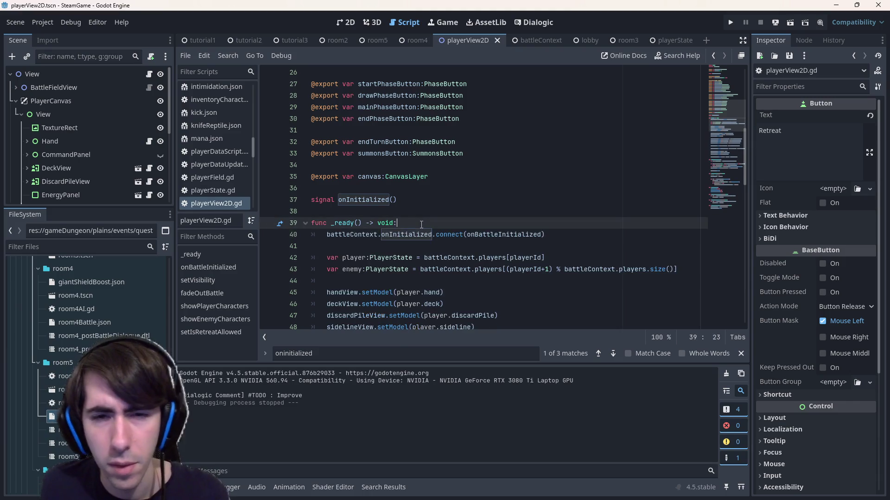
{"action": "scroll", "coordinate": [421, 224], "scroll_direction": "down", "scroll_amount": 2}
{"action": "key", "text": "Return"}
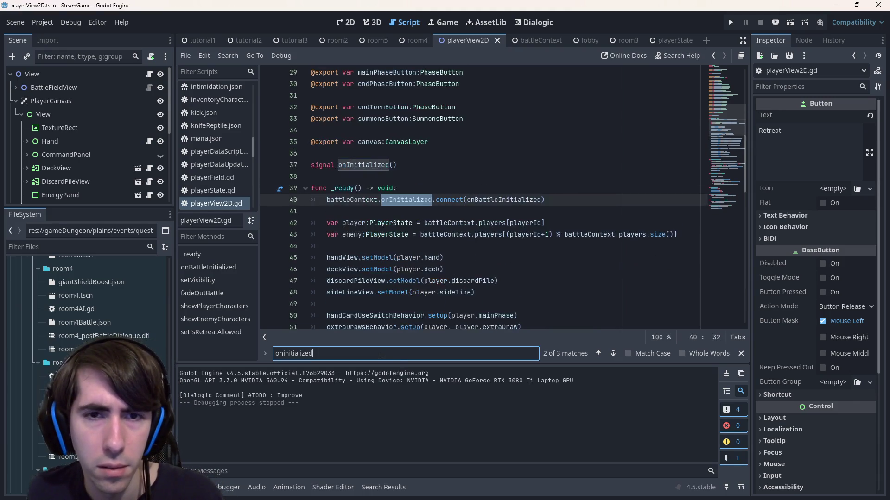
{"action": "key", "text": "Return"}
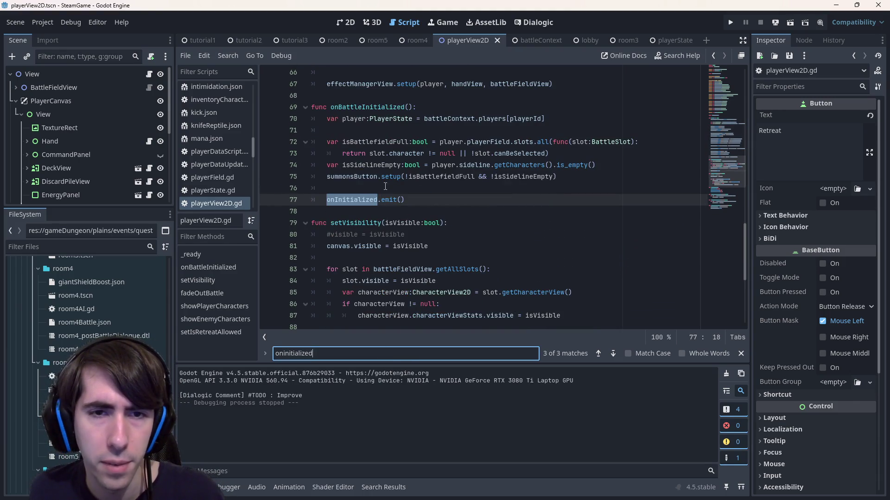
{"action": "left_click", "coordinate": [385, 186]}
{"action": "key", "text": "Return"}
{"action": "type", "text": ".emit("}
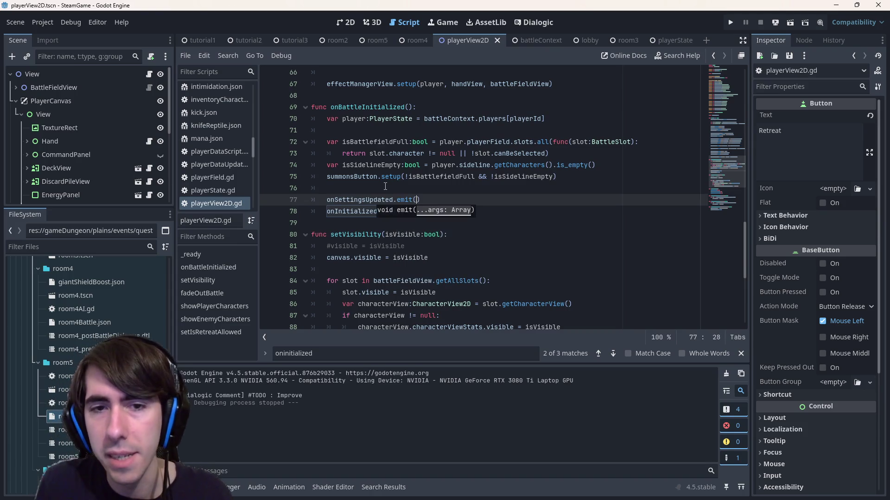
Test-run the scene, which hits a Nil battleContext error, and close the game
{"action": "left_click", "coordinate": [793, 21]}
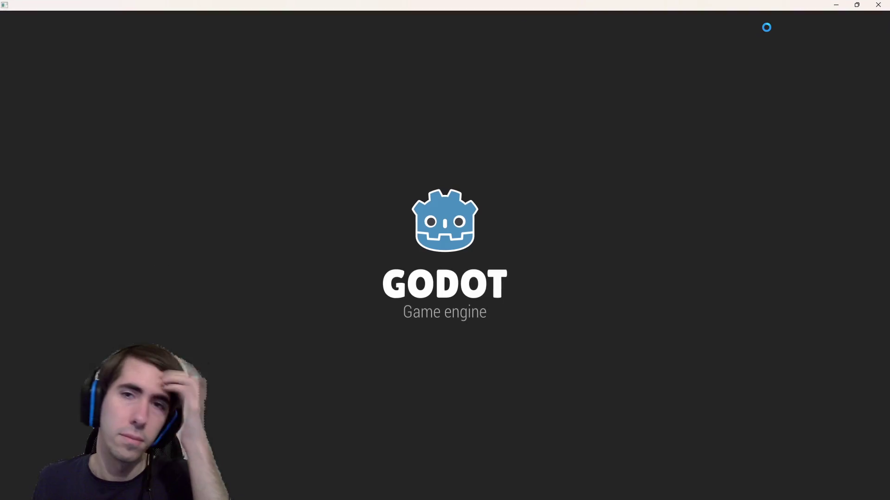
{"action": "key", "text": "alt+F4"}
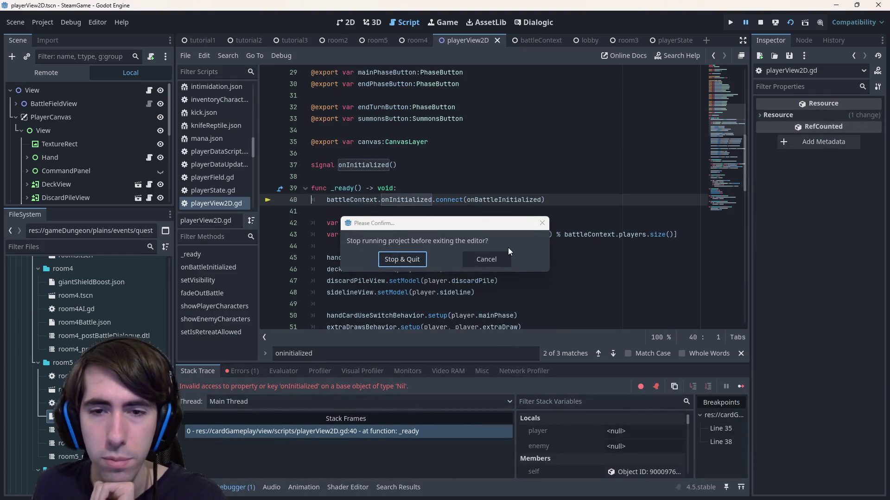
{"action": "left_click", "coordinate": [508, 256]}
{"action": "left_click", "coordinate": [509, 218]}
Stop the debug session and relaunch the room5 scene
{"action": "left_click", "coordinate": [760, 22]}
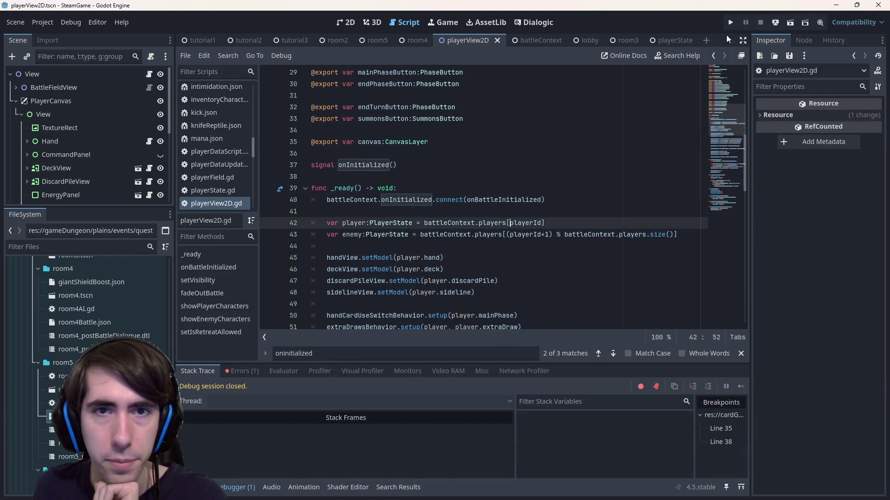
{"action": "left_click", "coordinate": [378, 40]}
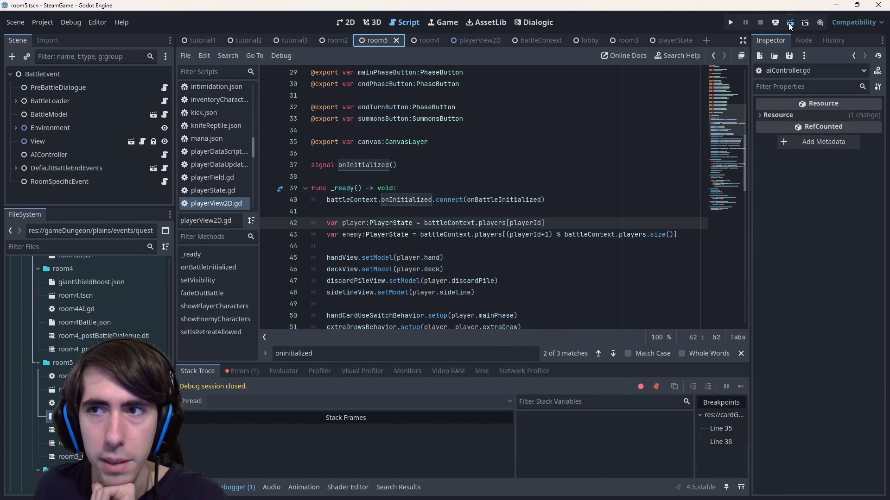
{"action": "left_click", "coordinate": [789, 25]}
{"action": "left_click", "coordinate": [538, 165]}
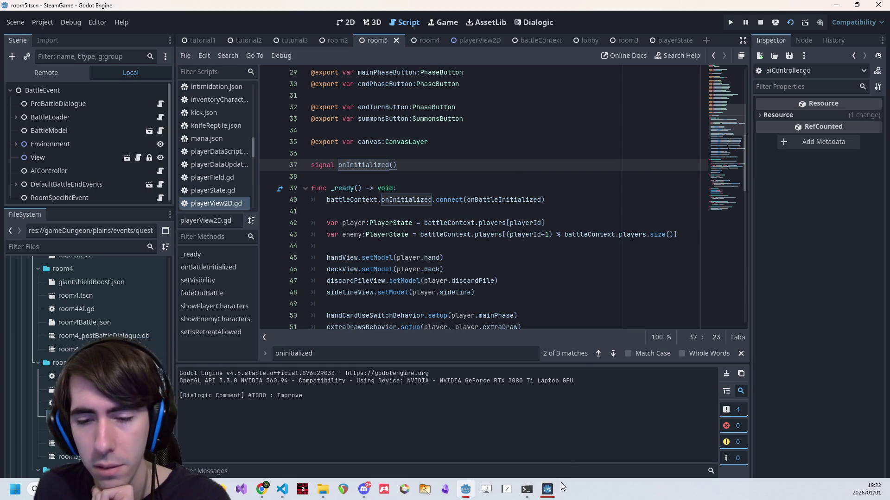
Deploy the hooded character and cat girl, then play Shield Boost on the hooded character
{"action": "left_click", "coordinate": [548, 489]}
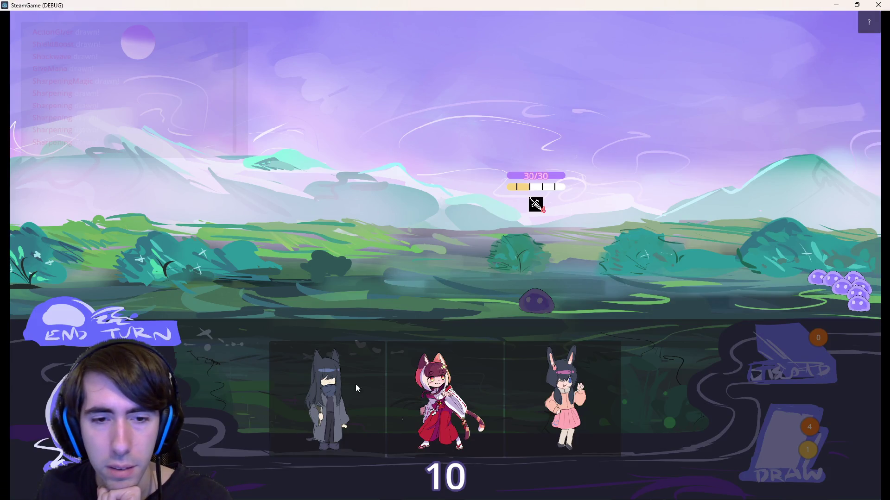
{"action": "left_click_drag", "start_coordinate": [368, 382], "coordinate": [377, 292]}
{"action": "mouse_move", "coordinate": [436, 399]}
{"action": "left_mouse_down"}
{"action": "mouse_move", "coordinate": [277, 256]}
{"action": "mouse_move", "coordinate": [281, 264]}
{"action": "left_mouse_up"}
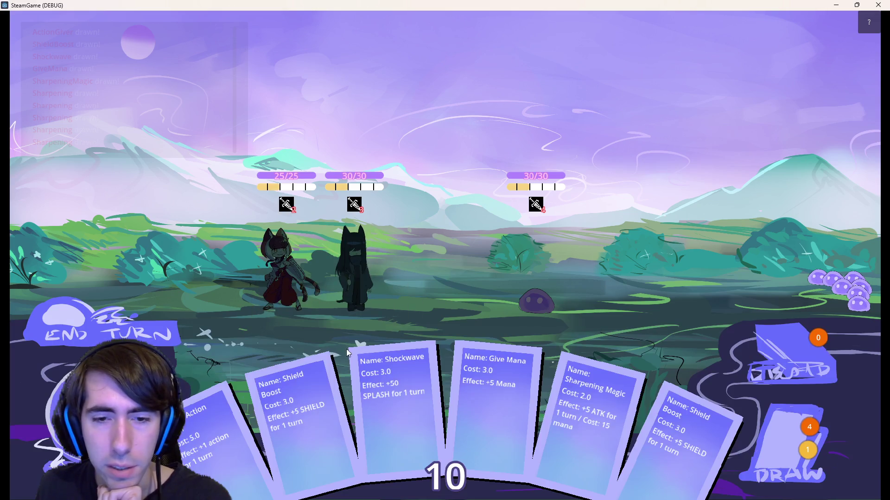
{"action": "mouse_move", "coordinate": [292, 403]}
{"action": "left_mouse_down"}
{"action": "mouse_move", "coordinate": [384, 301]}
{"action": "mouse_move", "coordinate": [357, 273]}
{"action": "left_mouse_up"}
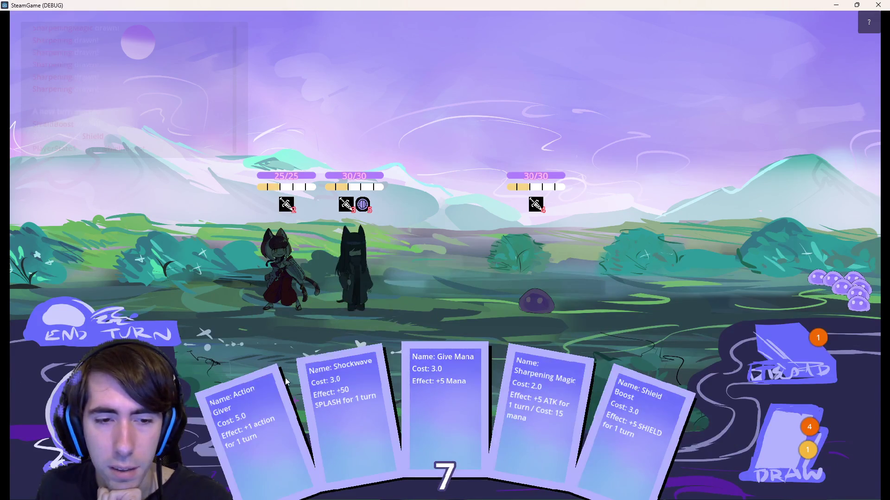
{"action": "mouse_move", "coordinate": [616, 408]}
{"action": "left_mouse_down"}
{"action": "mouse_move", "coordinate": [482, 333]}
{"action": "mouse_move", "coordinate": [301, 291]}
{"action": "mouse_move", "coordinate": [311, 297]}
{"action": "left_mouse_up"}
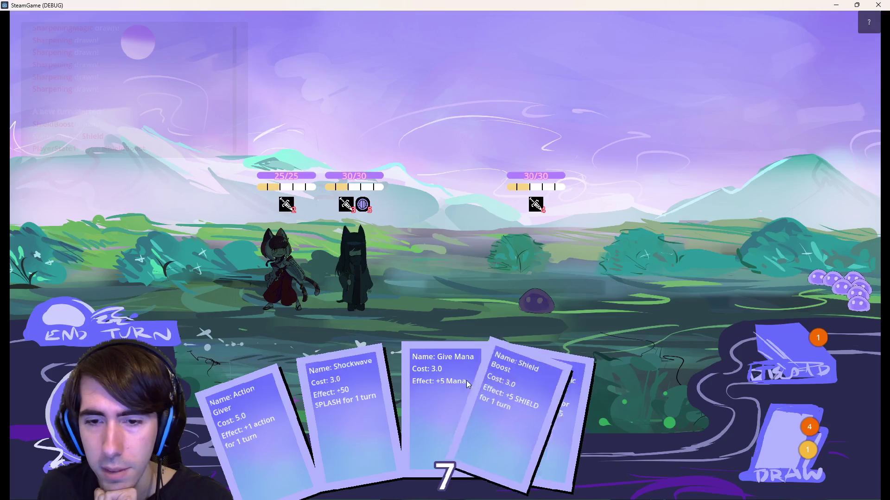
Play Give Mana on the hooded character and Intimidation on the slime, then end the turn
{"action": "mouse_move", "coordinate": [445, 394]}
{"action": "left_mouse_down"}
{"action": "mouse_move", "coordinate": [357, 252]}
{"action": "mouse_move", "coordinate": [357, 259]}
{"action": "left_mouse_up"}
{"action": "left_click", "coordinate": [784, 445]}
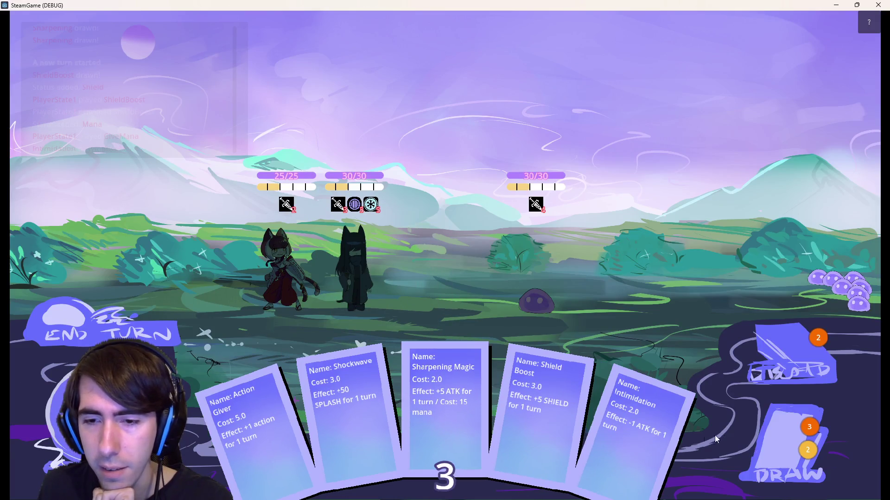
{"action": "mouse_move", "coordinate": [671, 427]}
{"action": "left_mouse_down"}
{"action": "mouse_move", "coordinate": [516, 288]}
{"action": "mouse_move", "coordinate": [536, 299]}
{"action": "left_mouse_up"}
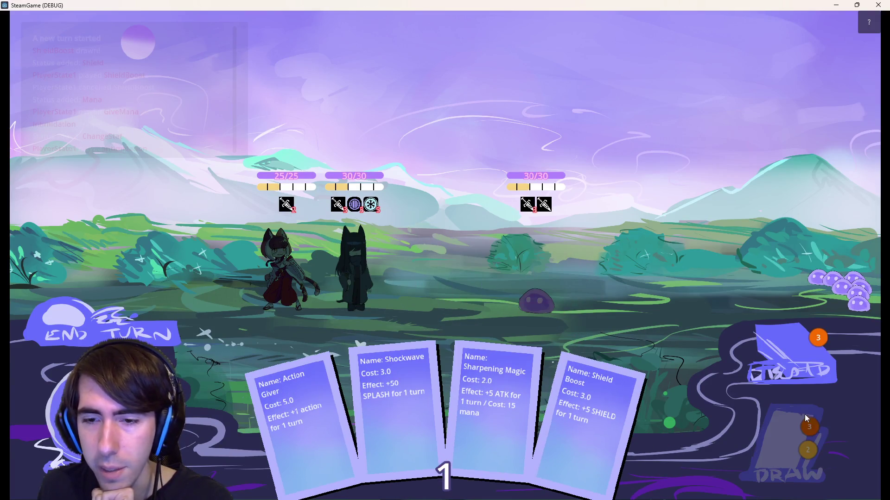
{"action": "left_click", "coordinate": [137, 327]}
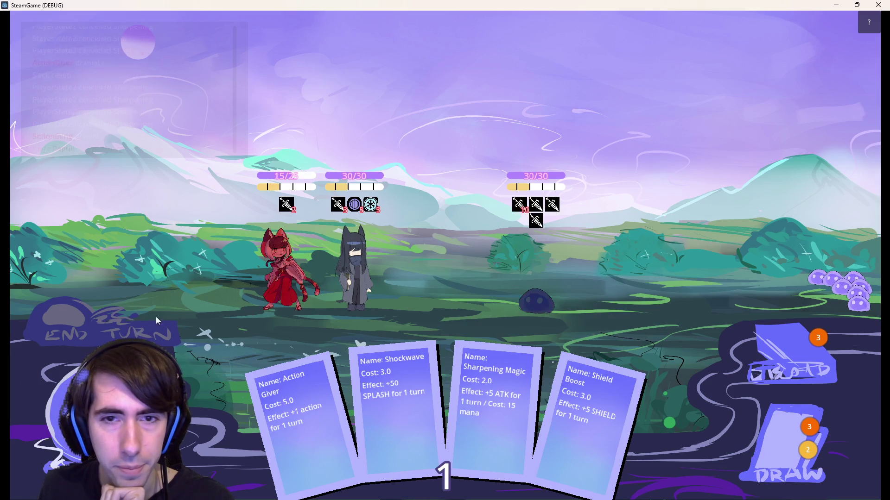
Next turn, play Give Mana and Shield Boost on the red-haired girl, then end the turn
{"action": "mouse_move", "coordinate": [690, 463]}
{"action": "left_mouse_down"}
{"action": "mouse_move", "coordinate": [346, 285]}
{"action": "mouse_move", "coordinate": [352, 278]}
{"action": "left_mouse_up"}
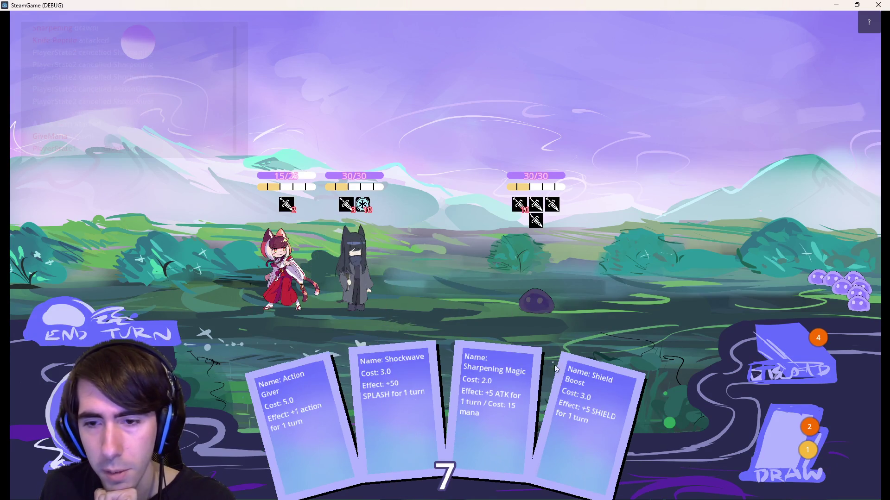
{"action": "left_click", "coordinate": [756, 439]}
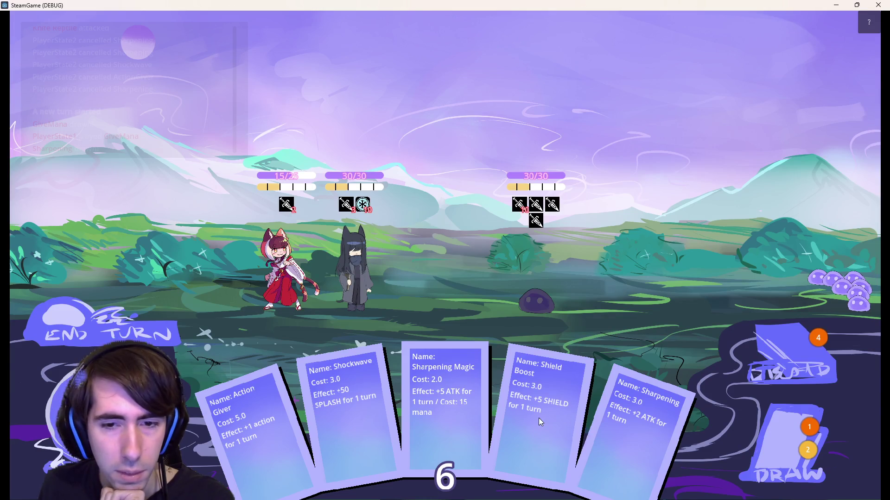
{"action": "mouse_move", "coordinate": [570, 426]}
{"action": "left_mouse_down"}
{"action": "mouse_move", "coordinate": [290, 288]}
{"action": "mouse_move", "coordinate": [304, 260]}
{"action": "left_mouse_up"}
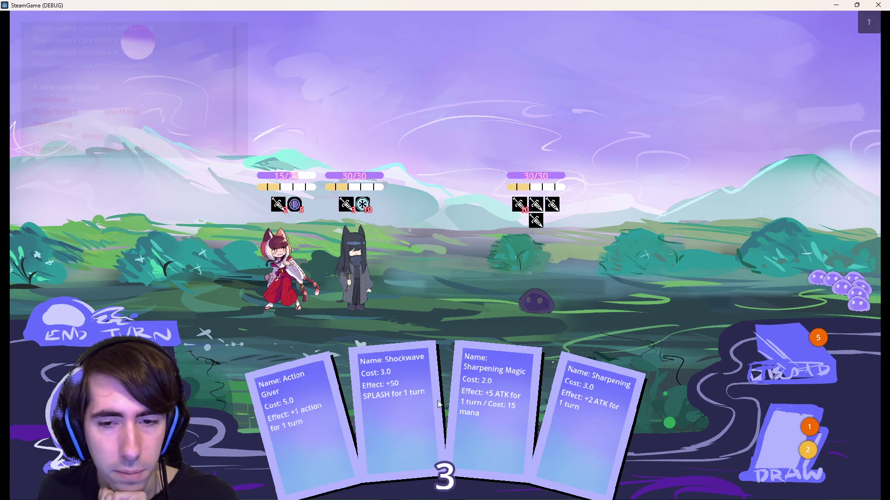
{"action": "left_click_drag", "start_coordinate": [613, 410], "coordinate": [366, 275]}
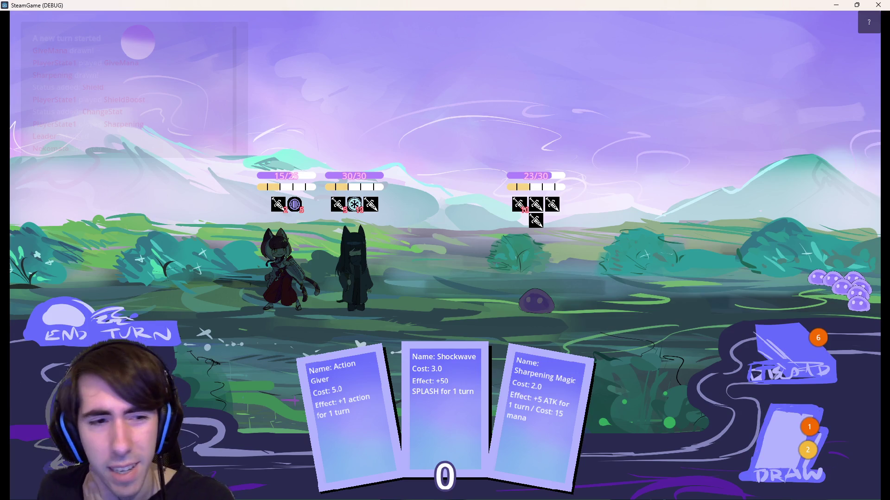
{"action": "left_click", "coordinate": [150, 329]}
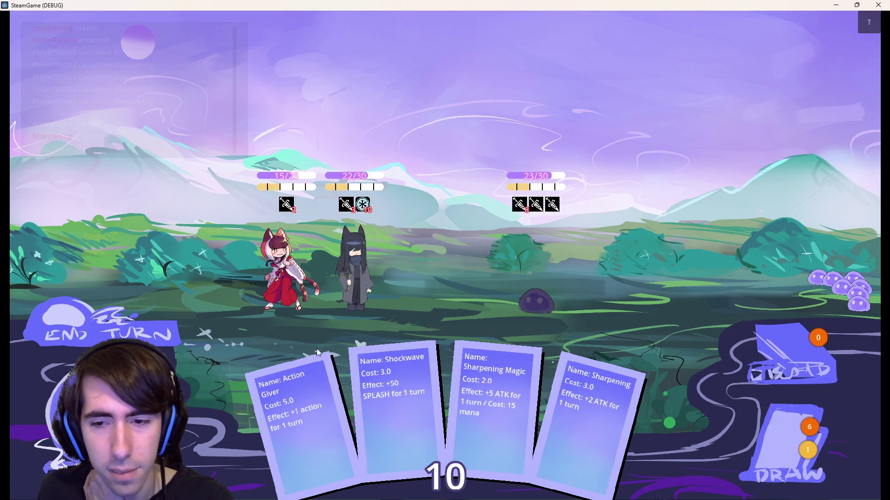
Draw and play two Give Mana cards, then try the Sharpening card
{"action": "left_click", "coordinate": [786, 427]}
{"action": "left_click_drag", "start_coordinate": [645, 430], "coordinate": [370, 265]}
{"action": "left_click", "coordinate": [769, 417]}
{"action": "left_click_drag", "start_coordinate": [624, 419], "coordinate": [353, 256]}
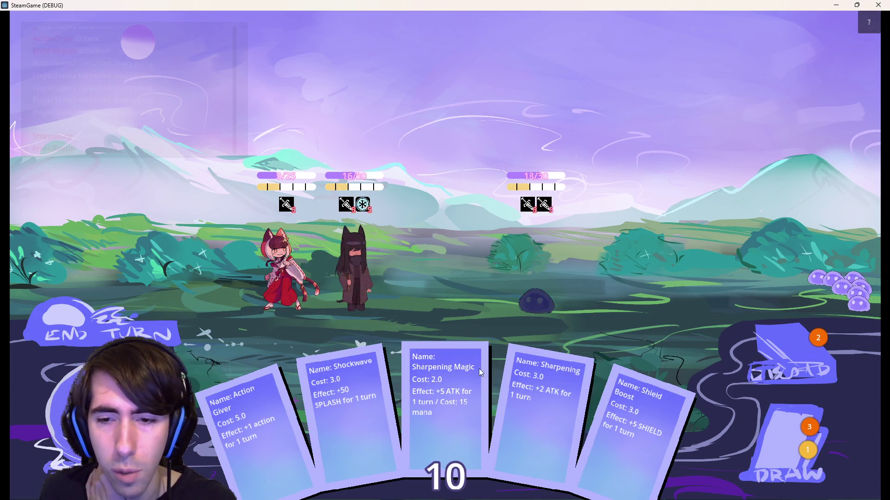
{"action": "left_click_drag", "start_coordinate": [548, 419], "coordinate": [375, 282]}
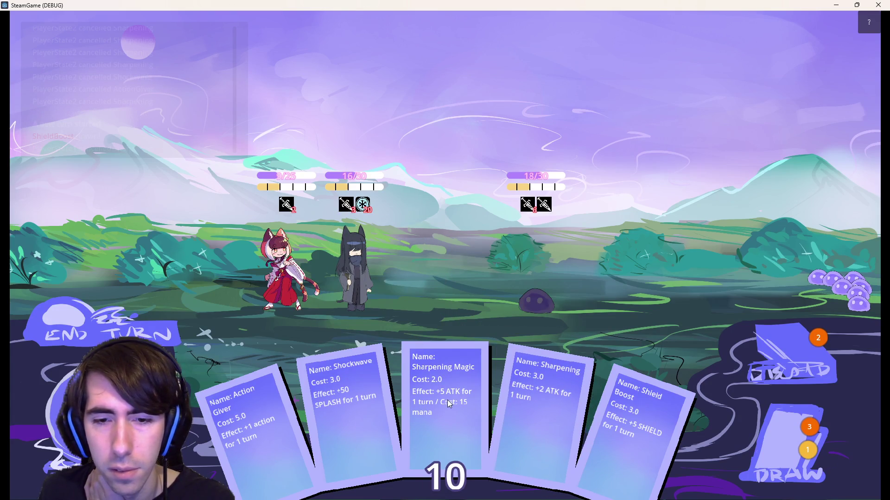
Play Sharpening Magic and Action Giver on the dark character, confirm the Retreat hint, end turn, close game
{"action": "mouse_move", "coordinate": [433, 398]}
{"action": "left_mouse_down"}
{"action": "mouse_move", "coordinate": [410, 336]}
{"action": "mouse_move", "coordinate": [352, 267]}
{"action": "left_mouse_up"}
{"action": "mouse_move", "coordinate": [485, 408]}
{"action": "left_mouse_down"}
{"action": "mouse_move", "coordinate": [366, 265]}
{"action": "mouse_move", "coordinate": [360, 288]}
{"action": "left_mouse_up"}
{"action": "mouse_move", "coordinate": [296, 408]}
{"action": "left_mouse_down"}
{"action": "mouse_move", "coordinate": [375, 308]}
{"action": "mouse_move", "coordinate": [367, 287]}
{"action": "mouse_move", "coordinate": [528, 310]}
{"action": "left_mouse_up"}
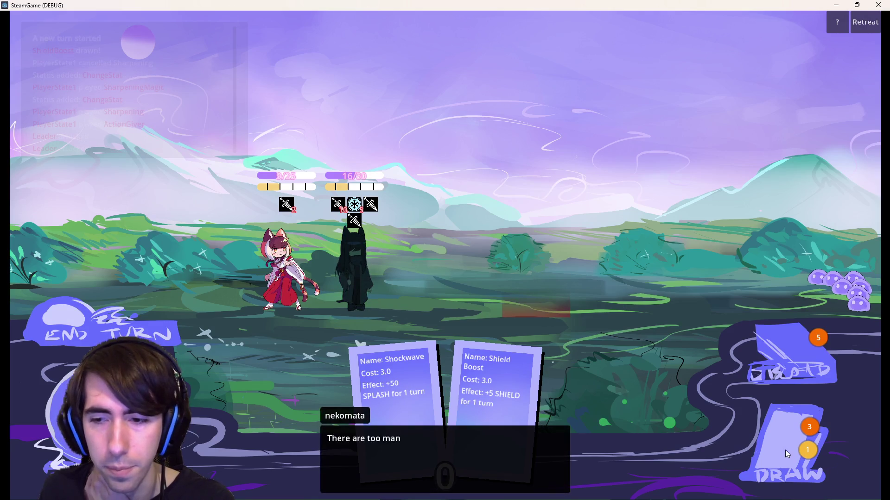
{"action": "left_click", "coordinate": [516, 363]}
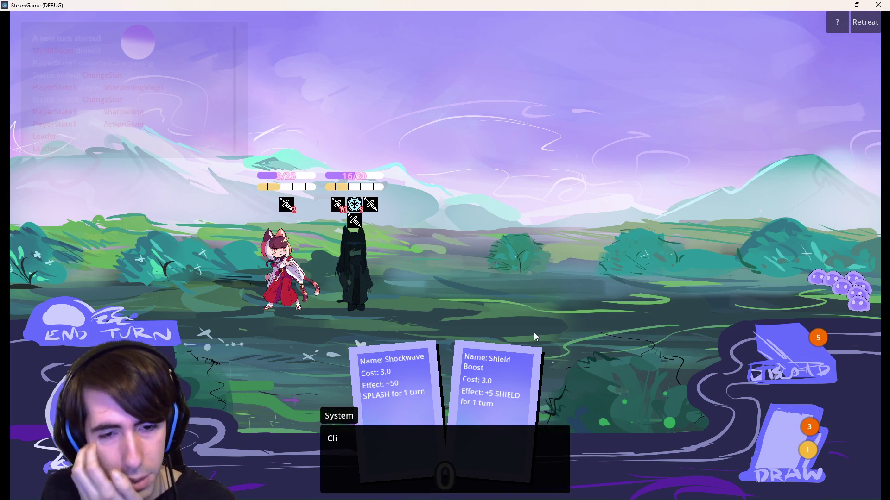
{"action": "left_click", "coordinate": [851, 32]}
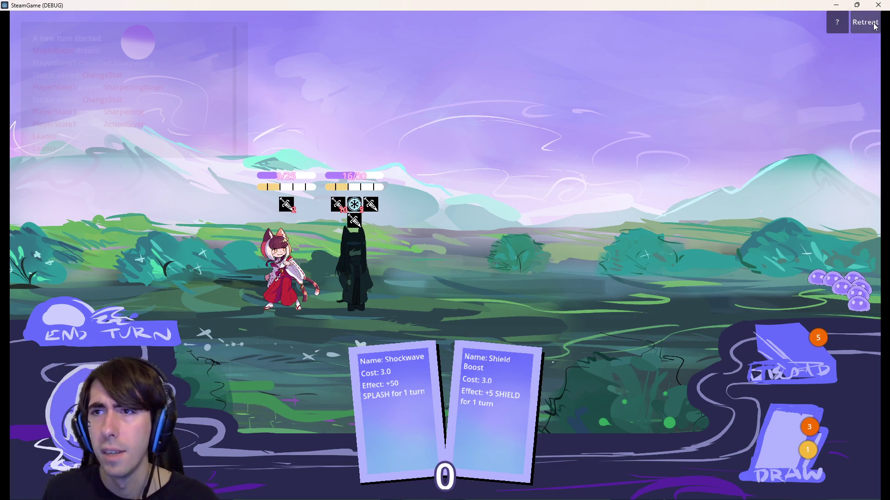
{"action": "left_click", "coordinate": [113, 340]}
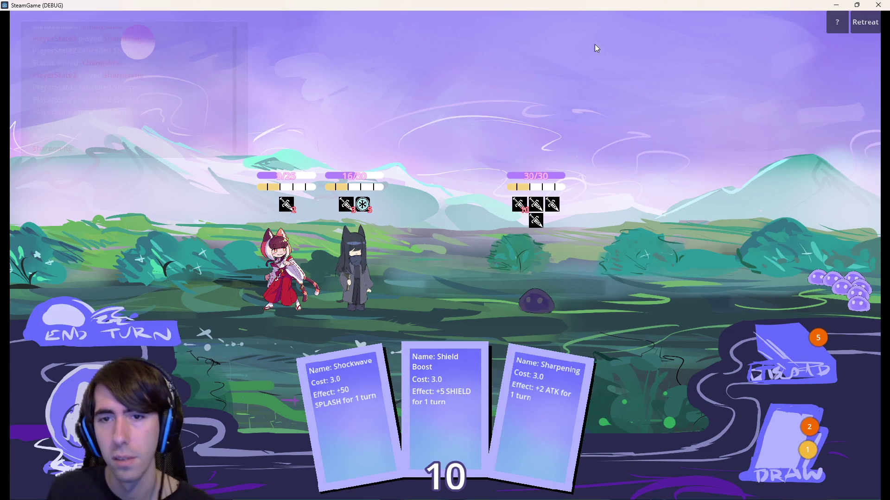
{"action": "left_click", "coordinate": [880, 4]}
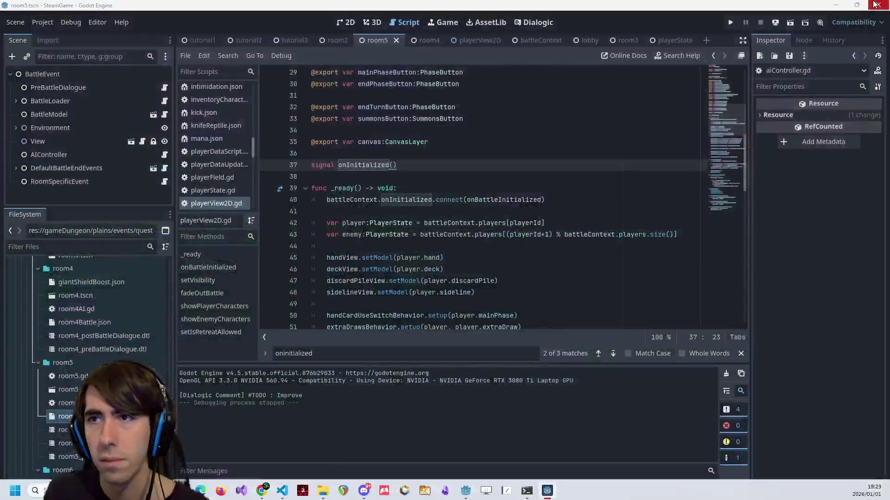
{"action": "left_click", "coordinate": [348, 23]}
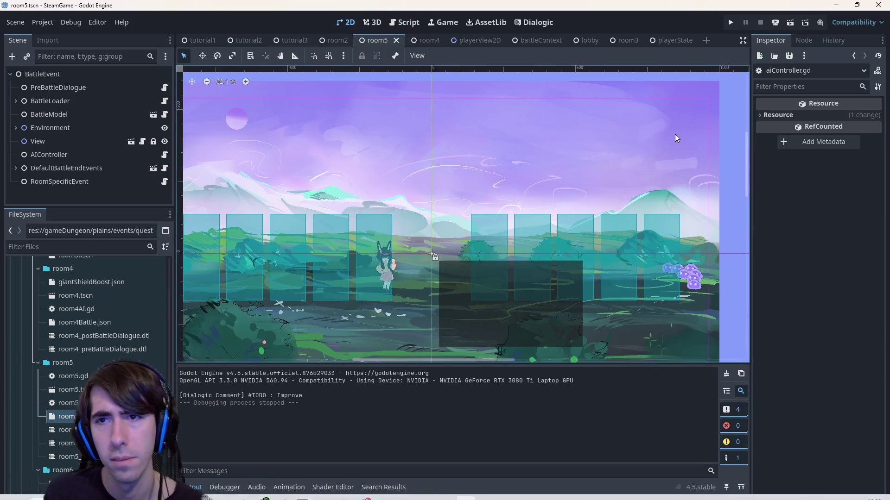
{"action": "left_click", "coordinate": [405, 22]}
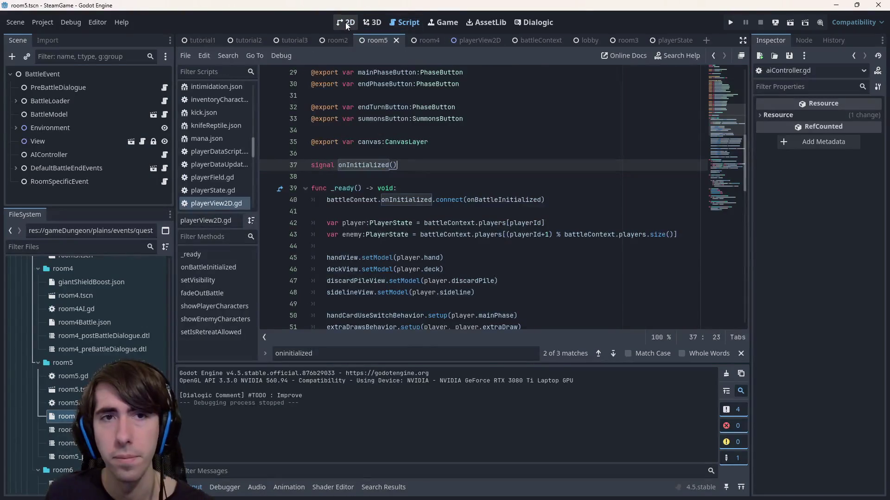
{"action": "left_click", "coordinate": [345, 22]}
{"action": "scroll", "coordinate": [610, 141], "scroll_direction": "down", "scroll_amount": 1}
{"action": "scroll", "coordinate": [538, 167], "scroll_direction": "down", "scroll_amount": 1}
{"action": "scroll", "coordinate": [563, 165], "scroll_direction": "up", "scroll_amount": 1}
{"action": "scroll", "coordinate": [554, 159], "scroll_direction": "down", "scroll_amount": 1}
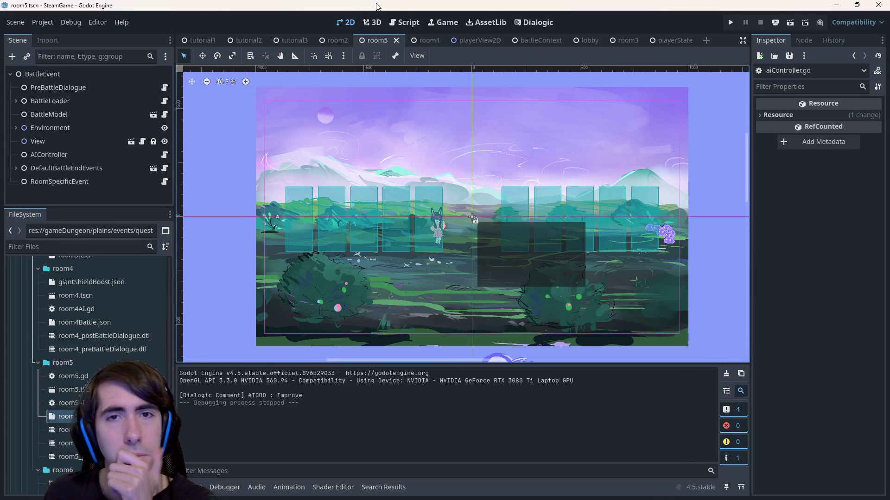
{"action": "left_click", "coordinate": [417, 24]}
{"action": "left_click", "coordinate": [343, 22]}
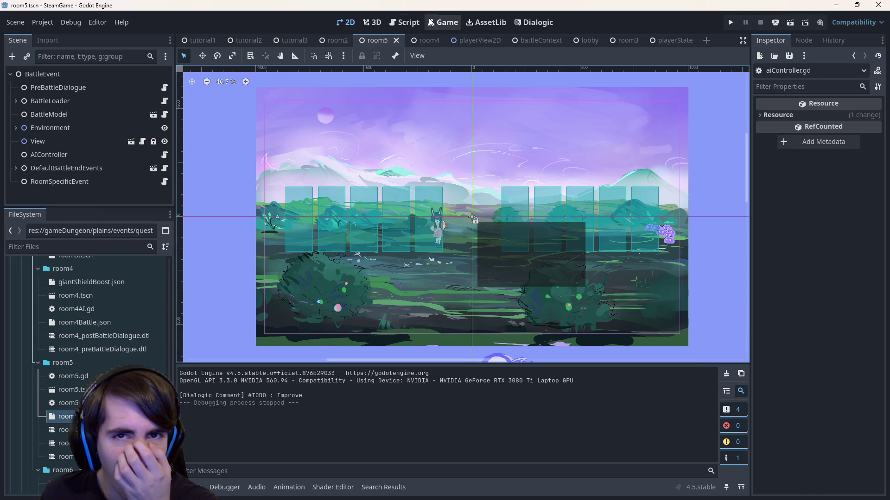
{"action": "left_click", "coordinate": [405, 22]}
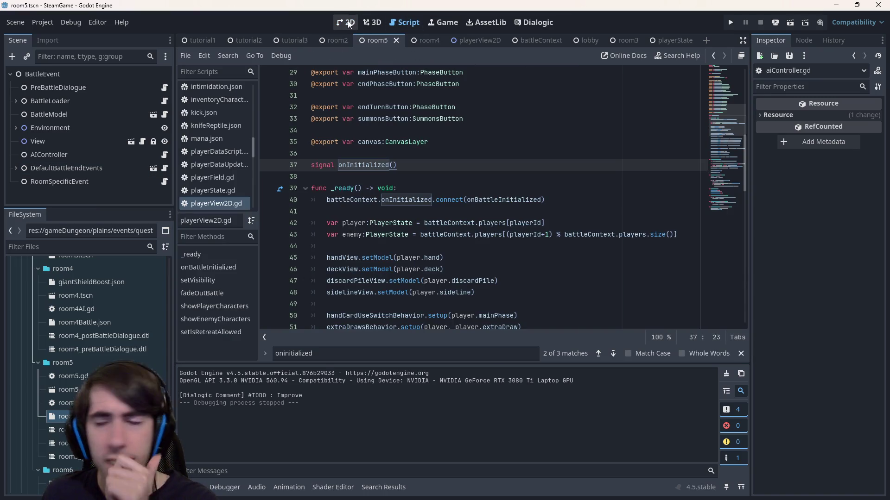
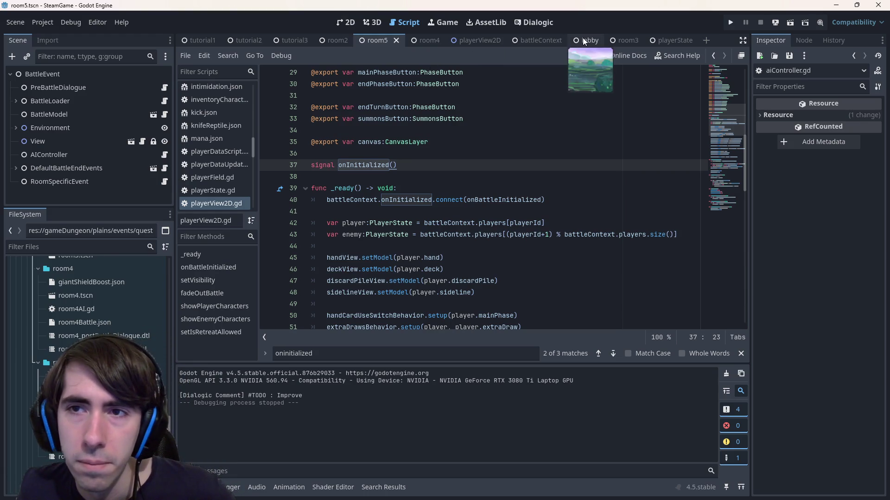
Open the playerView2D scene, inspect RetreatButton, and open battleToolbar.gd at the retreatButton declaration
{"action": "left_click", "coordinate": [132, 139]}
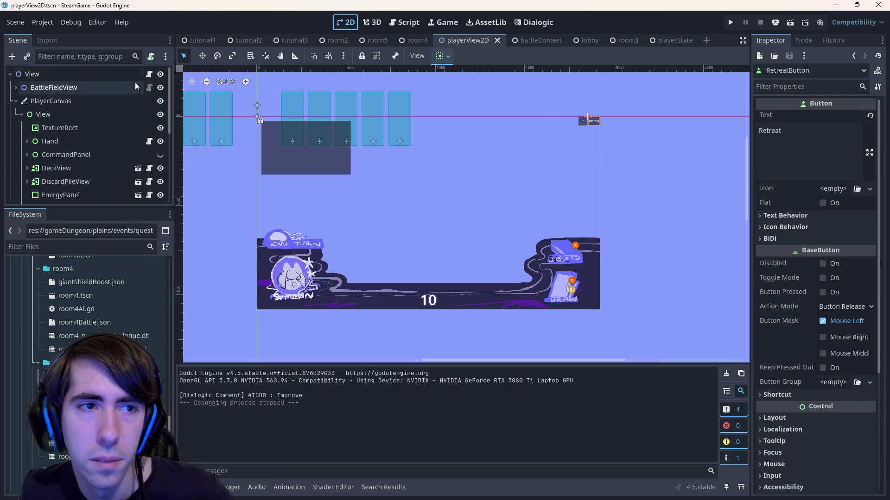
{"action": "scroll", "coordinate": [788, 320], "scroll_direction": "down", "scroll_amount": 5}
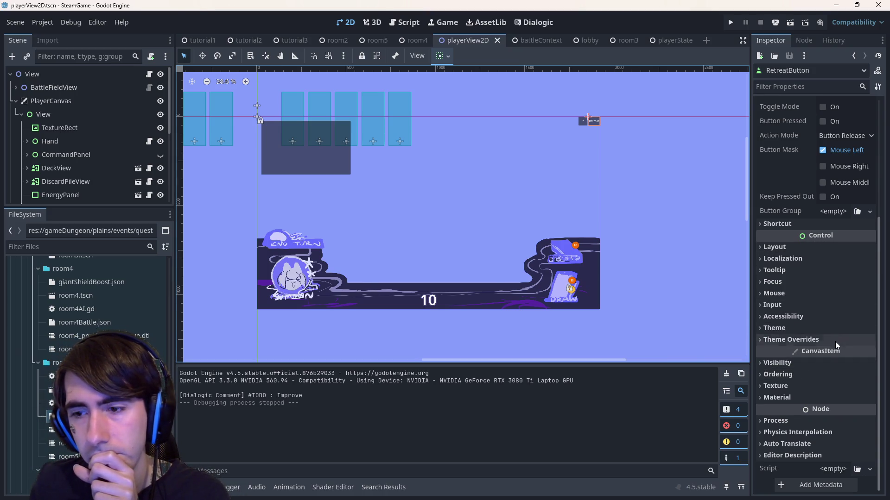
{"action": "scroll", "coordinate": [100, 144], "scroll_direction": "down", "scroll_amount": 3}
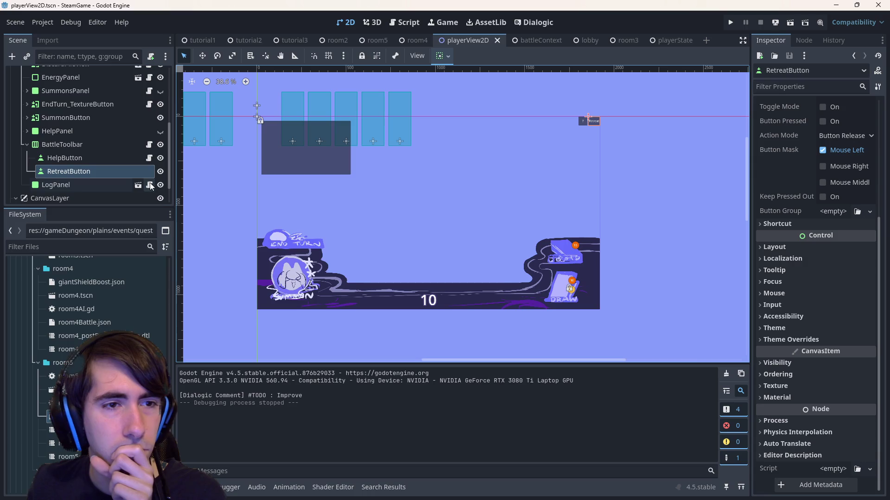
{"action": "left_click", "coordinate": [149, 144]}
{"action": "left_click", "coordinate": [443, 246]}
{"action": "left_click", "coordinate": [381, 130]}
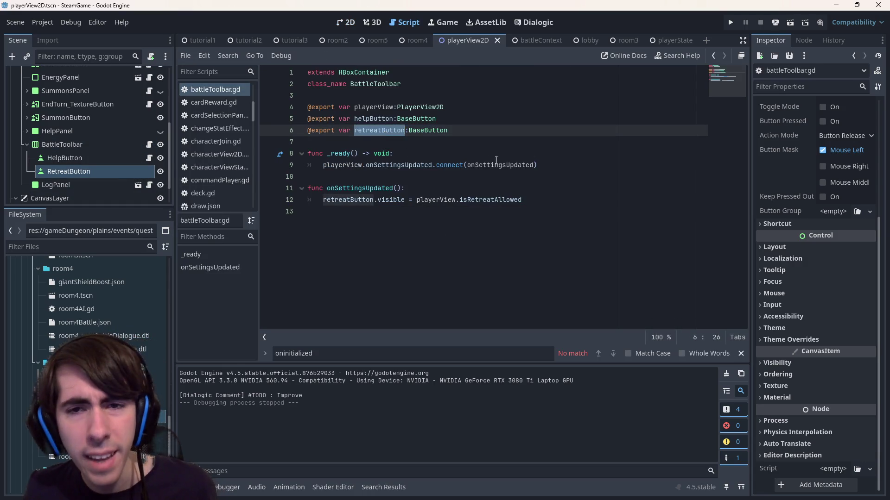
Add retreatButton.pressed.connect(retreat) to the _ready function
{"action": "left_click", "coordinate": [560, 166]}
{"action": "key", "text": "Return"}
{"action": "type", "text": "."}
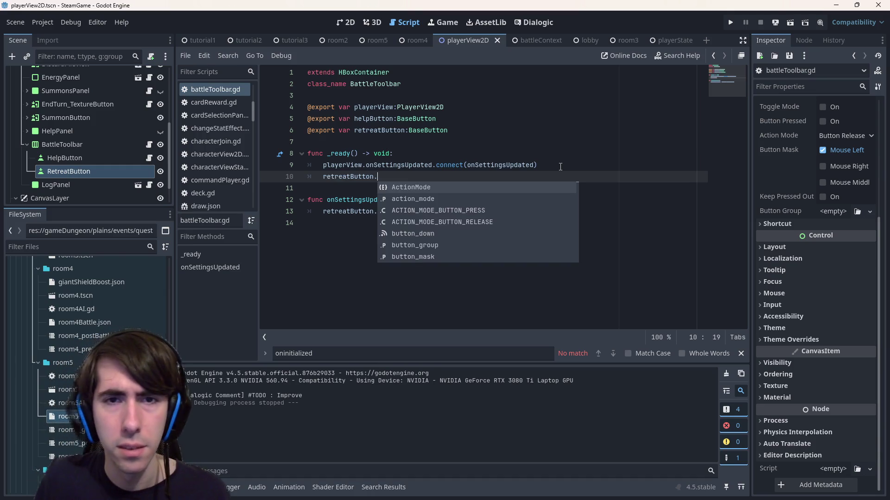
{"action": "type", "text": "pressed.co"}
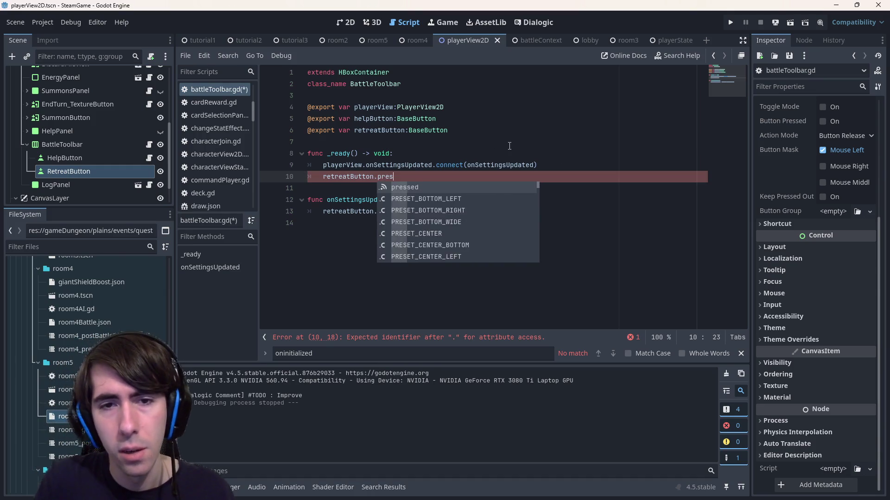
{"action": "key", "text": "Return"}
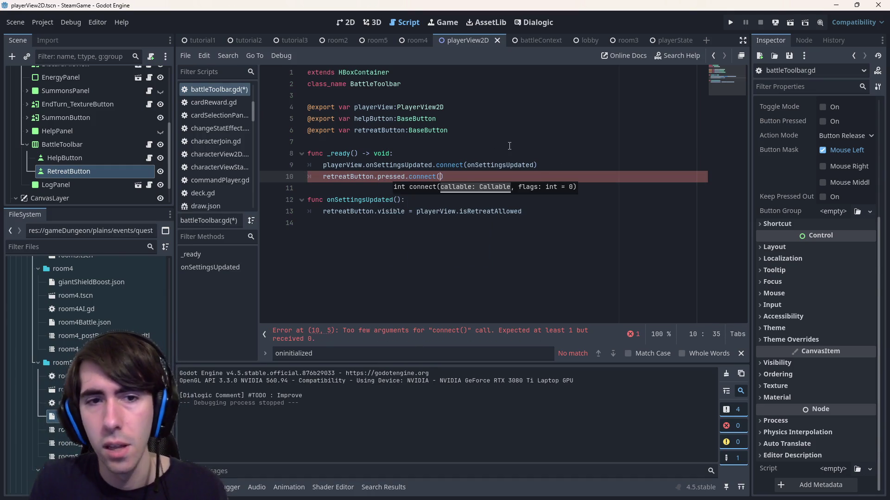
{"action": "type", "text": "treat"}
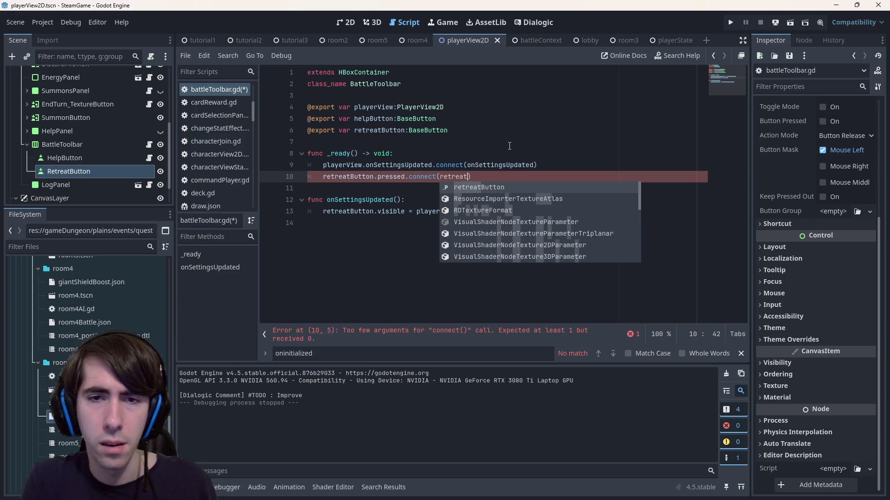
{"action": "key", "text": "Escape"}
{"action": "key", "text": "Escape"}
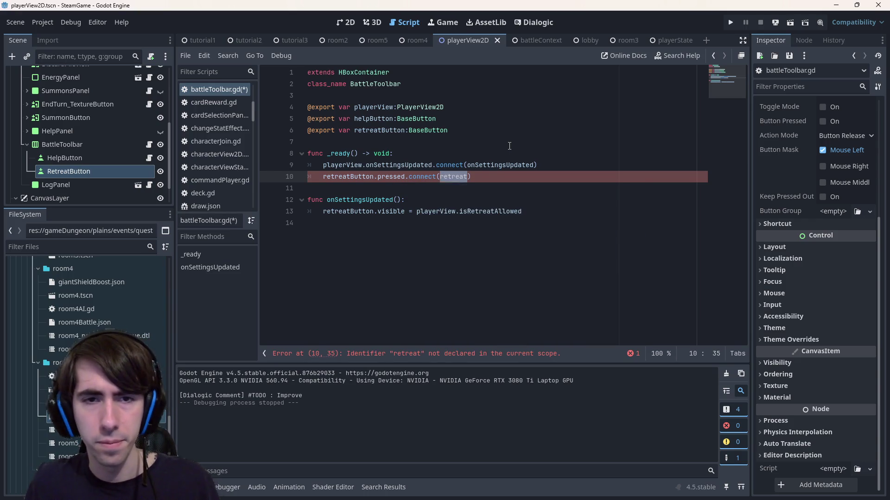
Start a new retreat() function at the end of the script whose body begins with PlayerData
{"action": "key", "text": "Down"}
{"action": "key", "text": "Down"}
{"action": "key", "text": "Down"}
{"action": "key", "text": "Return"}
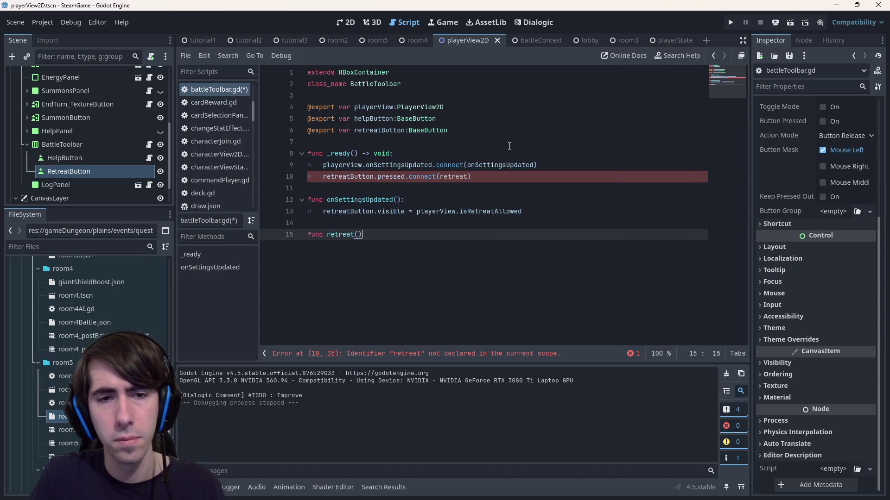
{"action": "key", "text": "Return"}
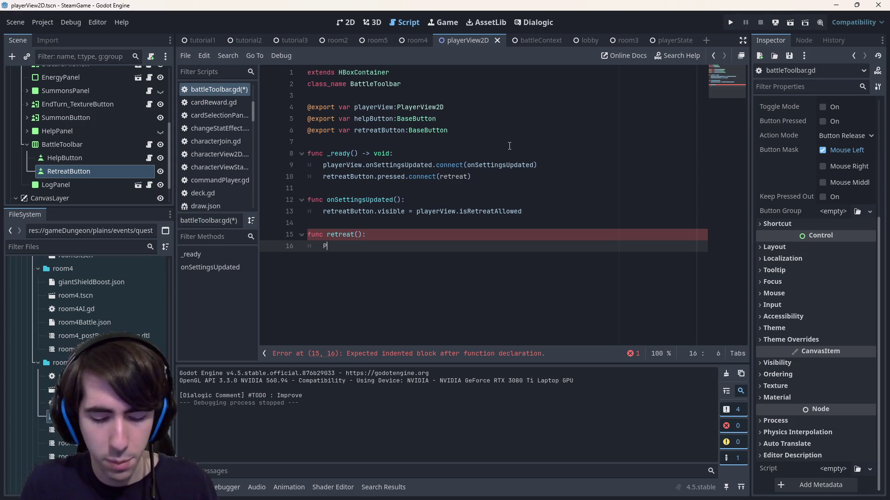
{"action": "type", "text": "rVi"}
{"action": "key", "text": "BackSpace"}
{"action": "key", "text": "BackSpace"}
{"action": "key", "text": "BackSpace"}
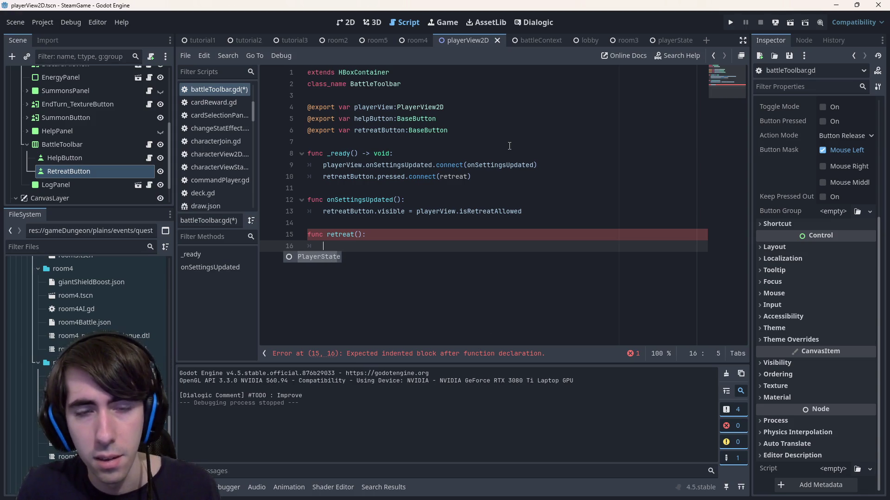
{"action": "type", "text": "erData"}
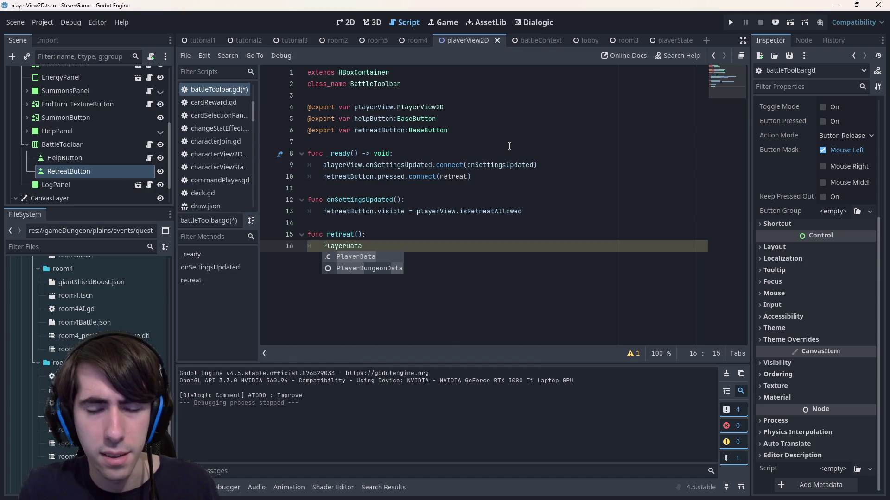
{"action": "type", "text": "."}
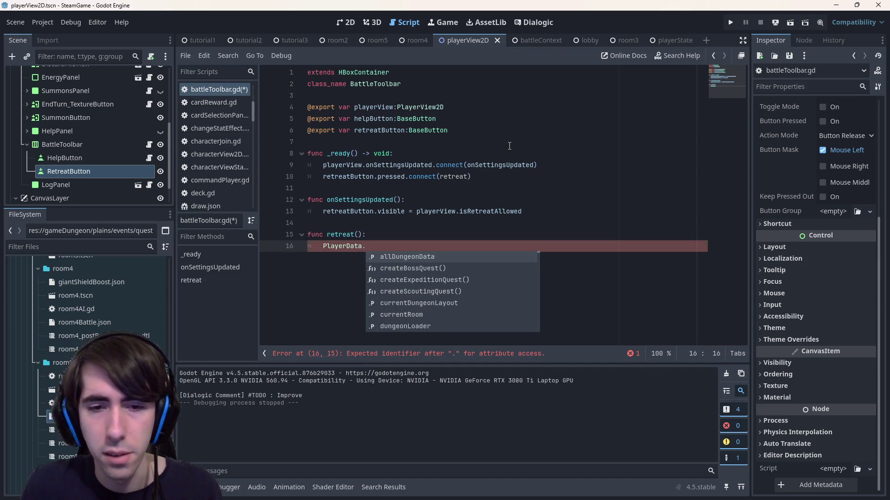
{"action": "type", "text": "lob"}
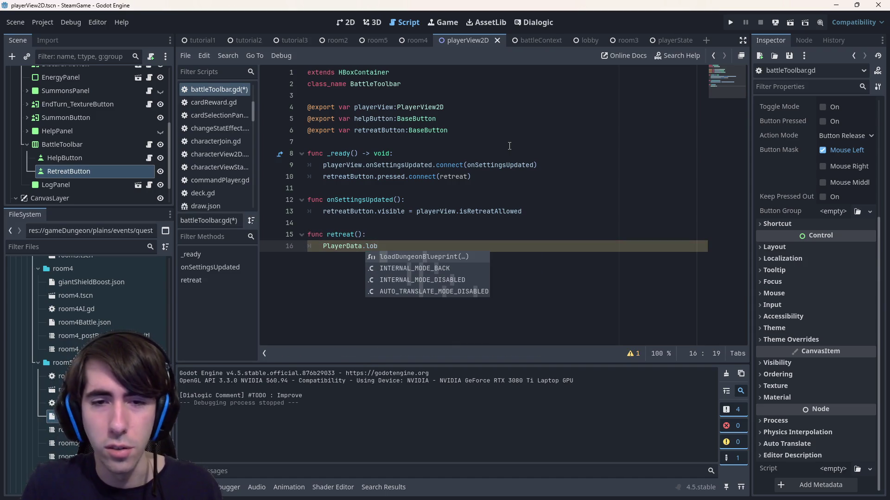
{"action": "key", "text": "alt+shift+o"}
Check which scene the tutorial3 LoadScene event's New Scene path points to
{"action": "type", "text": "tutorial"}
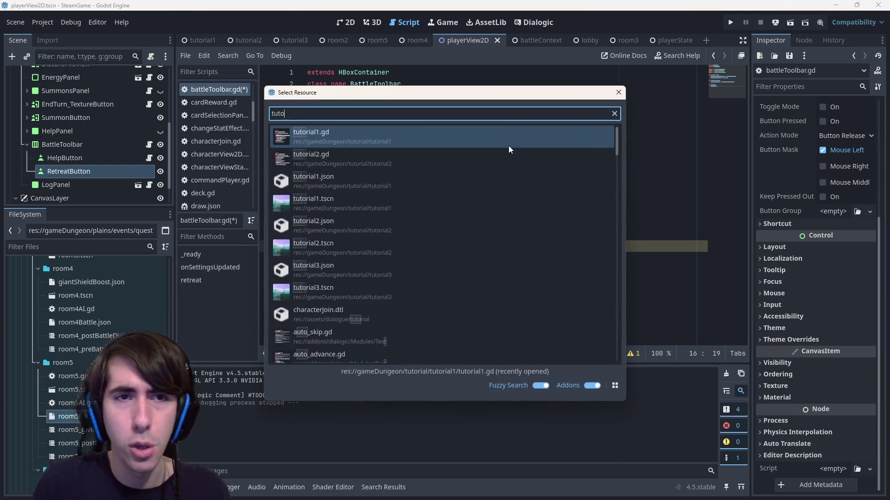
{"action": "key", "text": "Down"}
{"action": "key", "text": "Down"}
{"action": "key", "text": "Escape"}
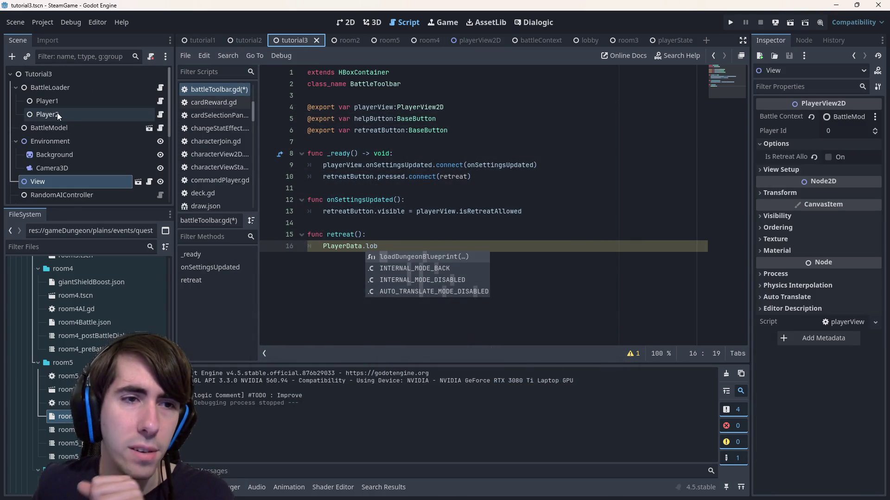
{"action": "scroll", "coordinate": [74, 143], "scroll_direction": "down", "scroll_amount": 3}
{"action": "scroll", "coordinate": [77, 158], "scroll_direction": "up", "scroll_amount": 1}
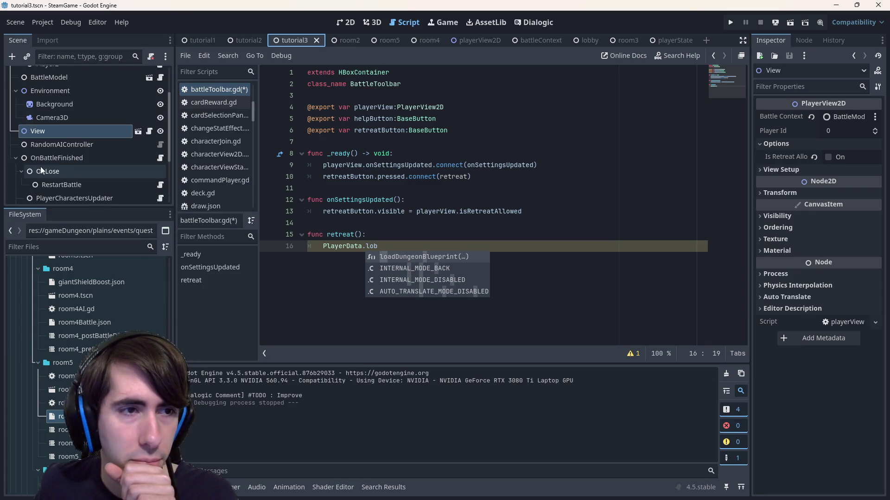
{"action": "left_click", "coordinate": [14, 157]}
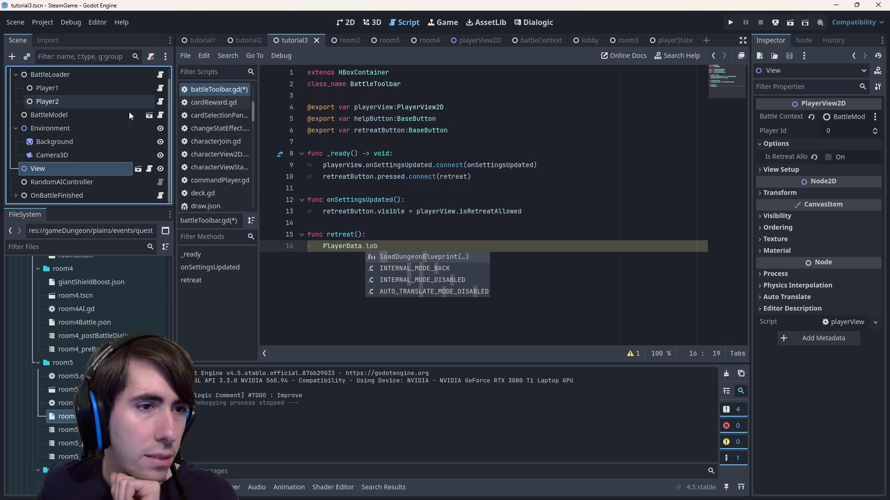
{"action": "scroll", "coordinate": [146, 177], "scroll_direction": "up", "scroll_amount": 1}
{"action": "scroll", "coordinate": [146, 177], "scroll_direction": "down", "scroll_amount": 1}
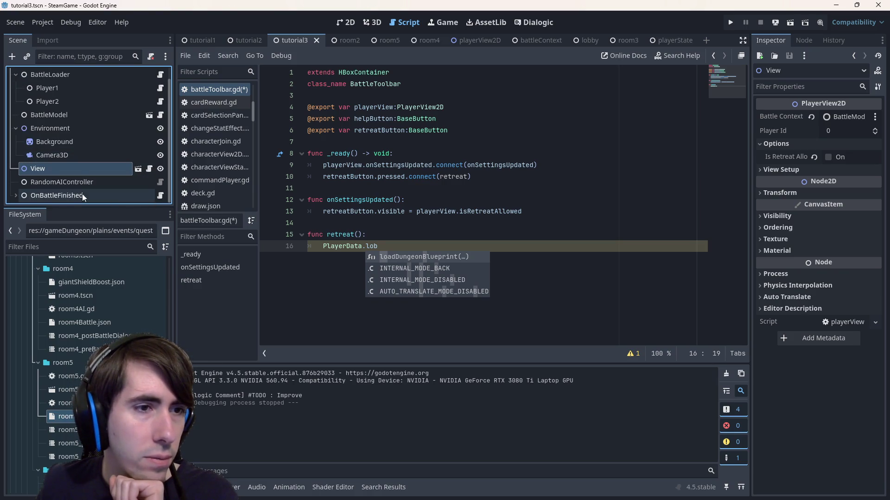
{"action": "scroll", "coordinate": [112, 157], "scroll_direction": "down", "scroll_amount": 9}
{"action": "left_click", "coordinate": [112, 157]}
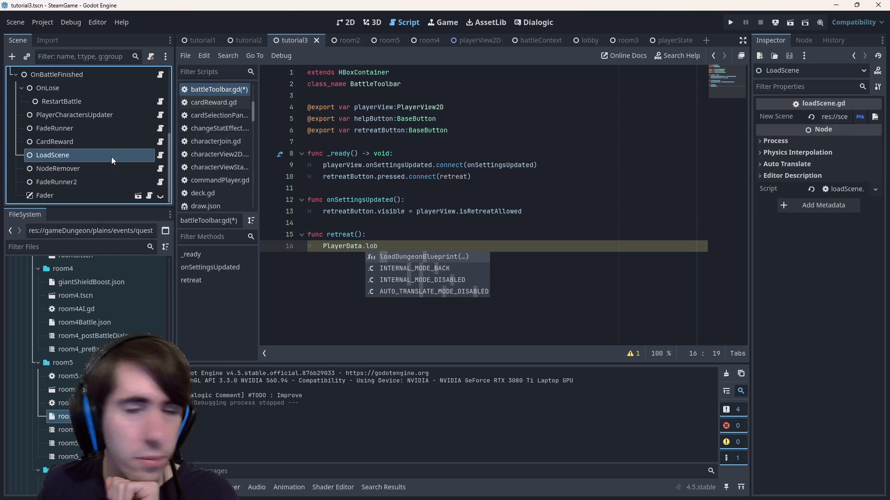
{"action": "left_click", "coordinate": [836, 116]}
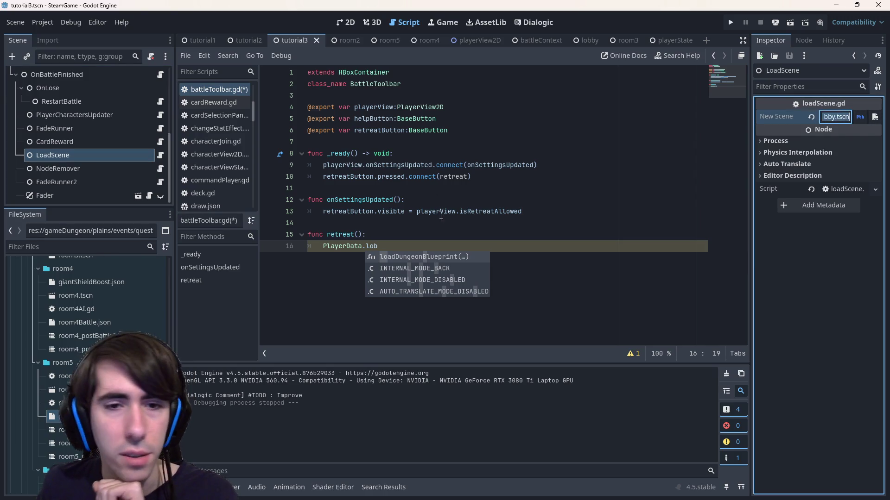
Open the DefaultBattleEndEvents scene
{"action": "left_click", "coordinate": [463, 211]}
{"action": "left_click", "coordinate": [462, 246]}
{"action": "left_click", "coordinate": [160, 75]}
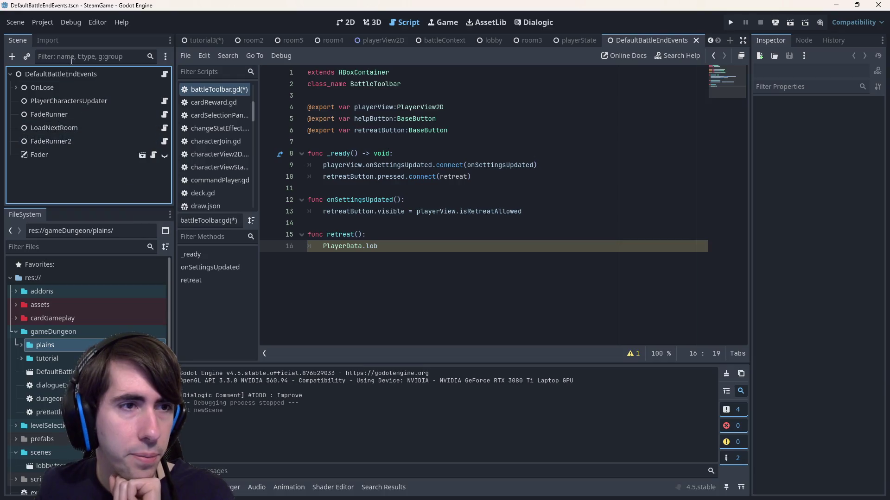
Inspect the DefaultBattleEndEvents nodes, then open LoadNextRoom's script loadNextRoom.gd
{"action": "left_click", "coordinate": [66, 116]}
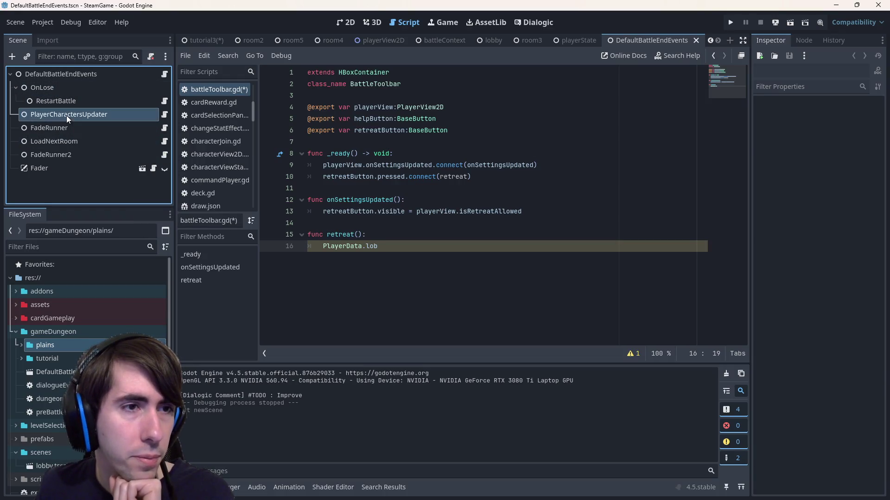
{"action": "left_click", "coordinate": [92, 127]}
{"action": "left_click", "coordinate": [91, 113]}
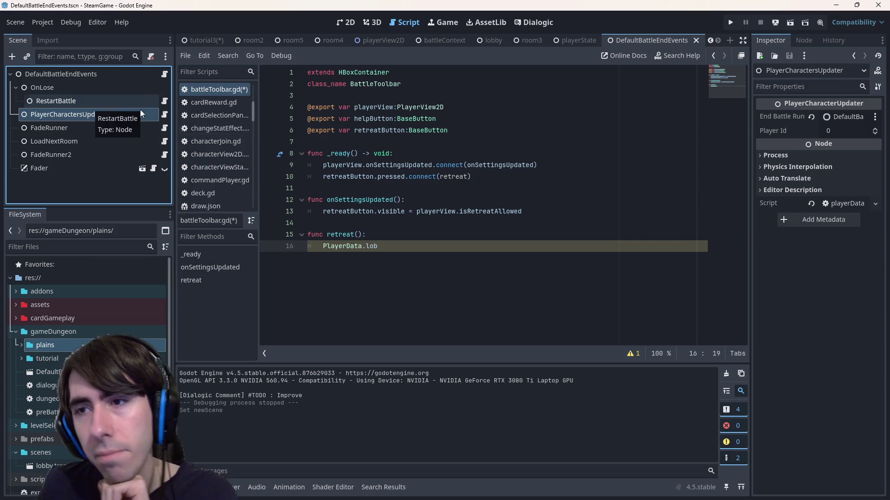
{"action": "mouse_move", "coordinate": [751, 151]}
{"action": "left_mouse_down"}
{"action": "mouse_move", "coordinate": [726, 150]}
{"action": "mouse_move", "coordinate": [734, 149]}
{"action": "left_mouse_up"}
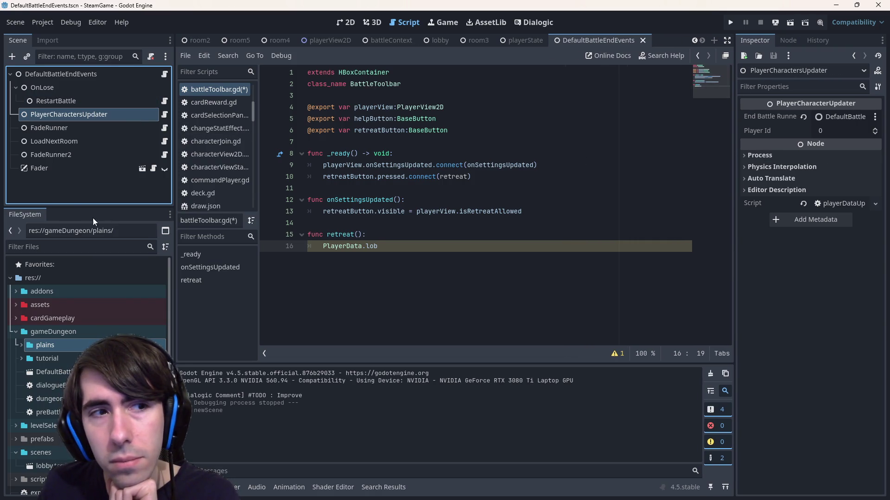
{"action": "left_click", "coordinate": [57, 133]}
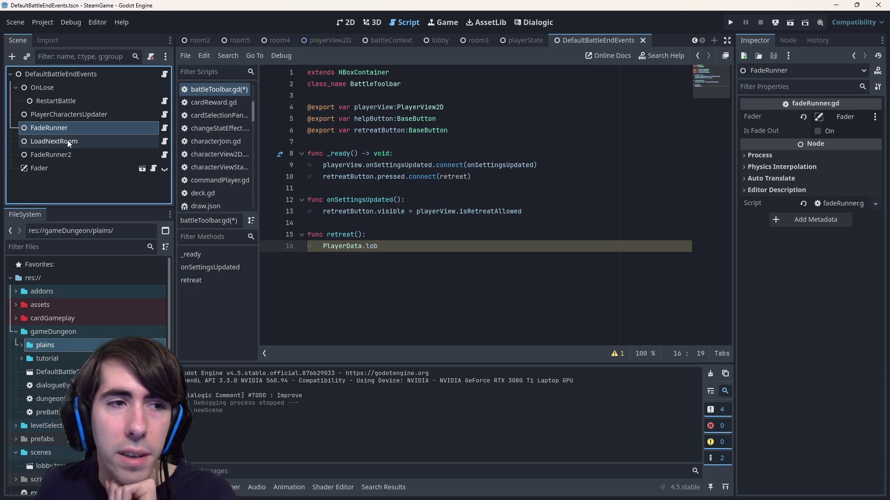
{"action": "left_click", "coordinate": [68, 141]}
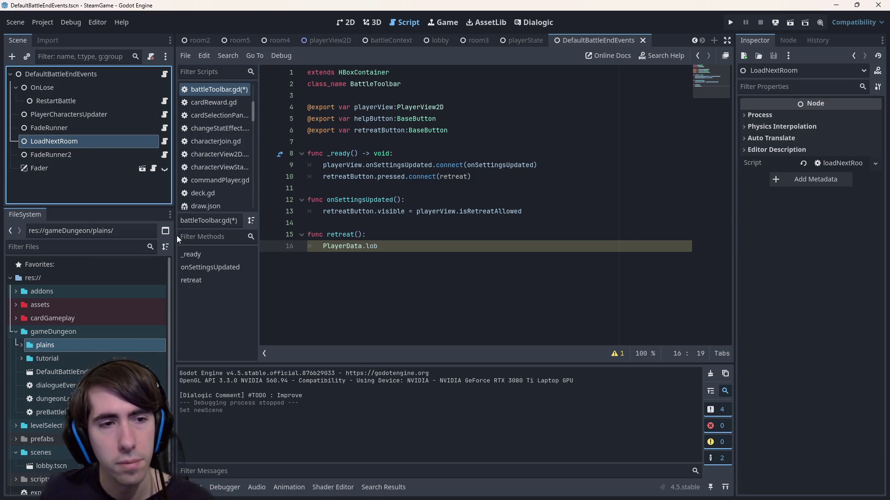
{"action": "left_click", "coordinate": [115, 246]}
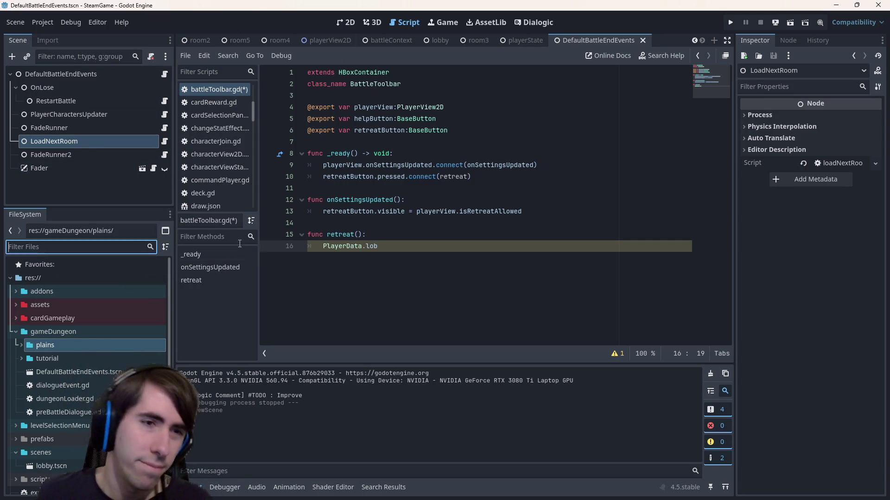
{"action": "left_click", "coordinate": [399, 247]}
{"action": "double_click", "coordinate": [391, 242]}
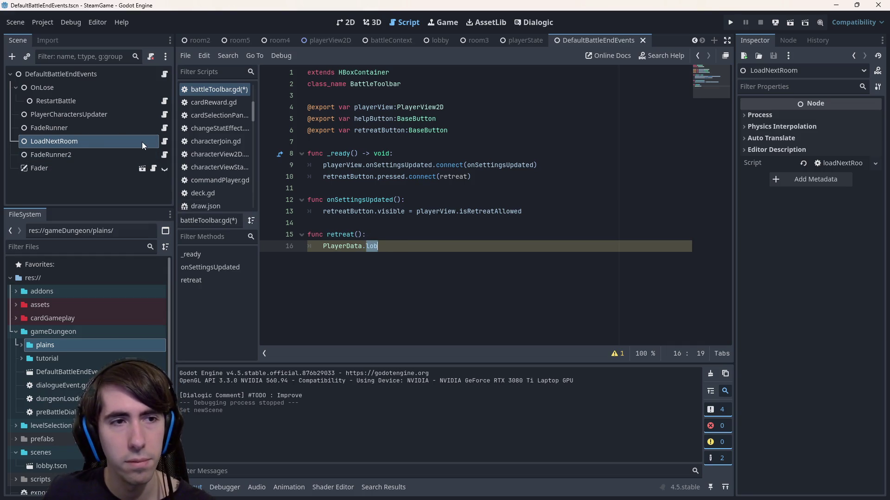
{"action": "left_click", "coordinate": [164, 142]}
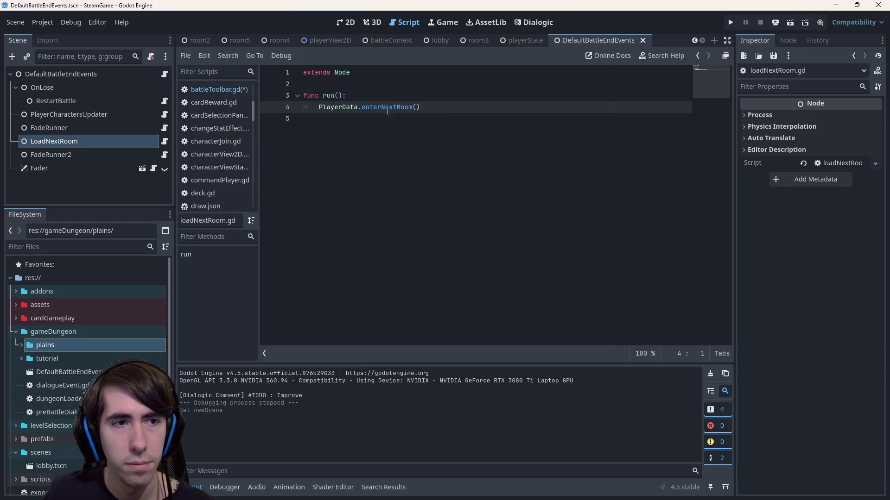
Jump from loadNextRoom.gd to the enterNextRoom definition in playerDataScript.gd
{"action": "left_click", "coordinate": [165, 143]}
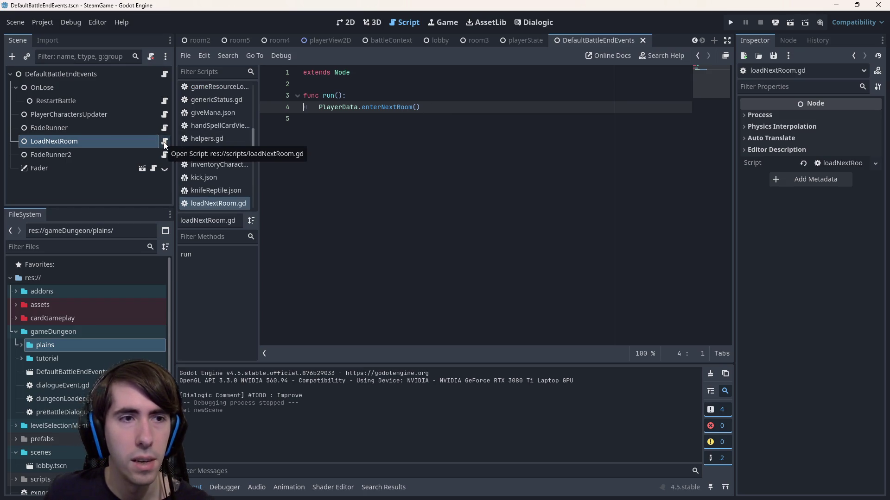
{"action": "left_click", "coordinate": [392, 107], "text": "ctrl"}
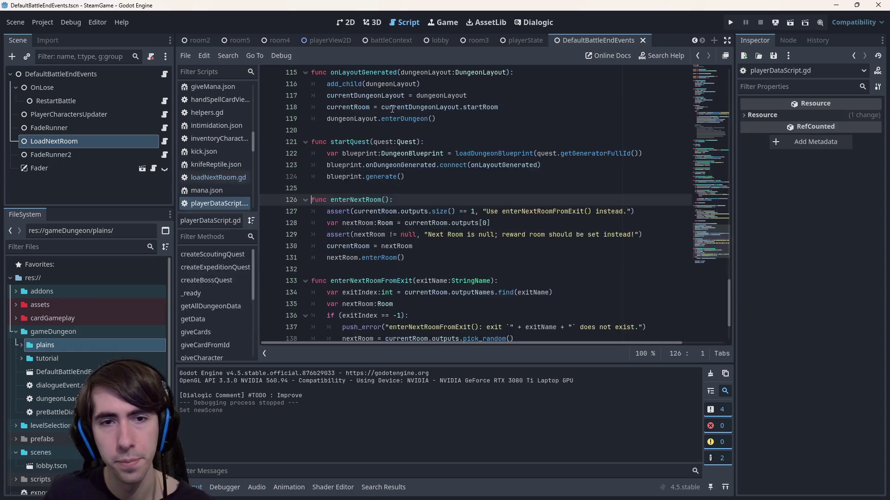
{"action": "left_click", "coordinate": [427, 258]}
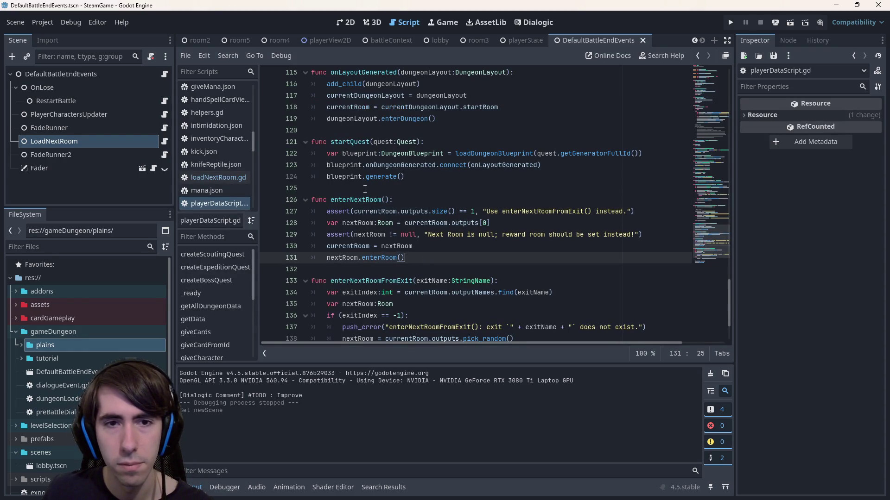
{"action": "scroll", "coordinate": [361, 184], "scroll_direction": "down", "scroll_amount": 1}
{"action": "scroll", "coordinate": [370, 184], "scroll_direction": "up", "scroll_amount": 1}
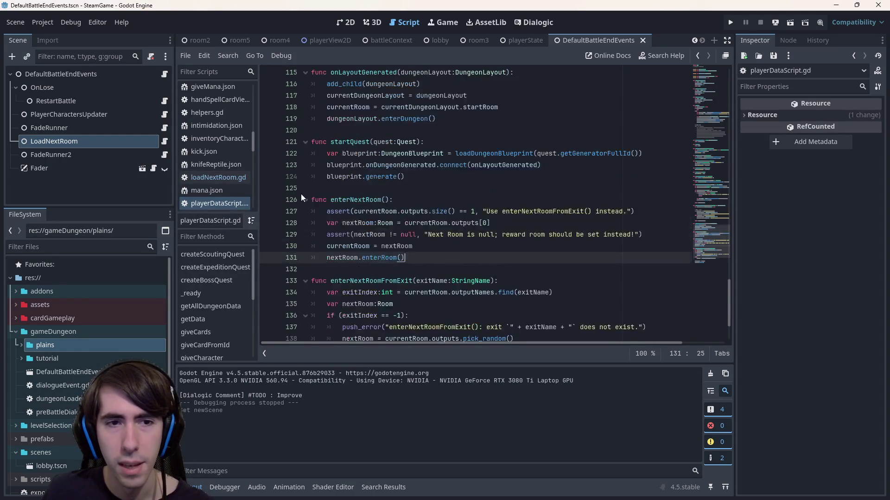
{"action": "scroll", "coordinate": [452, 183], "scroll_direction": "up", "scroll_amount": 4}
{"action": "scroll", "coordinate": [452, 183], "scroll_direction": "down", "scroll_amount": 4}
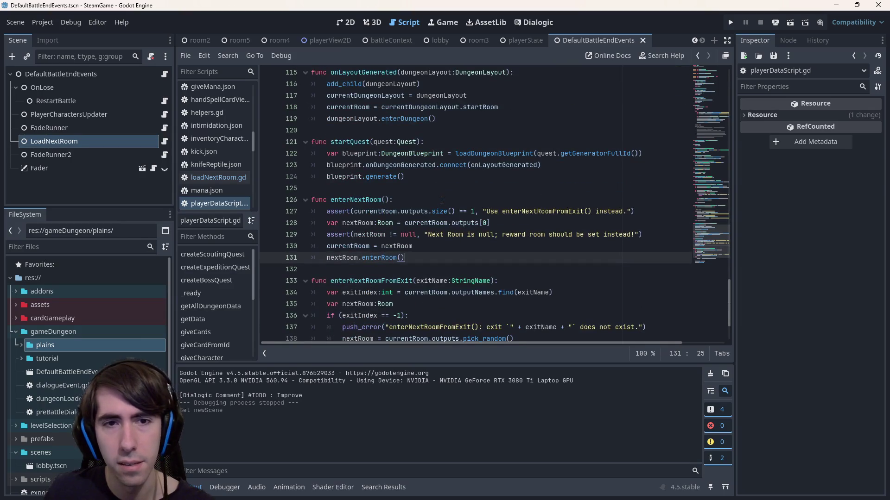
Add func retreat(): below enterNextRoom with the body retreatRoom.enterRoom()
{"action": "left_click", "coordinate": [402, 268]}
{"action": "key", "text": "Return"}
{"action": "key", "text": "Return"}
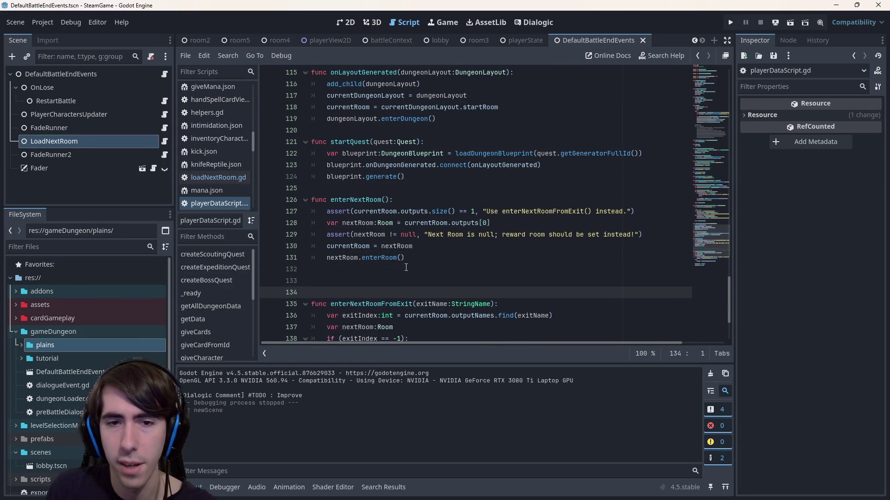
{"action": "key", "text": "Up"}
{"action": "type", "text": "func "}
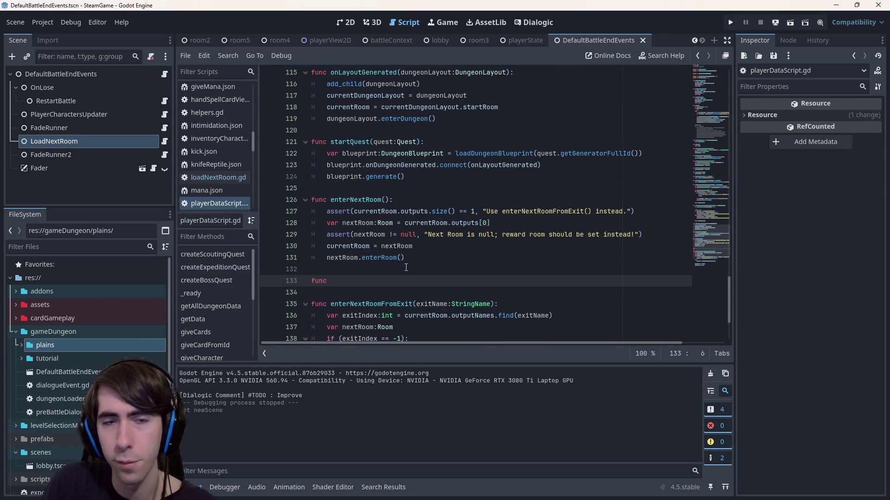
{"action": "type", "text": "t"}
{"action": "type", "text": "e"}
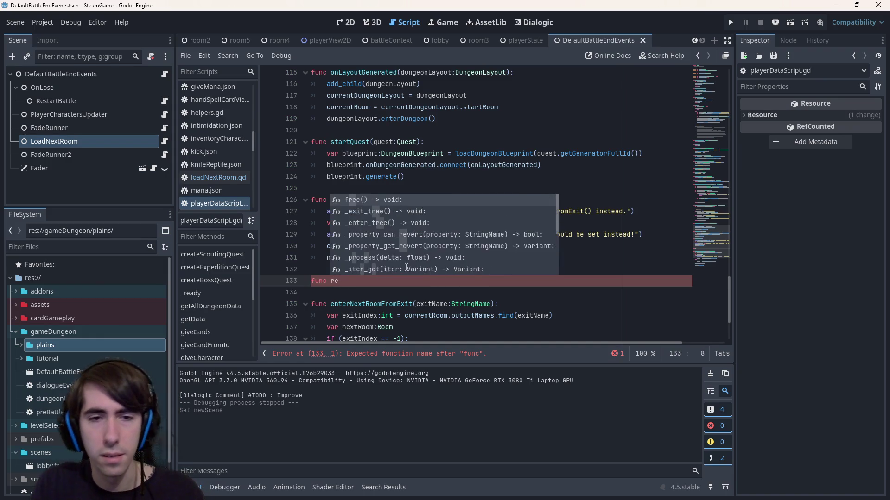
{"action": "key", "text": "BackSpace"}
{"action": "key", "text": "BackSpace"}
{"action": "type", "text": "retreat():"}
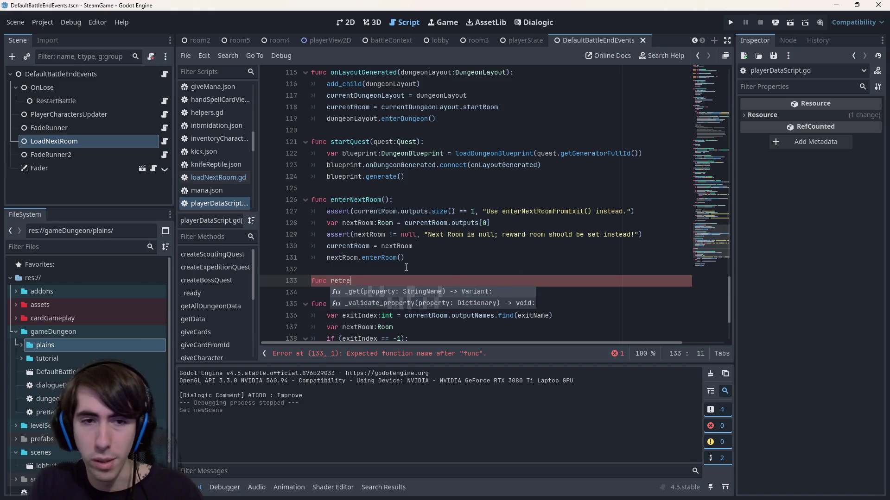
{"action": "key", "text": "Return"}
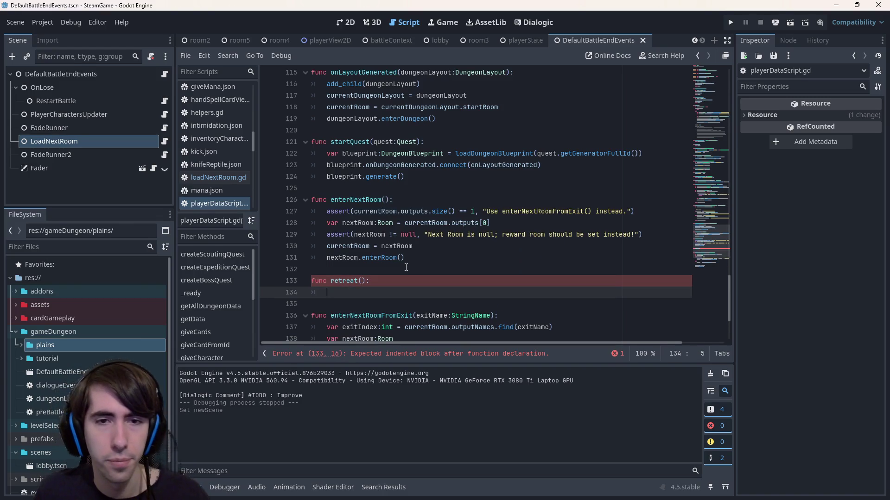
{"action": "mouse_move", "coordinate": [430, 261]}
{"action": "left_mouse_down"}
{"action": "mouse_move", "coordinate": [320, 224]}
{"action": "mouse_move", "coordinate": [312, 212]}
{"action": "left_mouse_up"}
{"action": "key", "text": "ctrl+c"}
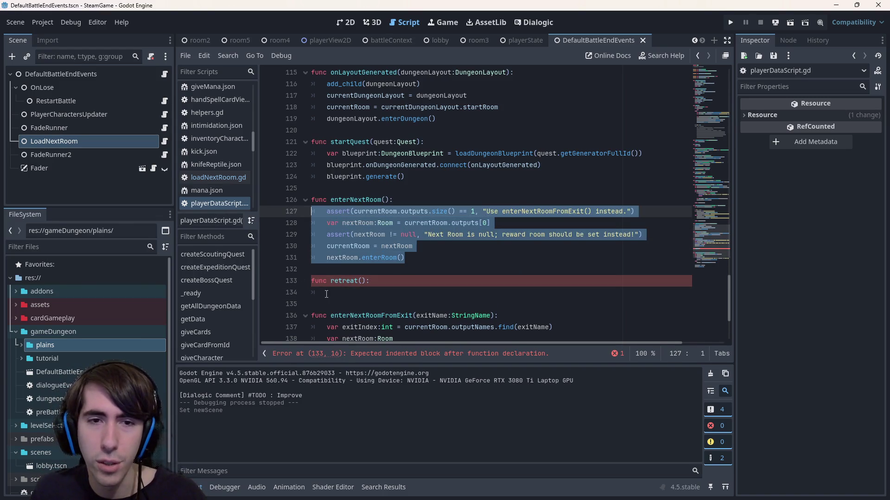
{"action": "left_click_drag", "start_coordinate": [348, 292], "coordinate": [265, 296]}
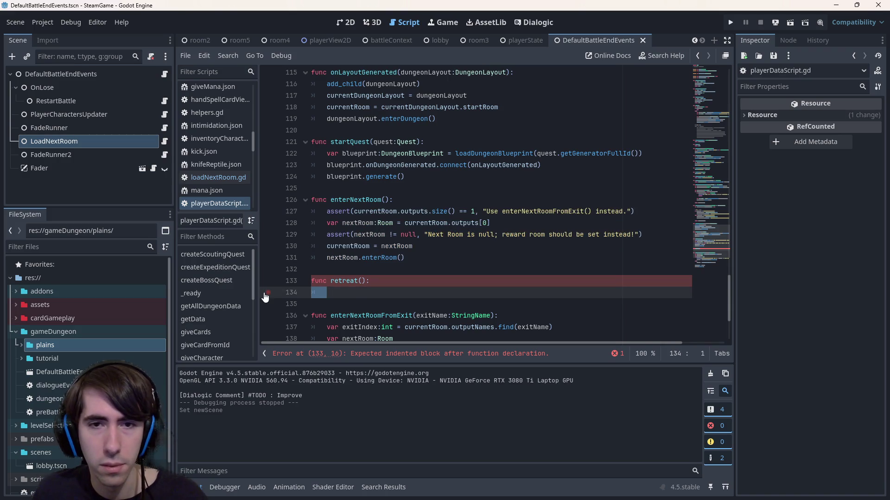
{"action": "key", "text": "ctrl+v"}
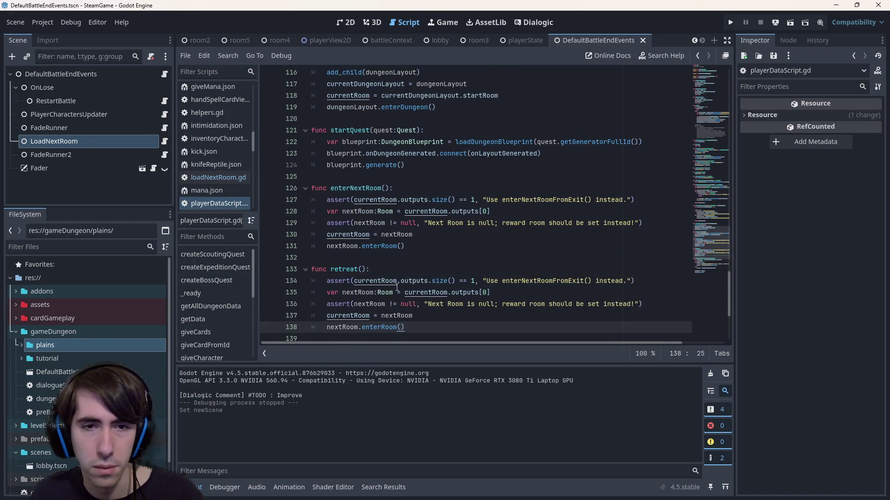
{"action": "key", "text": "ctrl+z"}
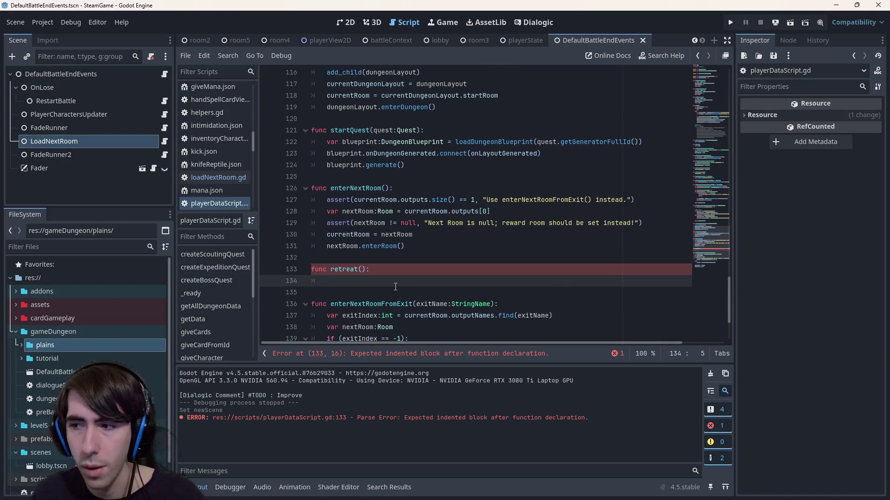
{"action": "type", "text": "retreatRo"}
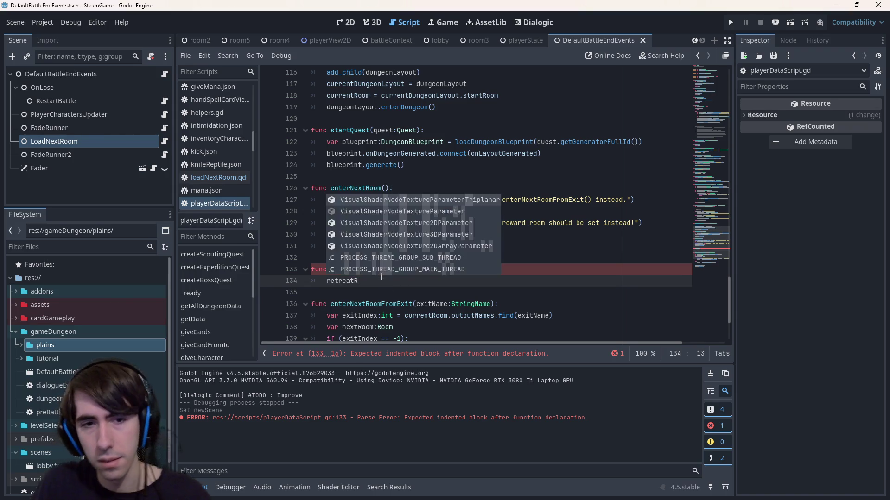
{"action": "type", "text": "om.enterRoo"}
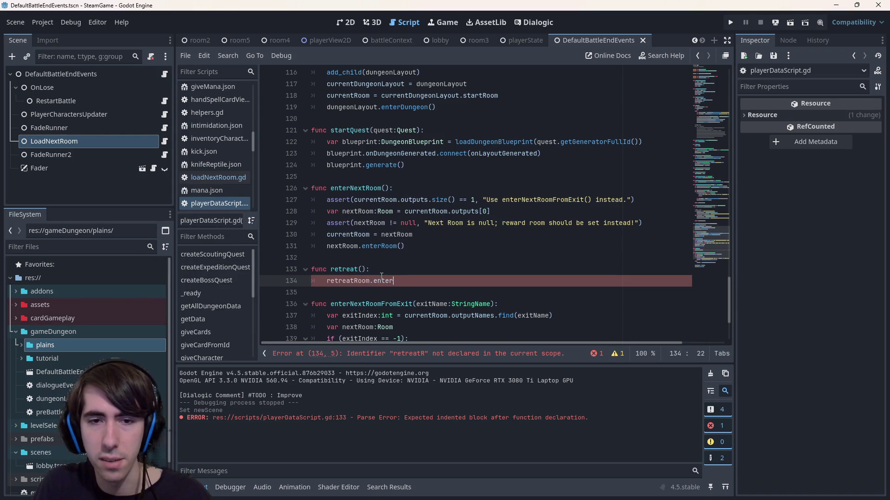
{"action": "type", "text": "m()"}
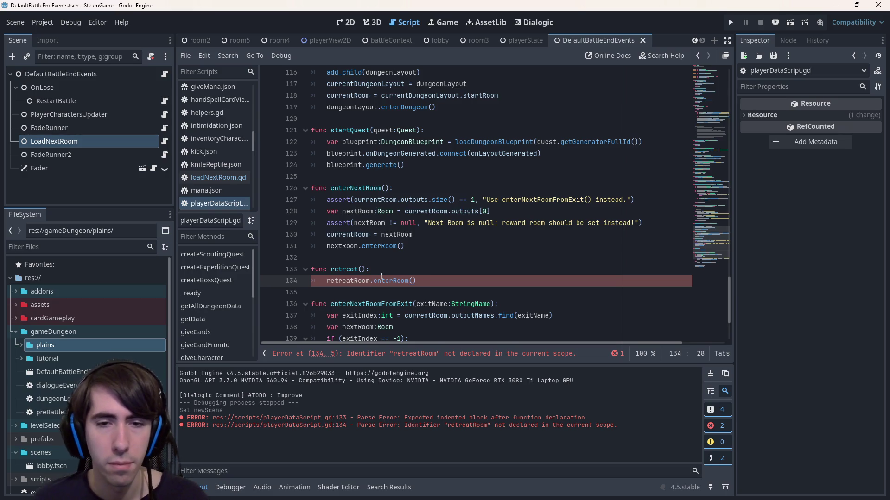
Review the currentRoom and currentDungeonLayout declarations and open the DungeonLayout class script
{"action": "scroll", "coordinate": [395, 272], "scroll_direction": "down", "scroll_amount": 1}
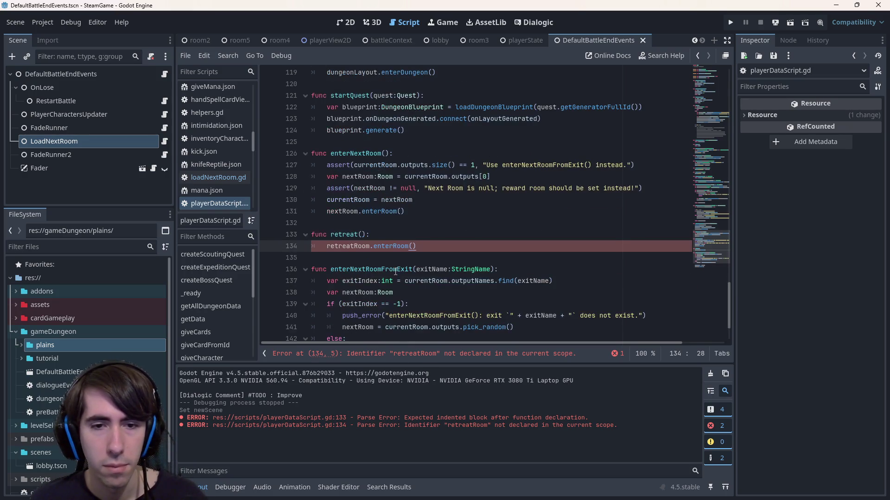
{"action": "double_click", "coordinate": [366, 247]}
{"action": "scroll", "coordinate": [399, 222], "scroll_direction": "up", "scroll_amount": 13}
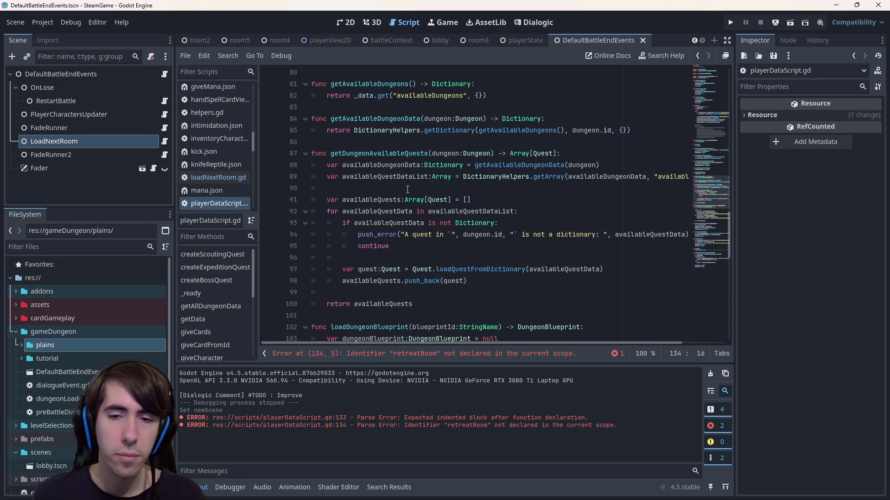
{"action": "scroll", "coordinate": [342, 189], "scroll_direction": "down", "scroll_amount": 2}
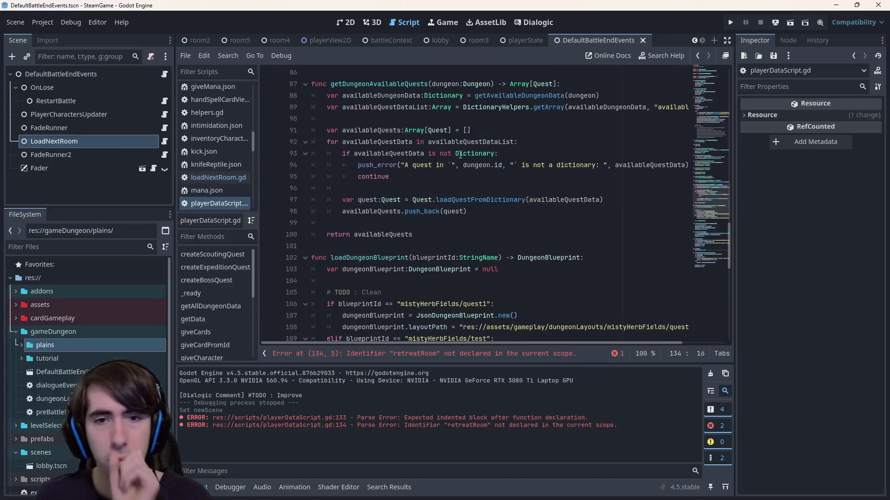
{"action": "scroll", "coordinate": [443, 183], "scroll_direction": "down", "scroll_amount": 13}
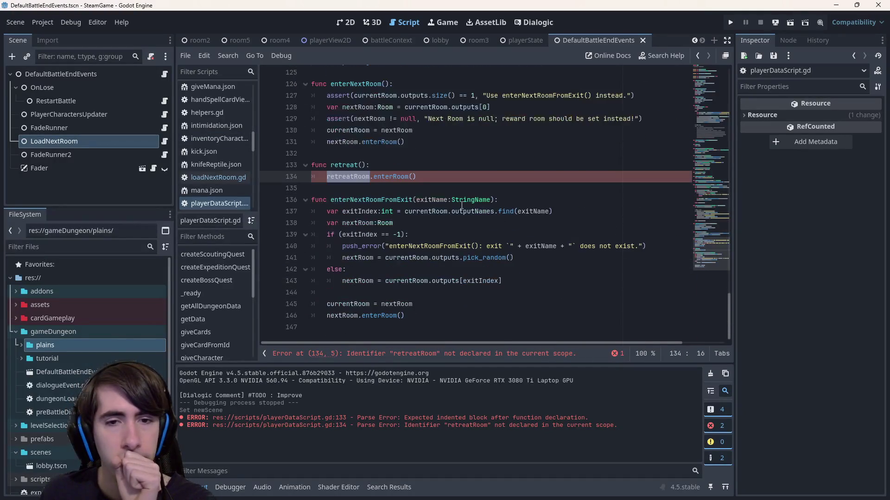
{"action": "scroll", "coordinate": [443, 184], "scroll_direction": "up", "scroll_amount": 1}
{"action": "scroll", "coordinate": [476, 159], "scroll_direction": "up", "scroll_amount": 20}
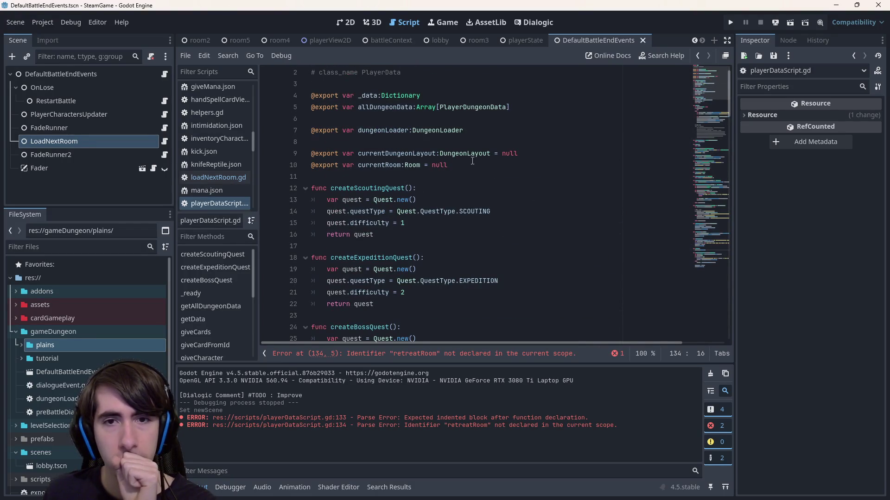
{"action": "left_click", "coordinate": [447, 162]}
{"action": "double_click", "coordinate": [402, 164]}
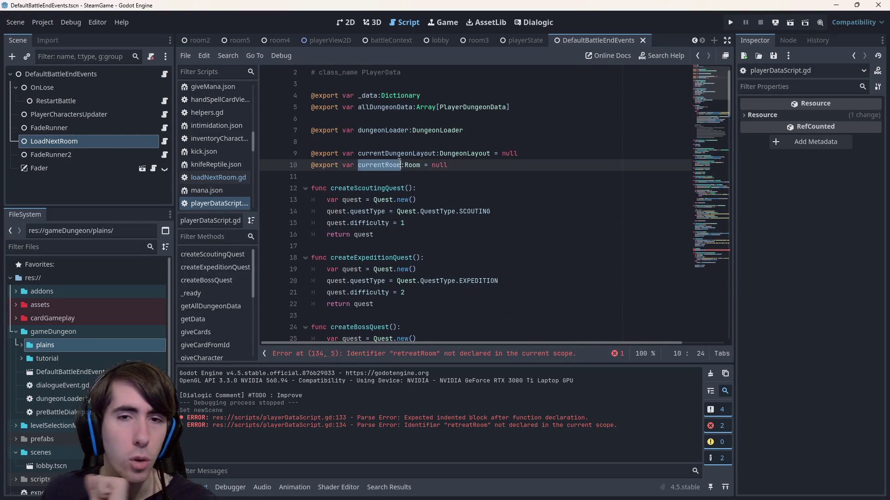
{"action": "double_click", "coordinate": [400, 153]}
{"action": "left_click", "coordinate": [473, 156], "text": "ctrl"}
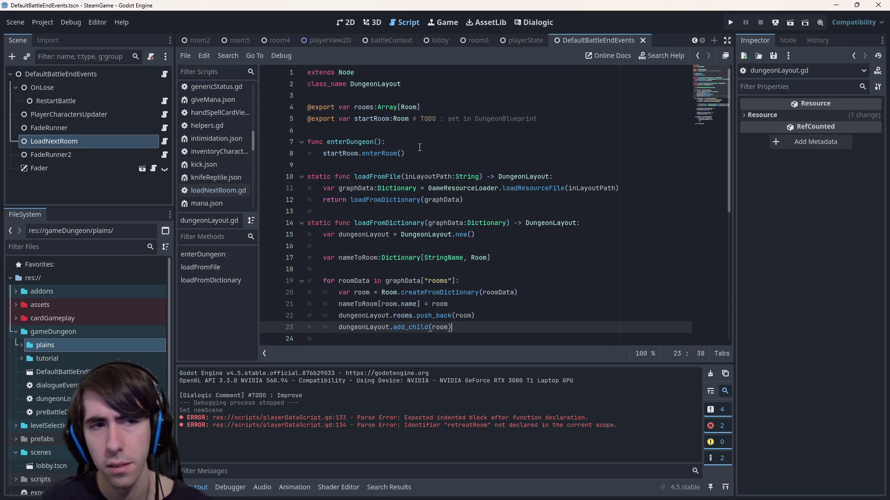
{"action": "scroll", "coordinate": [388, 89], "scroll_direction": "down", "scroll_amount": 1}
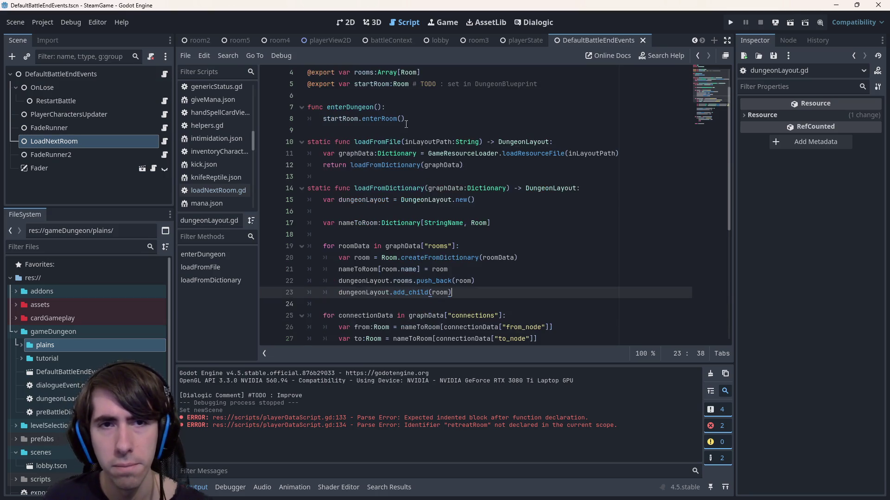
{"action": "scroll", "coordinate": [540, 224], "scroll_direction": "up", "scroll_amount": 1}
{"action": "left_click", "coordinate": [528, 213]}
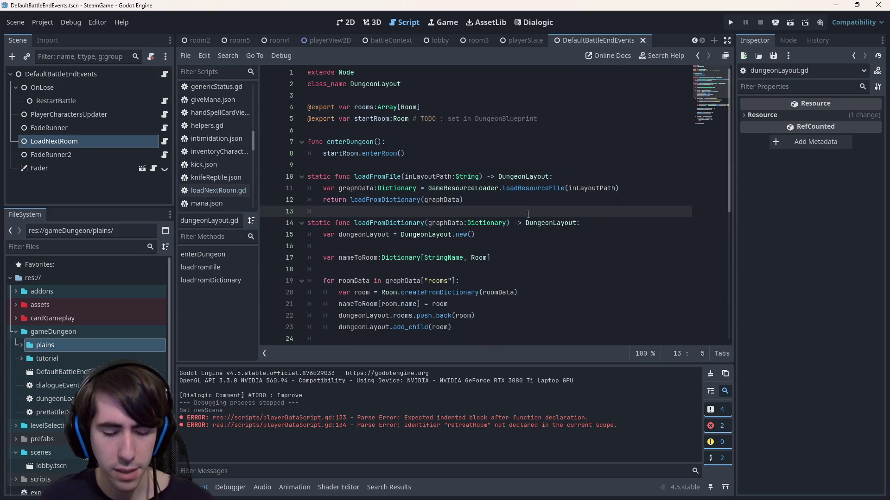
{"action": "key", "text": "alt+Left"}
{"action": "key", "text": "alt+Left"}
{"action": "key", "text": "alt+Left"}
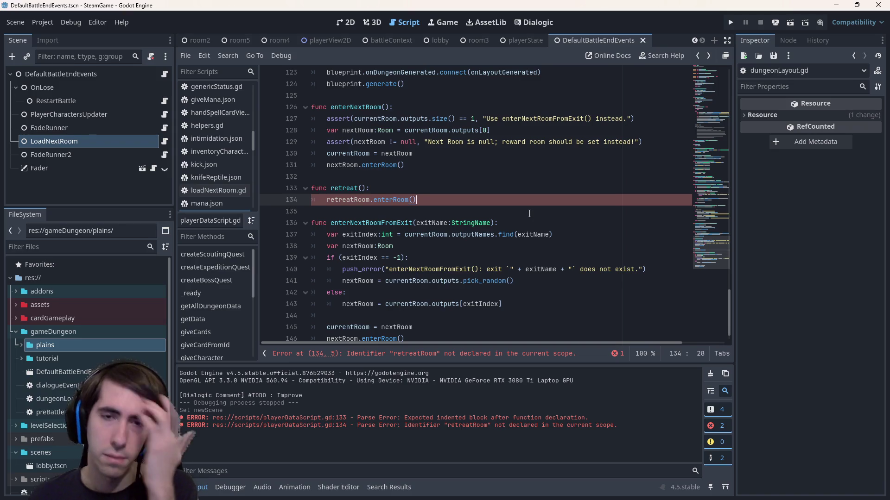
{"action": "scroll", "coordinate": [415, 309], "scroll_direction": "up", "scroll_amount": 3}
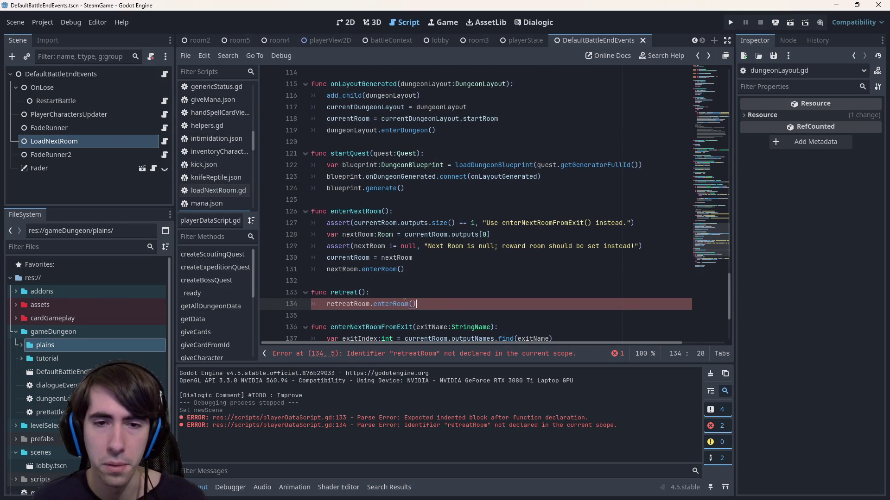
{"action": "double_click", "coordinate": [379, 300]}
{"action": "left_click", "coordinate": [429, 300]}
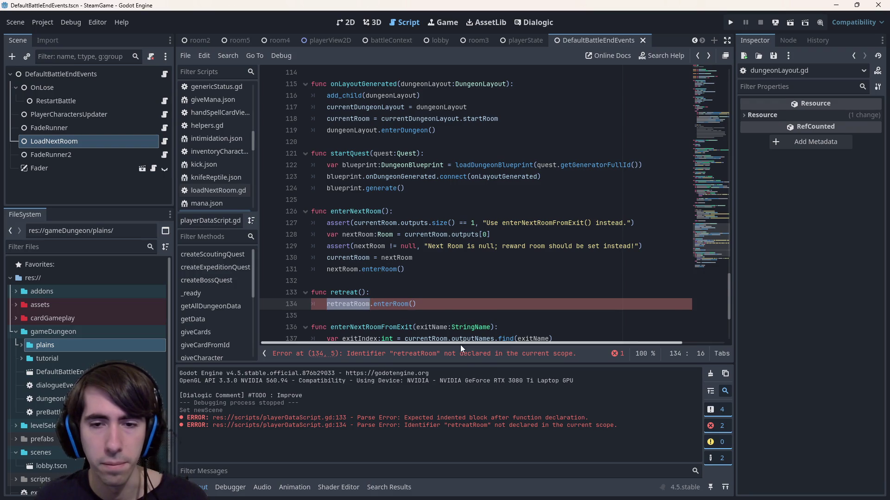
{"action": "scroll", "coordinate": [460, 344], "scroll_direction": "down", "scroll_amount": 3}
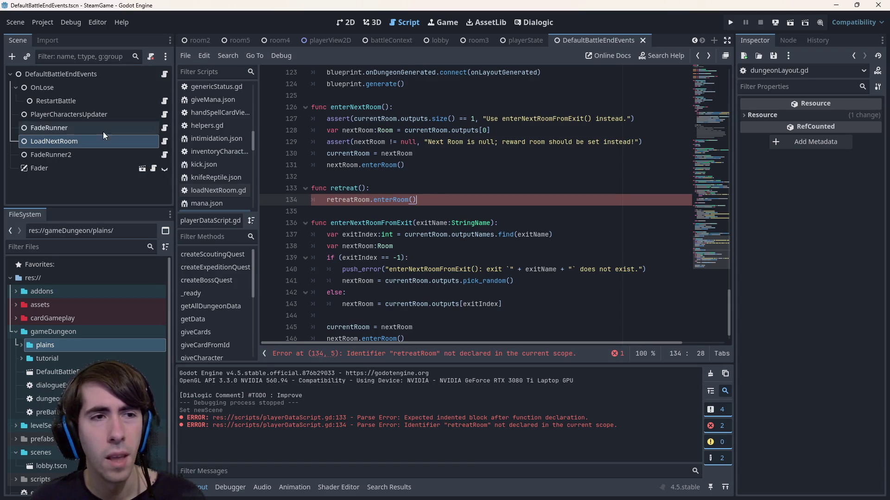
{"action": "scroll", "coordinate": [357, 241], "scroll_direction": "up", "scroll_amount": 4}
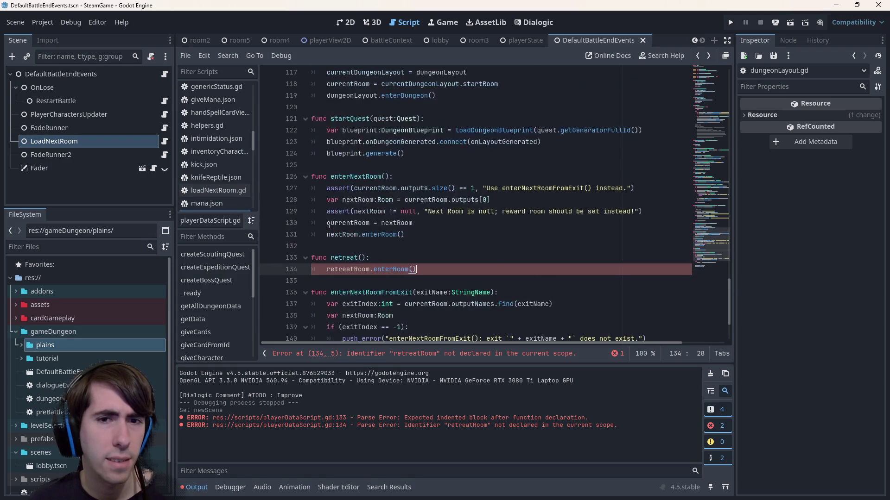
{"action": "double_click", "coordinate": [358, 246]}
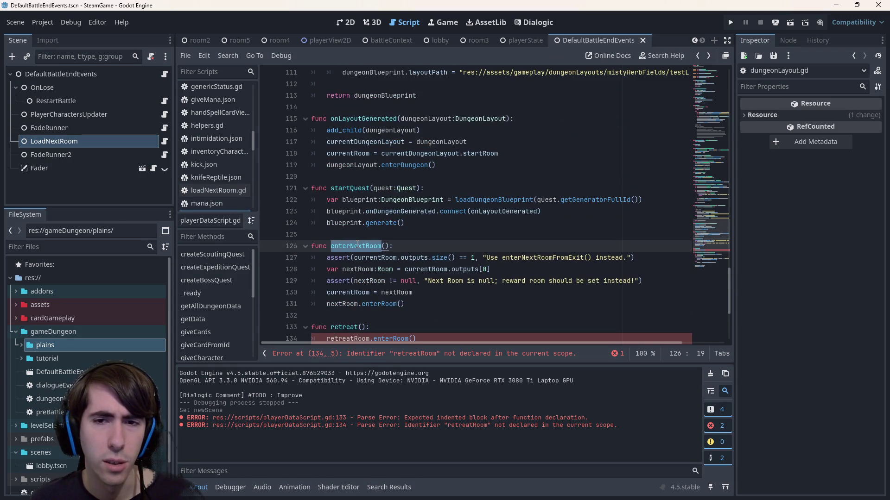
{"action": "scroll", "coordinate": [351, 147], "scroll_direction": "up", "scroll_amount": 7}
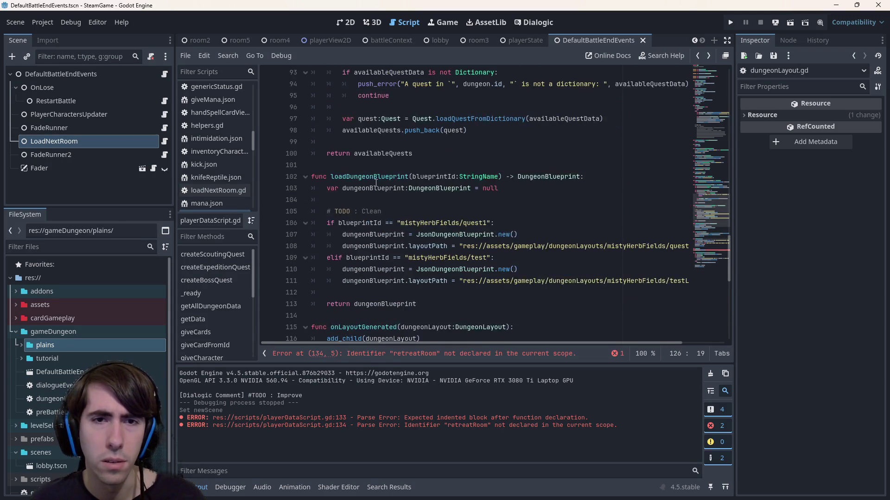
{"action": "scroll", "coordinate": [384, 221], "scroll_direction": "down", "scroll_amount": 8}
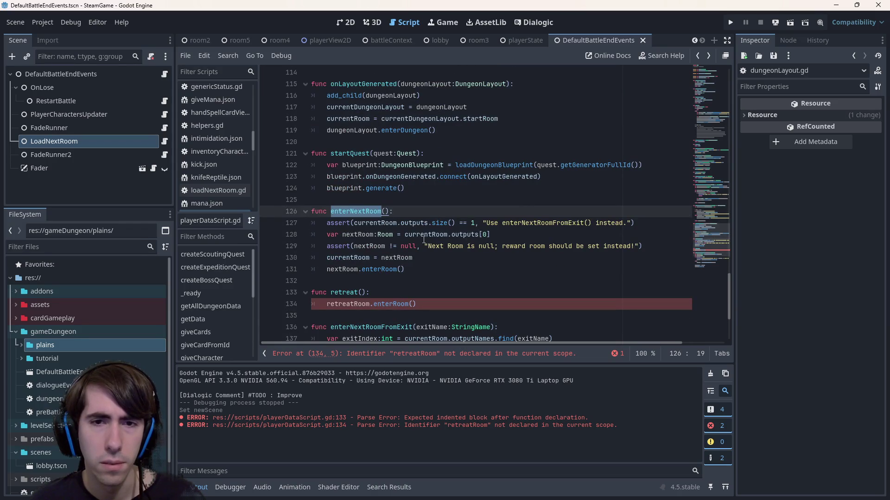
{"action": "double_click", "coordinate": [423, 234]}
{"action": "left_click", "coordinate": [361, 270]}
{"action": "double_click", "coordinate": [355, 269]}
{"action": "scroll", "coordinate": [362, 263], "scroll_direction": "down", "scroll_amount": 3}
{"action": "double_click", "coordinate": [398, 199]}
{"action": "key", "text": "ctrl+c"}
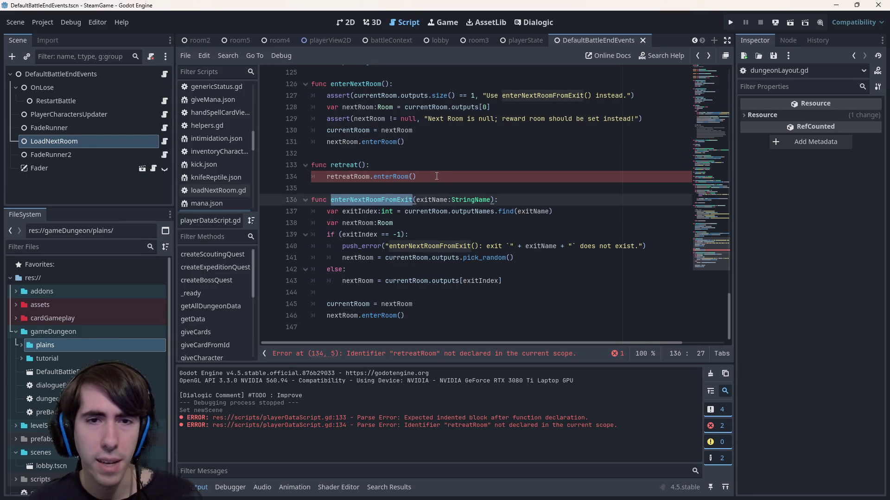
Replace retreatRoom.enterRoom() in retreat() with enterNextRoomFromExit("retreat") and save
{"action": "left_click", "coordinate": [417, 165]}
{"action": "key", "text": "Return"}
{"action": "key", "text": "ctrl+v"}
{"action": "type", "text": "("}
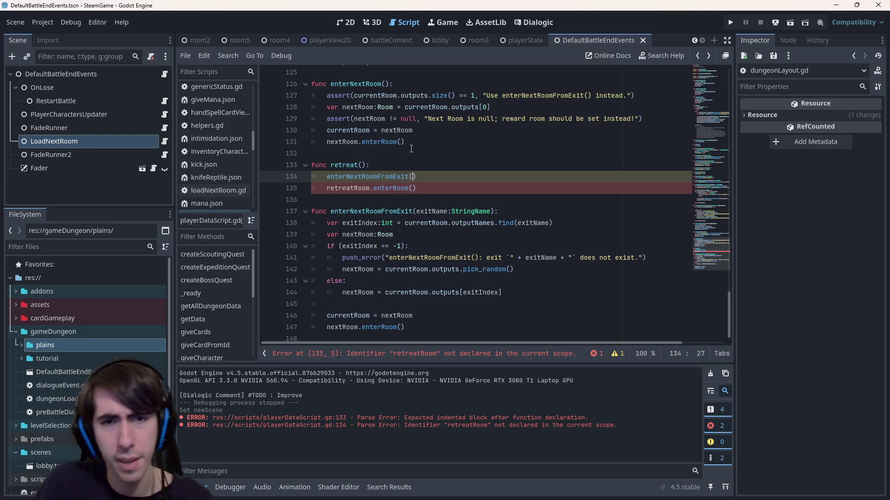
{"action": "type", "text": "\"retreat"}
{"action": "key", "text": "ctrl+s"}
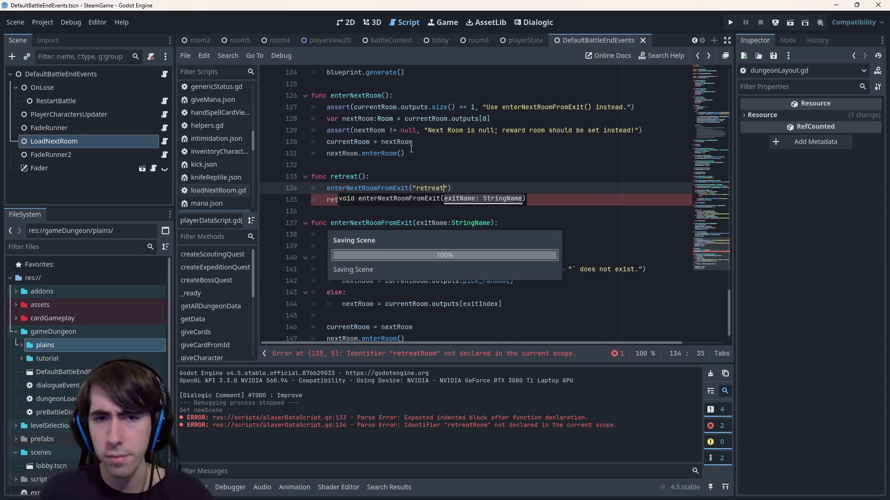
{"action": "key", "text": "Down"}
{"action": "key", "text": "shift+Home"}
{"action": "key", "text": "BackSpace"}
{"action": "key", "text": "BackSpace"}
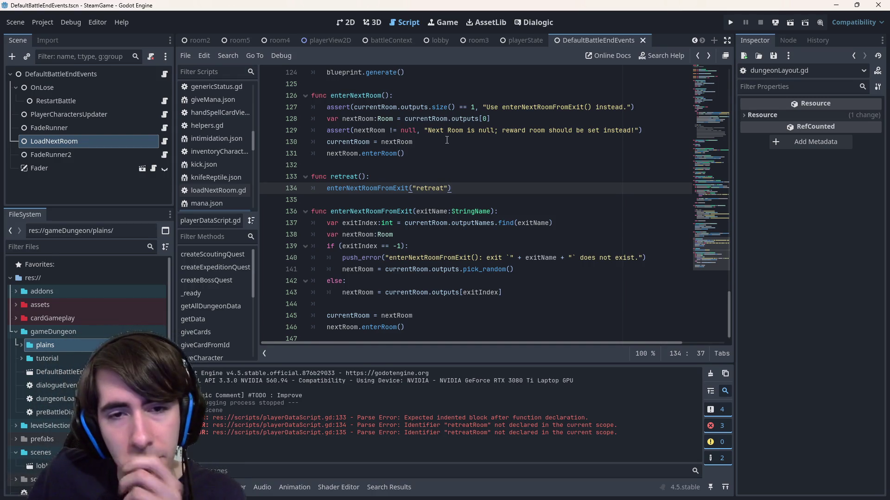
{"action": "scroll", "coordinate": [392, 213], "scroll_direction": "down", "scroll_amount": 1}
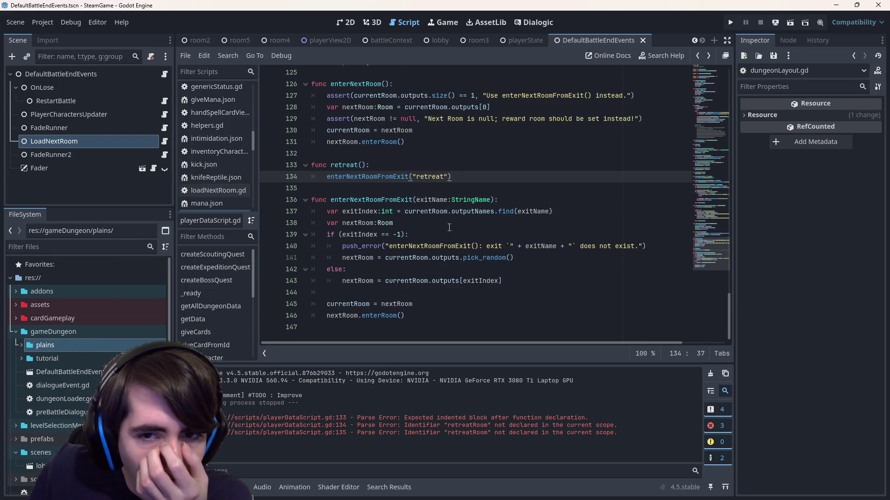
{"action": "left_click", "coordinate": [460, 314]}
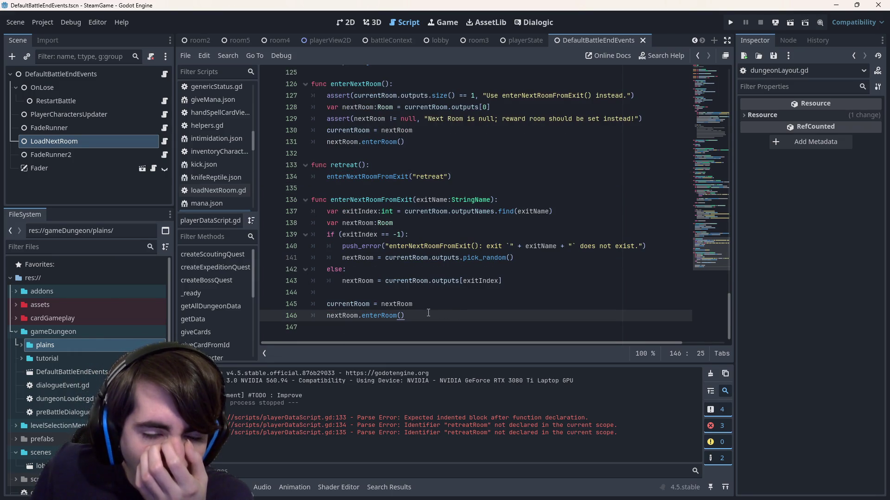
{"action": "mouse_move", "coordinate": [529, 259]}
{"action": "left_mouse_down"}
{"action": "mouse_move", "coordinate": [320, 236]}
{"action": "mouse_move", "coordinate": [188, 239]}
{"action": "mouse_move", "coordinate": [191, 248]}
{"action": "left_mouse_up"}
{"action": "left_click", "coordinate": [490, 200]}
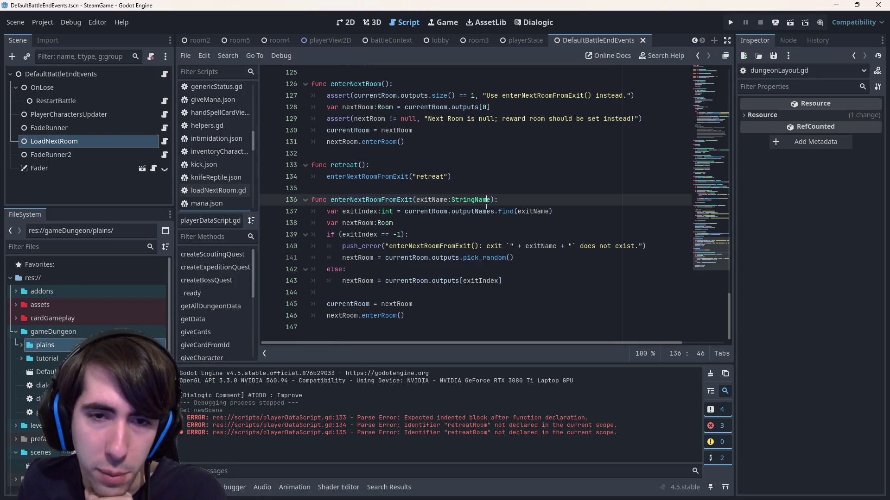
{"action": "left_click", "coordinate": [460, 176]}
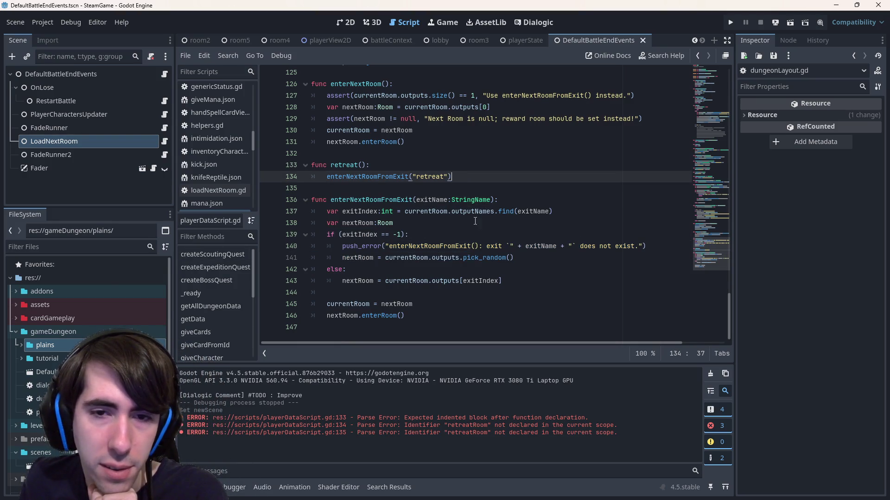
{"action": "left_click_drag", "start_coordinate": [565, 211], "coordinate": [246, 212]}
{"action": "double_click", "coordinate": [364, 221]}
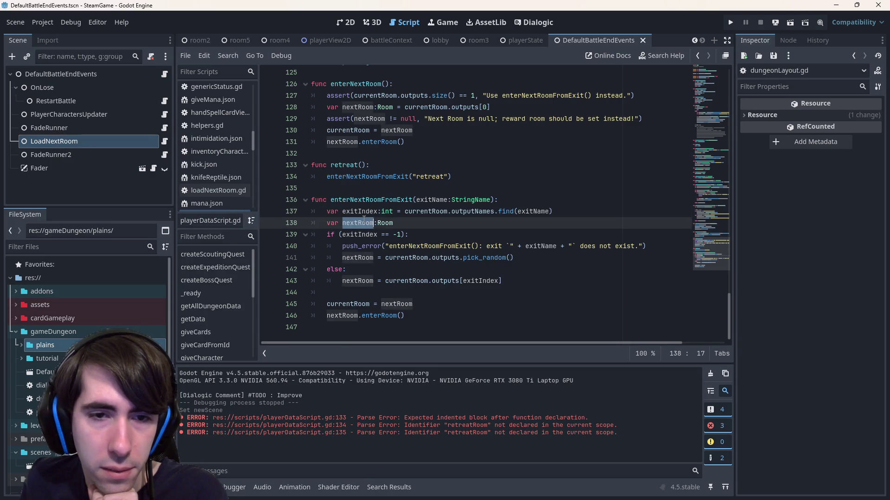
{"action": "left_click_drag", "start_coordinate": [558, 214], "coordinate": [320, 213]}
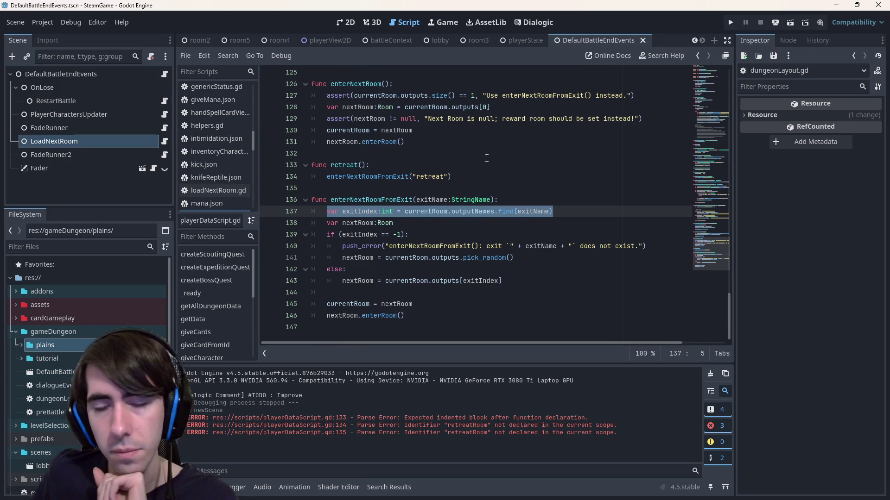
{"action": "scroll", "coordinate": [434, 159], "scroll_direction": "up", "scroll_amount": 5}
{"action": "scroll", "coordinate": [434, 159], "scroll_direction": "up", "scroll_amount": 20}
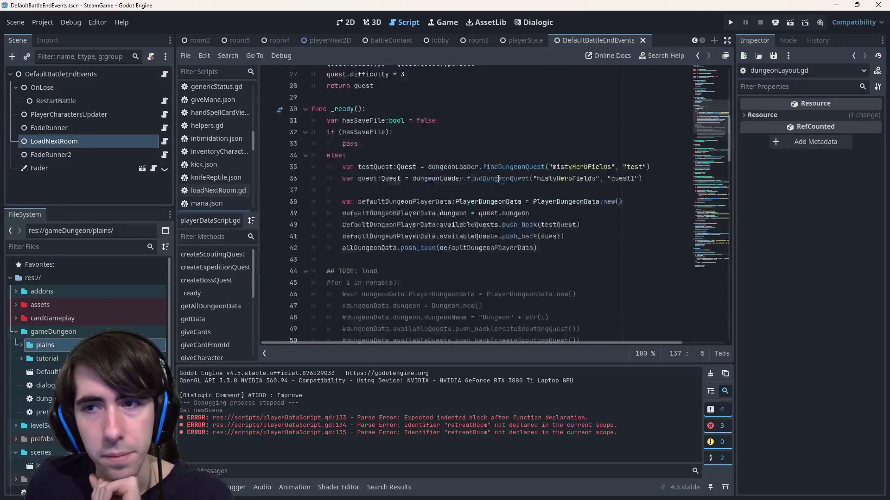
{"action": "left_click", "coordinate": [498, 179]}
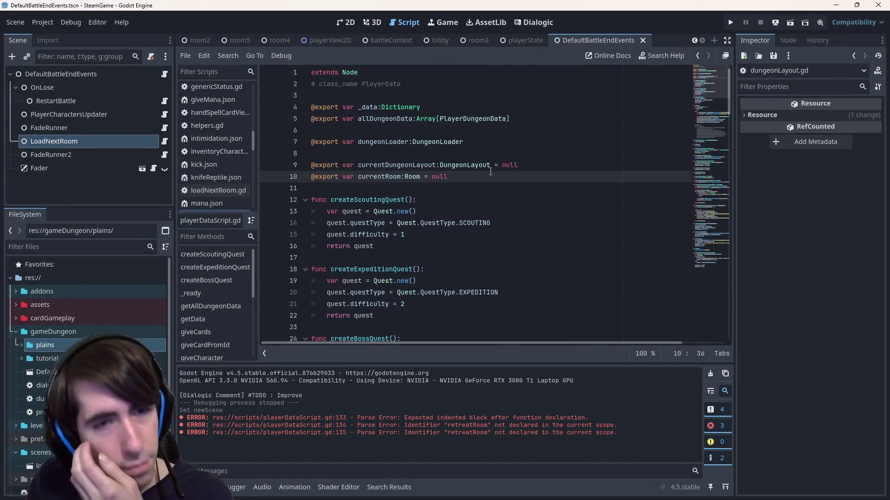
{"action": "scroll", "coordinate": [685, 253], "scroll_direction": "down", "scroll_amount": 20}
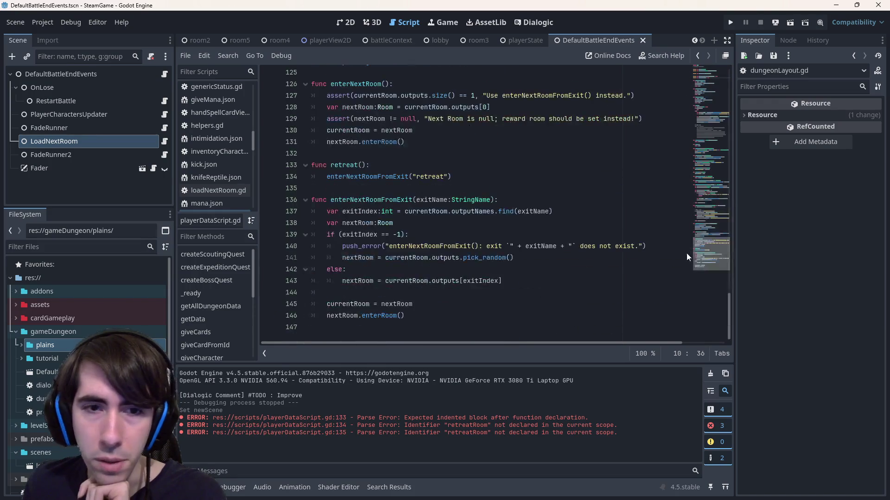
{"action": "left_click", "coordinate": [44, 247]}
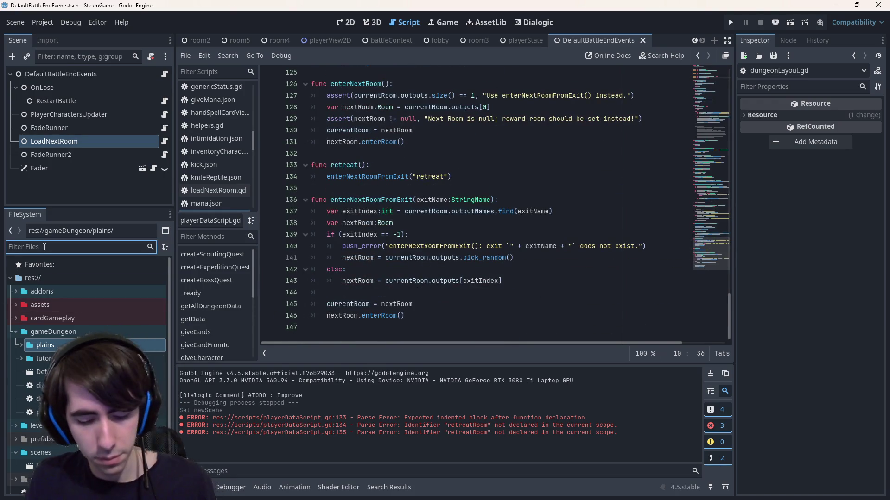
Filter files by 'room', open rewardEventRoom.tscn, view it in 2D and Game, then return to Script
{"action": "type", "text": "room"}
{"action": "scroll", "coordinate": [88, 371], "scroll_direction": "down", "scroll_amount": 5}
{"action": "scroll", "coordinate": [60, 315], "scroll_direction": "up", "scroll_amount": 5}
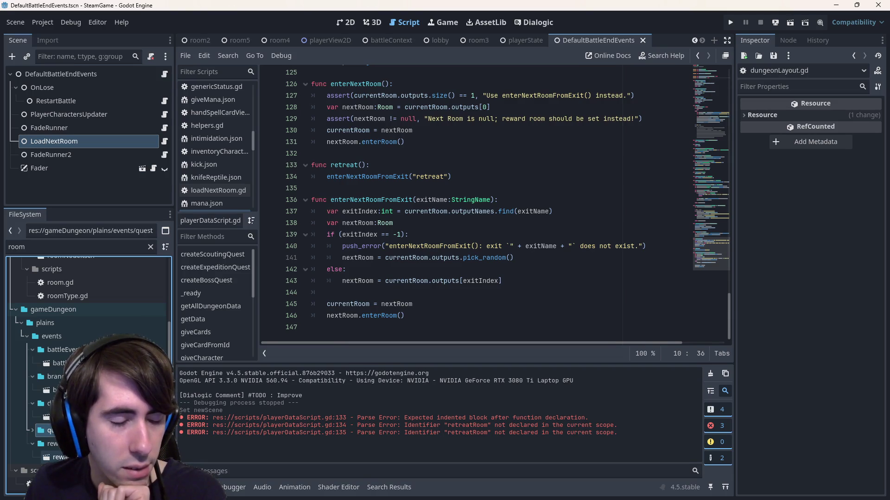
{"action": "double_click", "coordinate": [53, 457]}
{"action": "left_click", "coordinate": [346, 23]}
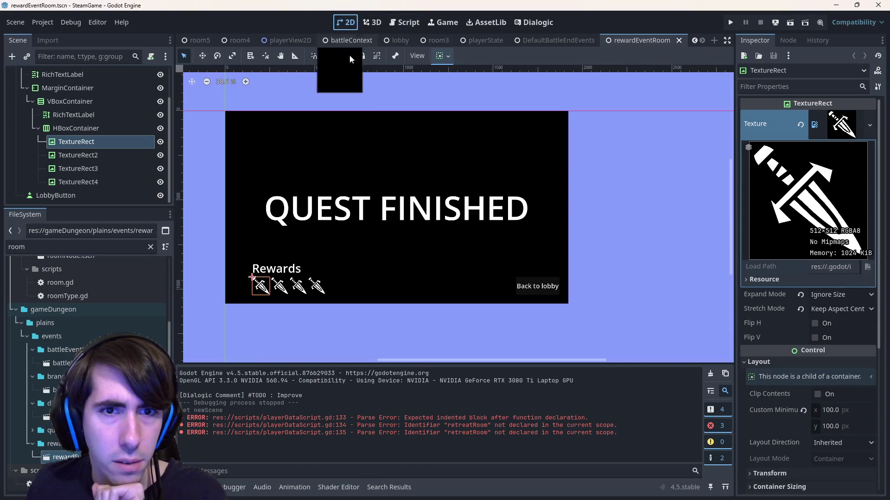
{"action": "left_click", "coordinate": [443, 22]}
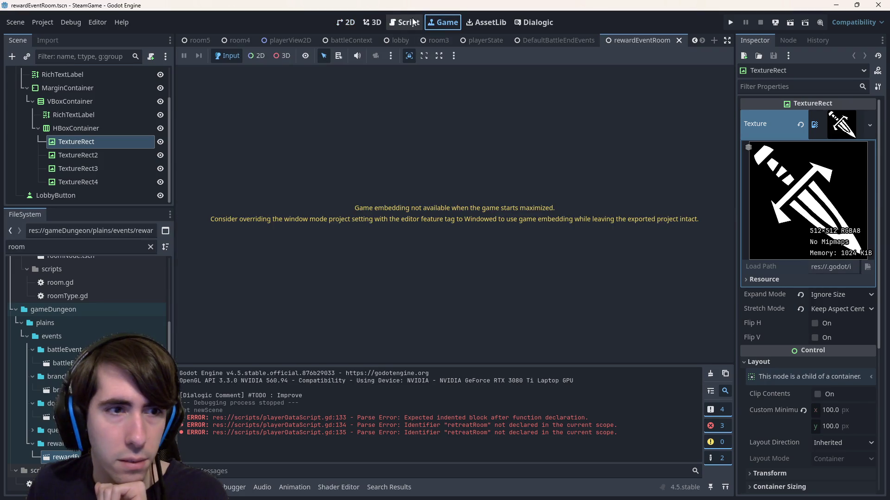
{"action": "left_click", "coordinate": [414, 23]}
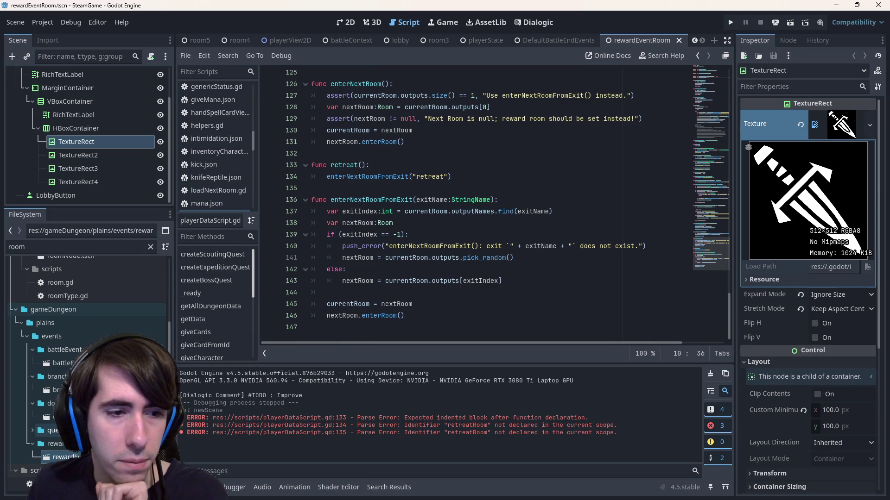
{"action": "left_click", "coordinate": [493, 199]}
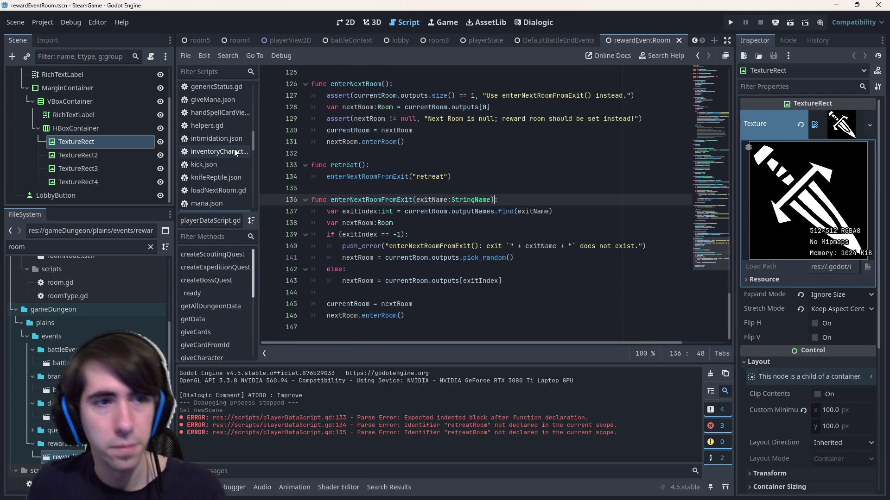
{"action": "type", "text": "playerdata"}
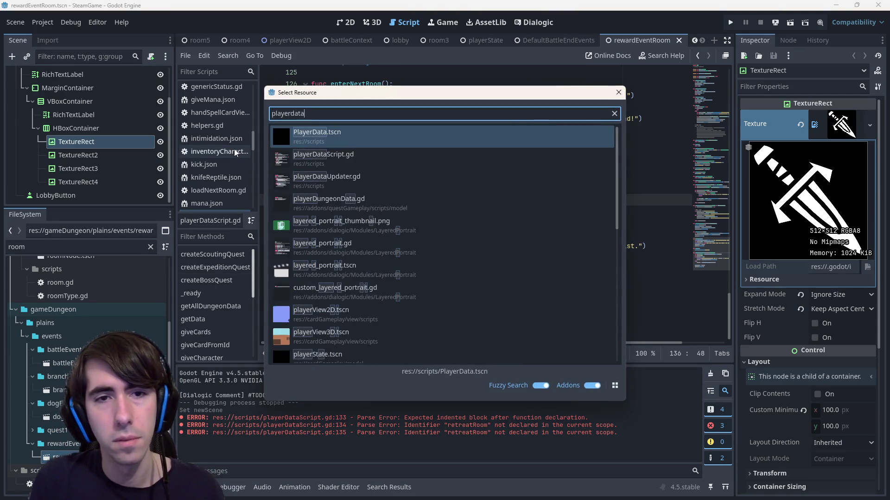
{"action": "key", "text": "Down"}
{"action": "scroll", "coordinate": [477, 197], "scroll_direction": "up", "scroll_amount": 15}
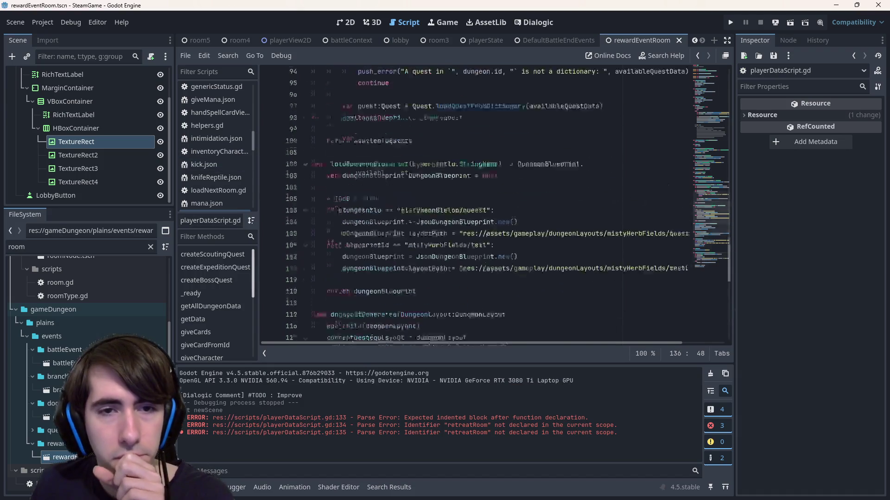
{"action": "scroll", "coordinate": [478, 198], "scroll_direction": "up", "scroll_amount": 15}
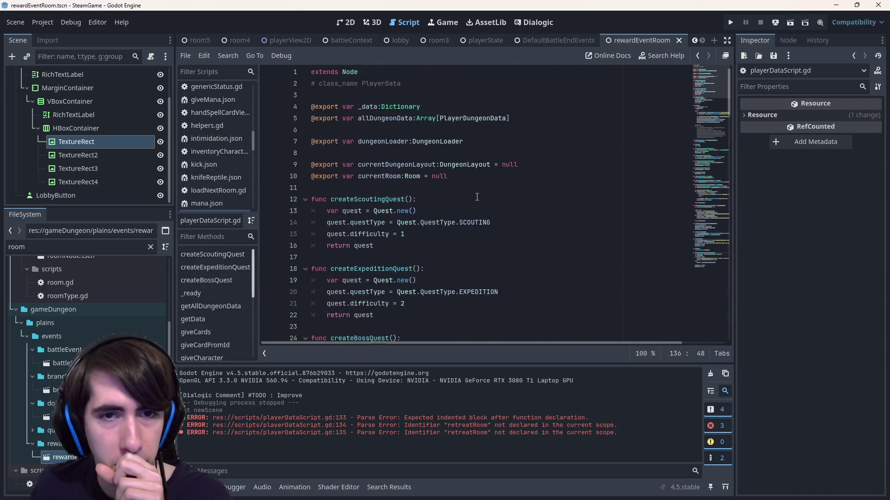
{"action": "left_click", "coordinate": [475, 191]}
{"action": "key", "text": "Return"}
{"action": "key", "text": "Up"}
{"action": "type", "text": "@export var default"}
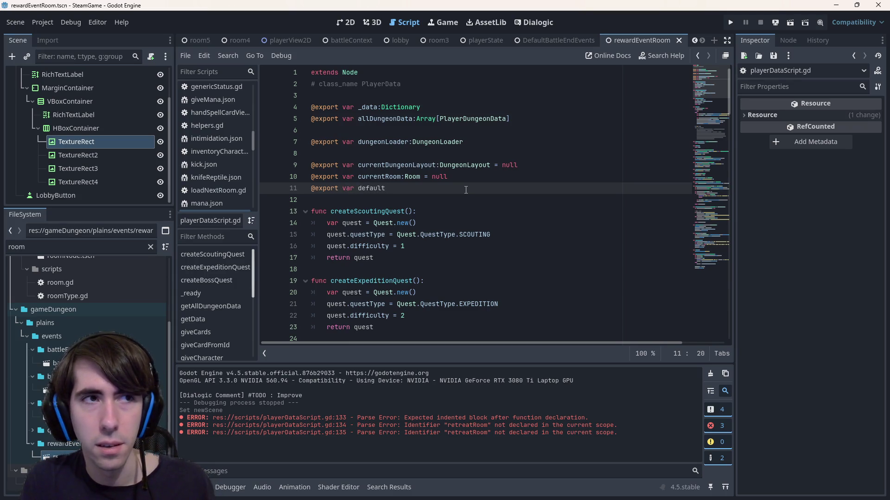
{"action": "type", "text": "RetreatRoom"}
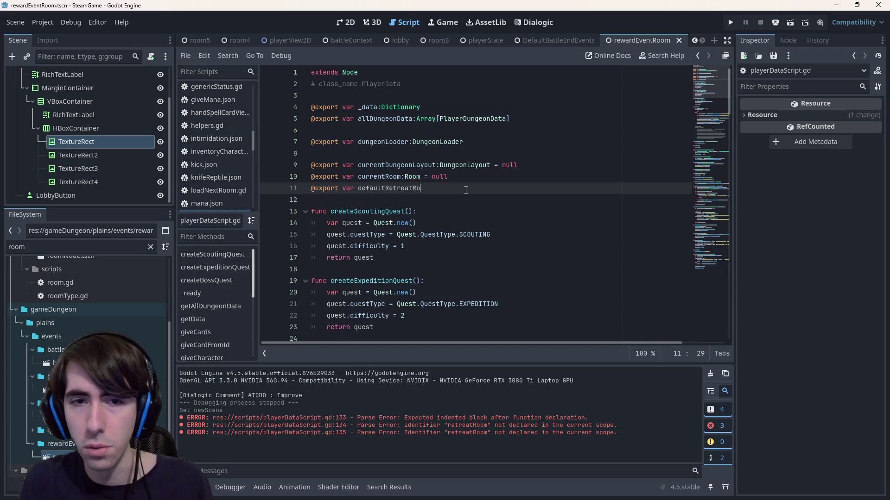
{"action": "type", "text": ":Room = nul"}
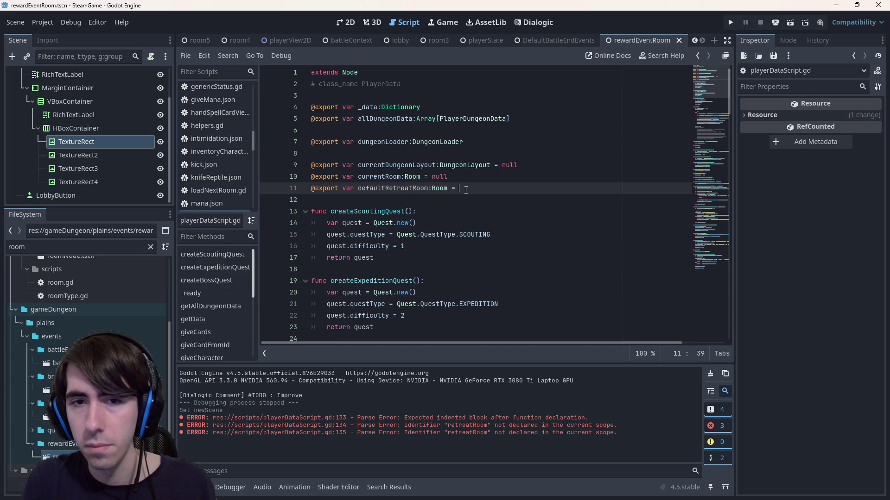
{"action": "type", "text": "l"}
{"action": "key", "text": "ctrl+s"}
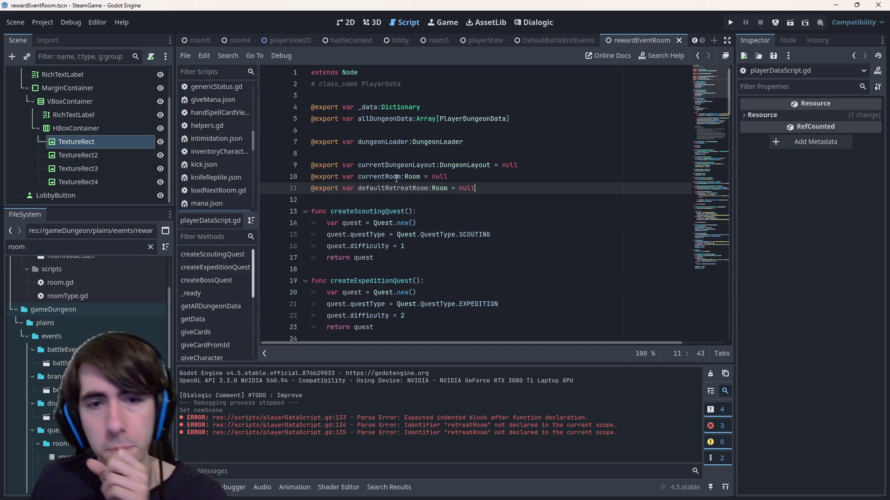
{"action": "double_click", "coordinate": [407, 188]}
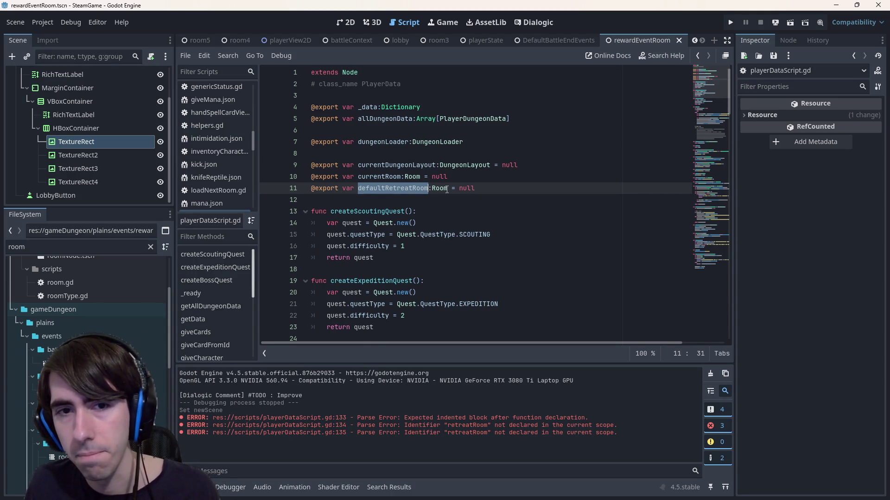
{"action": "double_click", "coordinate": [371, 177]}
{"action": "double_click", "coordinate": [393, 188]}
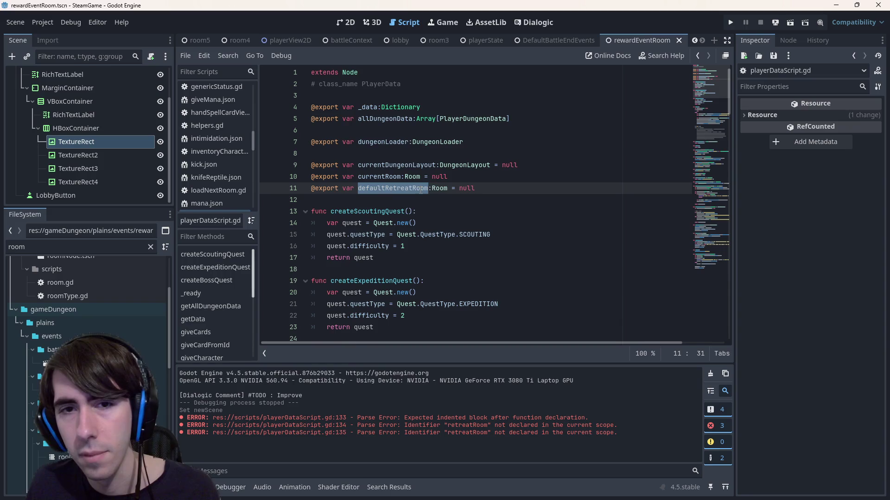
{"action": "double_click", "coordinate": [444, 192]}
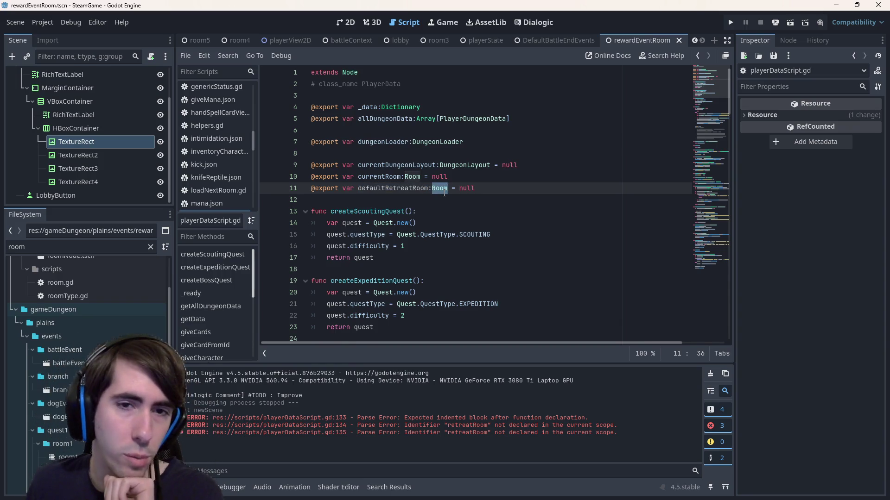
{"action": "type", "text": "St"}
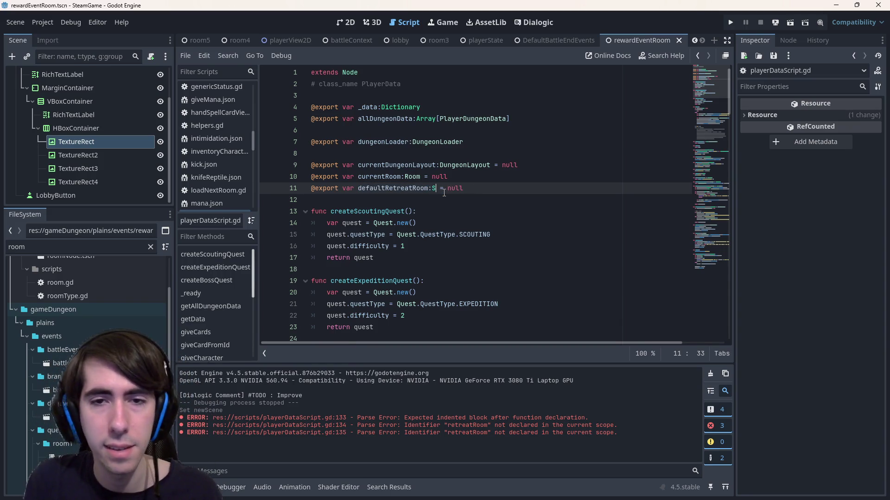
{"action": "type", "text": "ring"}
{"action": "key", "text": "Left"}
{"action": "key", "text": "Left"}
{"action": "key", "text": "Left"}
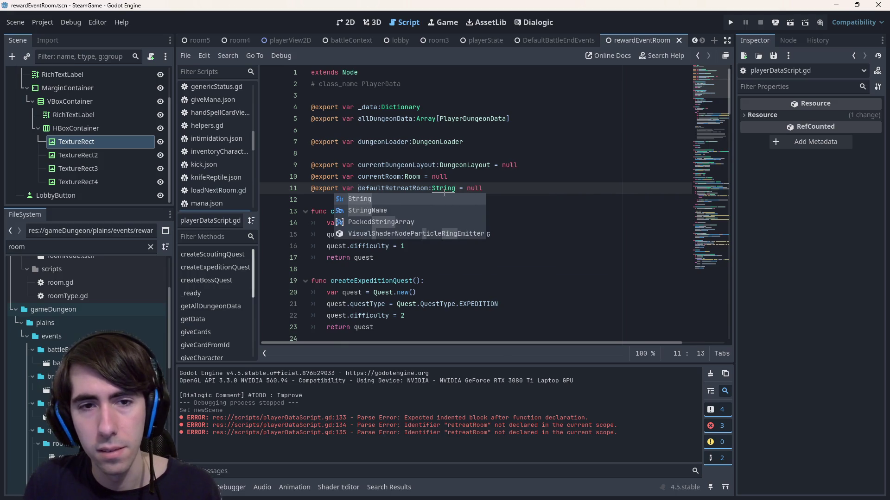
{"action": "key", "text": "Left"}
{"action": "key", "text": "Left"}
{"action": "key", "text": "Left"}
{"action": "type", "text": "_file"}
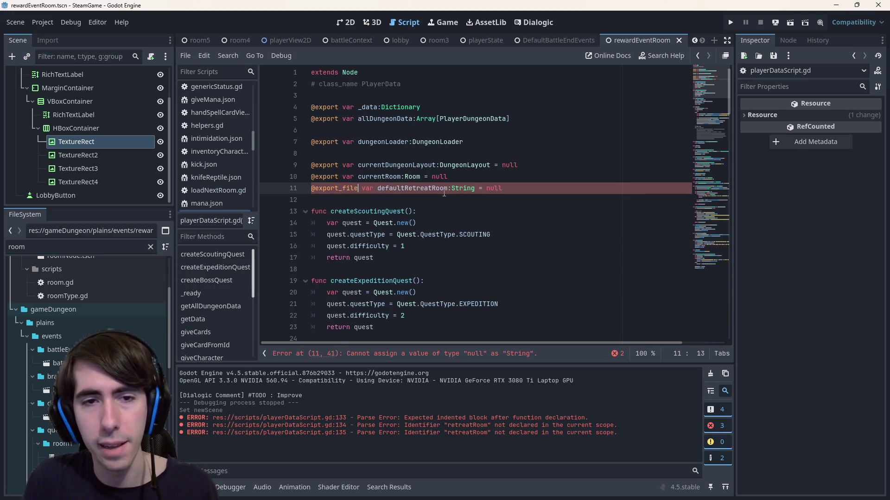
{"action": "type", "text": "()"}
{"action": "type", "text": "_p"}
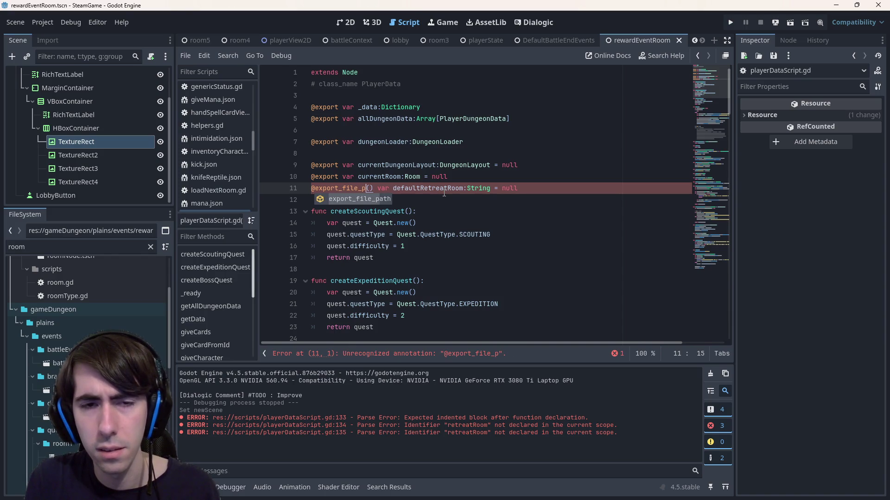
{"action": "key", "text": "Return"}
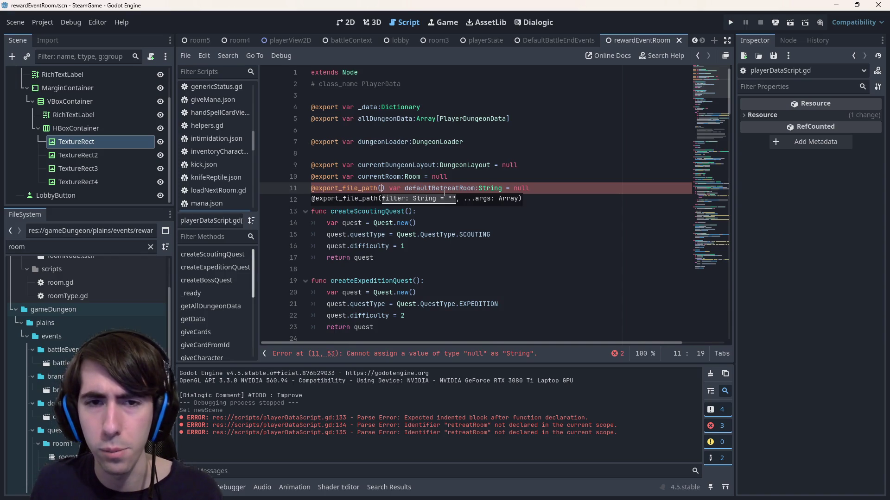
{"action": "left_click", "coordinate": [352, 189], "text": "ctrl"}
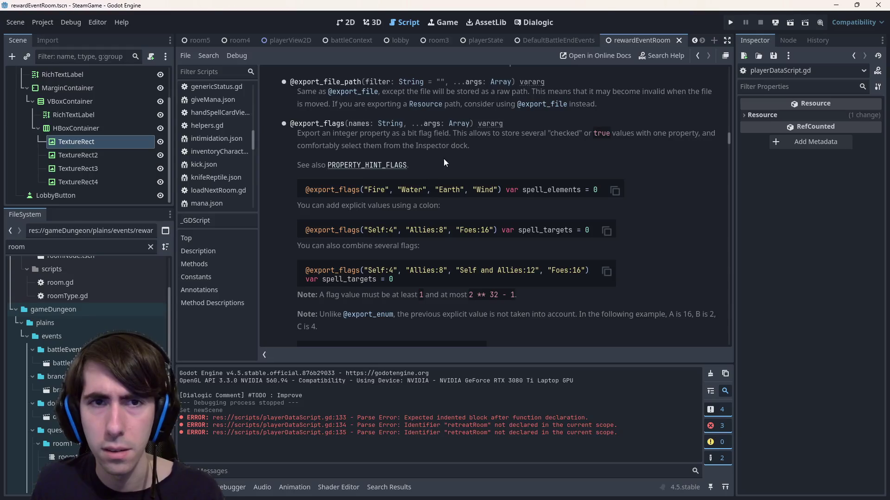
{"action": "scroll", "coordinate": [431, 127], "scroll_direction": "up", "scroll_amount": 3}
{"action": "left_click_drag", "start_coordinate": [444, 158], "coordinate": [528, 164]}
{"action": "left_click", "coordinate": [477, 160]}
{"action": "left_click", "coordinate": [610, 164]}
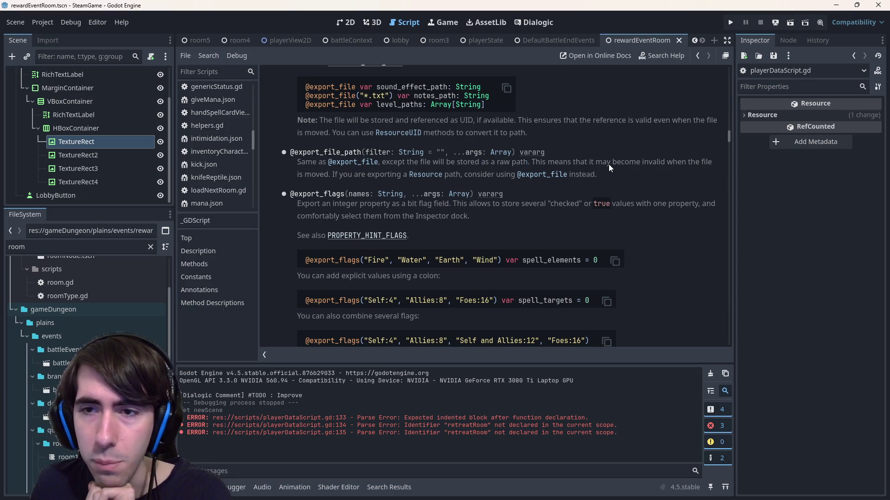
{"action": "left_click_drag", "start_coordinate": [611, 163], "coordinate": [642, 163]}
{"action": "left_click", "coordinate": [642, 162]}
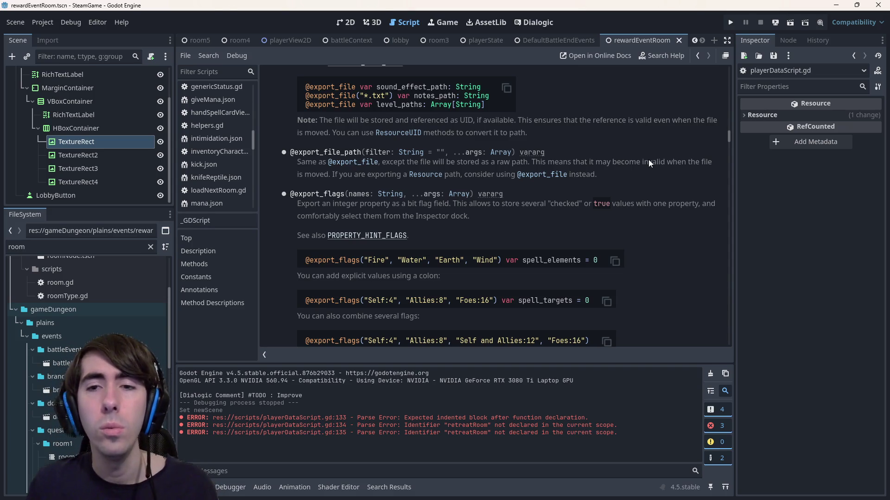
{"action": "key", "text": "alt+Left"}
{"action": "key", "text": "ctrl+Right"}
{"action": "key", "text": "ctrl+Right"}
{"action": "key", "text": "BackSpace"}
{"action": "key", "text": "BackSpace"}
{"action": "key", "text": "BackSpace"}
{"action": "key", "text": "Right"}
{"action": "type", "text": "\"*"}
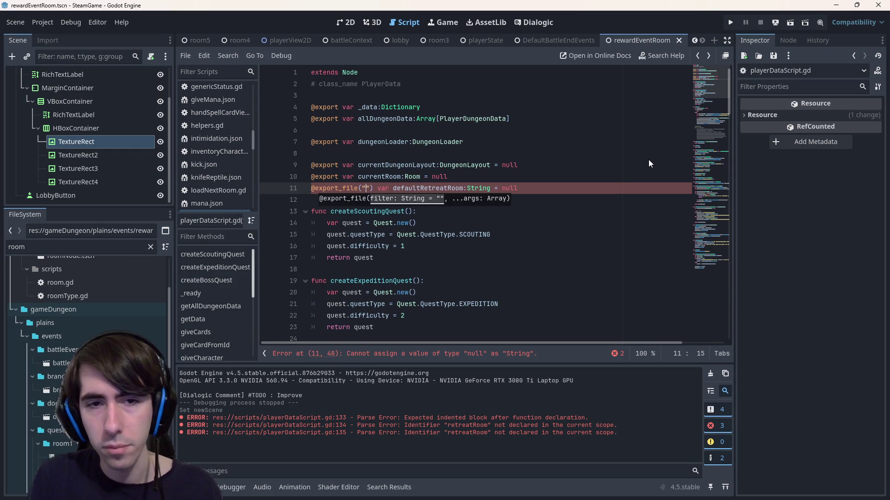
{"action": "type", "text": ".tsdv"}
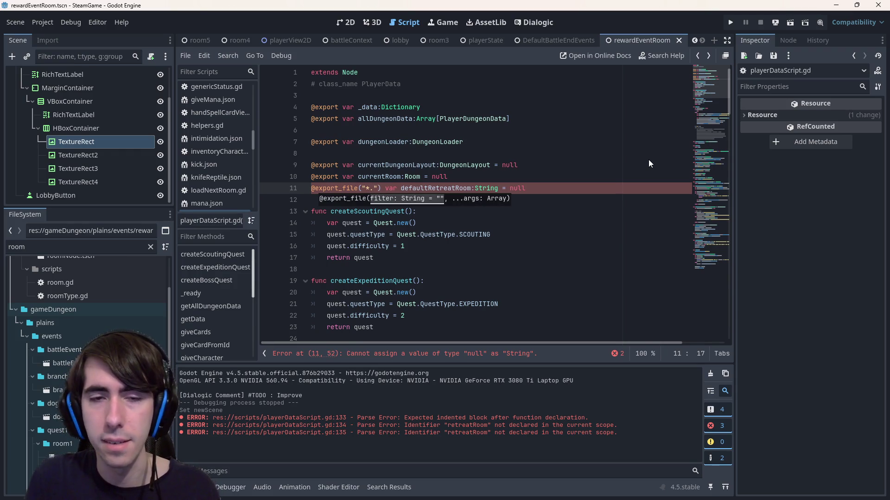
Correct the defaultRetreatRoom file filter to "*.tscn"
{"action": "key", "text": "BackSpace"}
{"action": "key", "text": "BackSpace"}
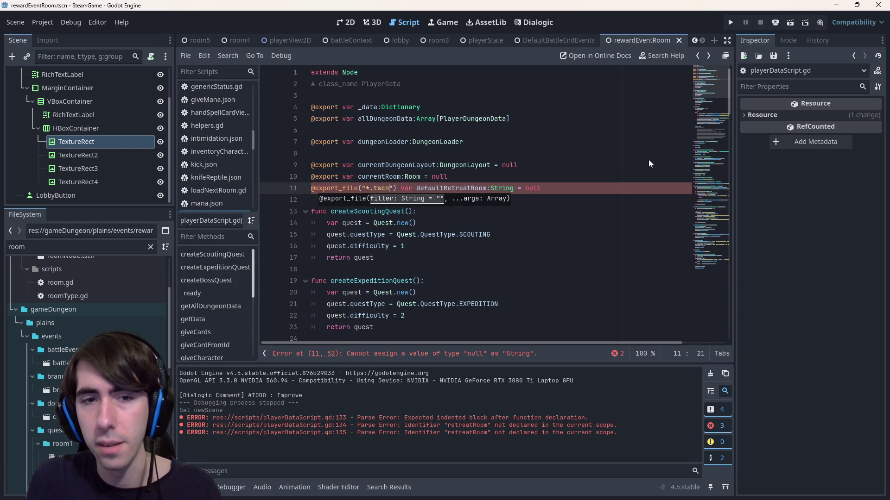
{"action": "type", "text": "cn"}
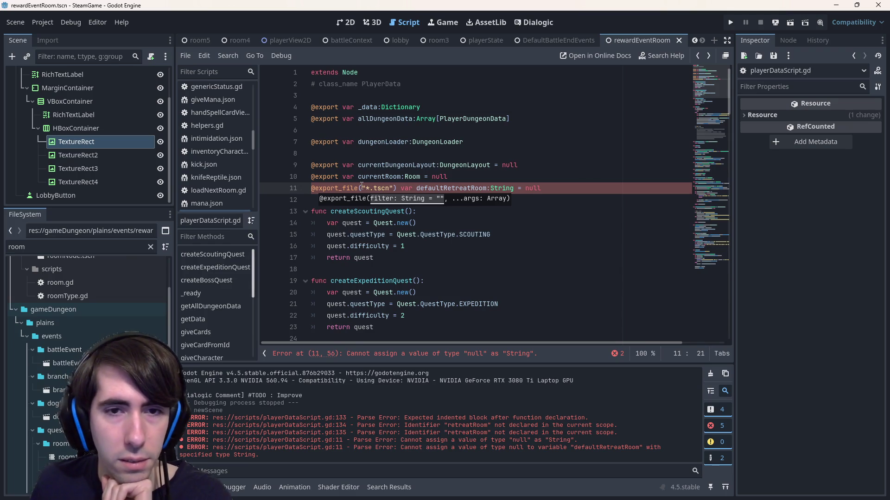
{"action": "left_click", "coordinate": [388, 187]}
{"action": "left_click", "coordinate": [397, 189]}
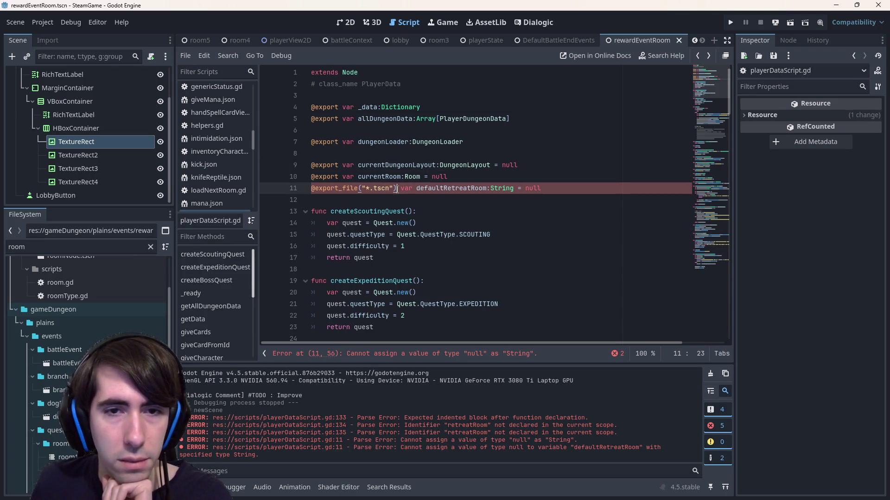
Delete the ' = null' default from line 11 to clear the error
{"action": "left_click", "coordinate": [427, 354]}
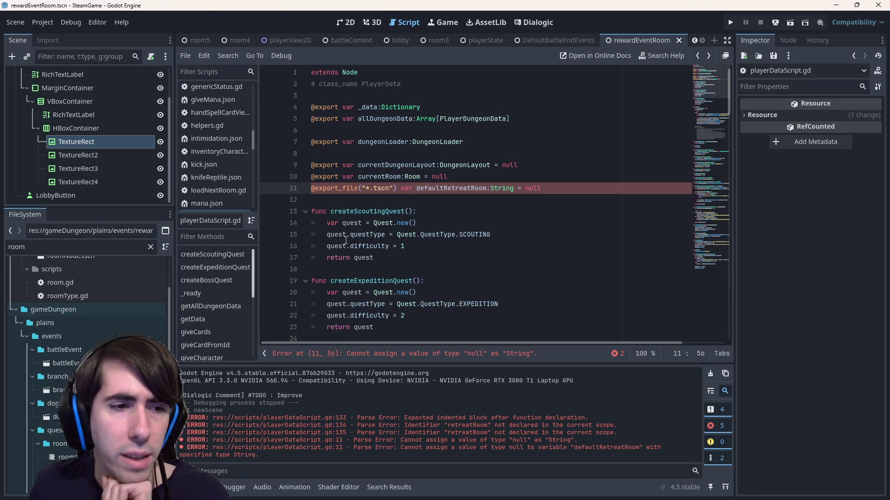
{"action": "scroll", "coordinate": [151, 303], "scroll_direction": "up", "scroll_amount": 5}
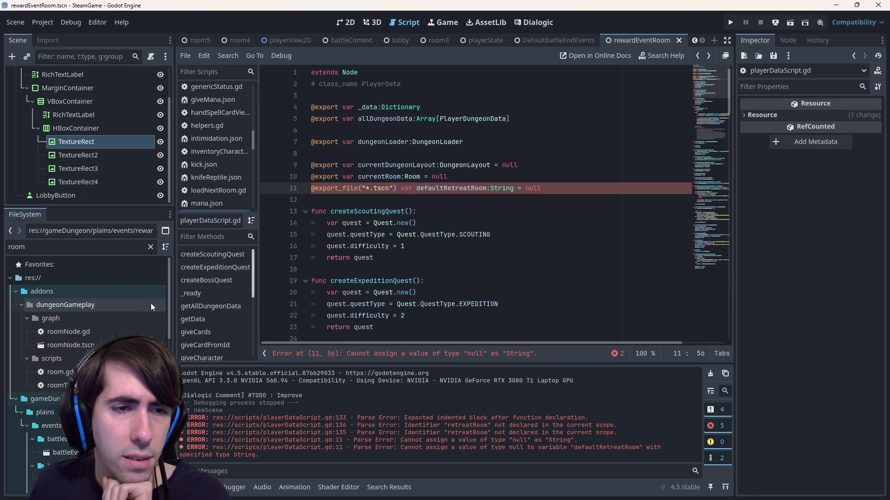
{"action": "left_click", "coordinate": [43, 305]}
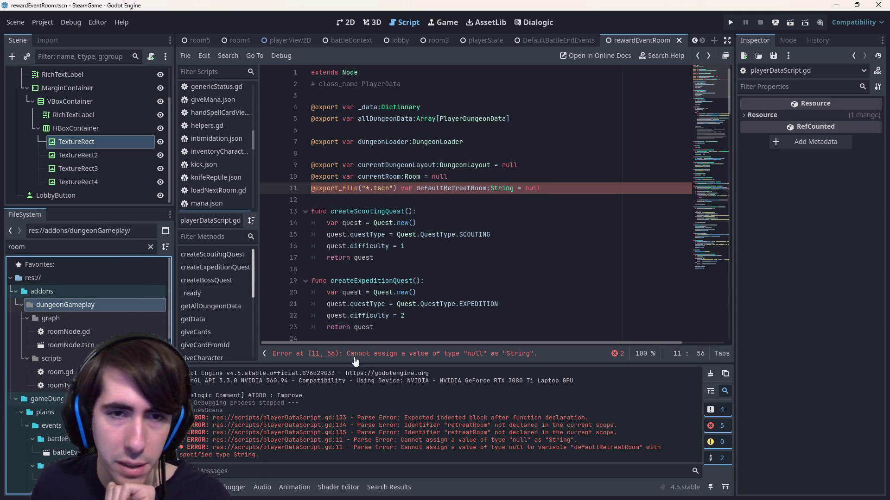
{"action": "double_click", "coordinate": [535, 189]}
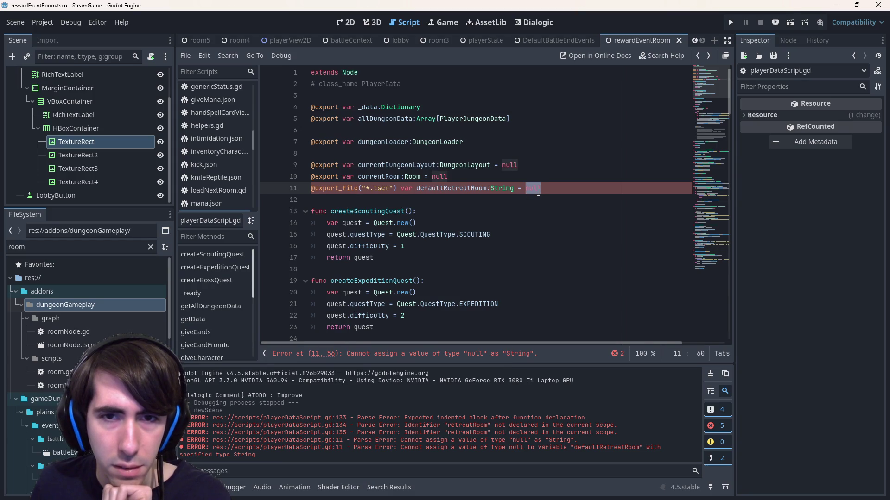
{"action": "key", "text": "BackSpace"}
{"action": "key", "text": "BackSpace"}
{"action": "key", "text": "BackSpace"}
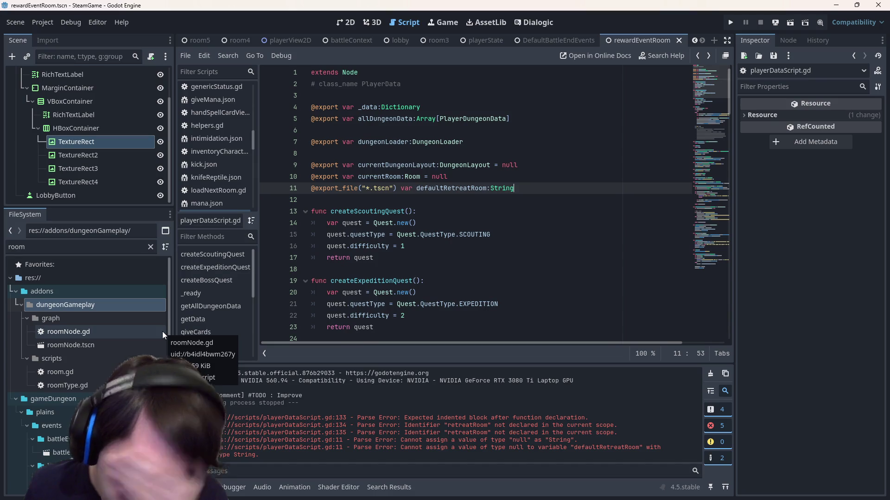
{"action": "scroll", "coordinate": [142, 93], "scroll_direction": "up", "scroll_amount": 2}
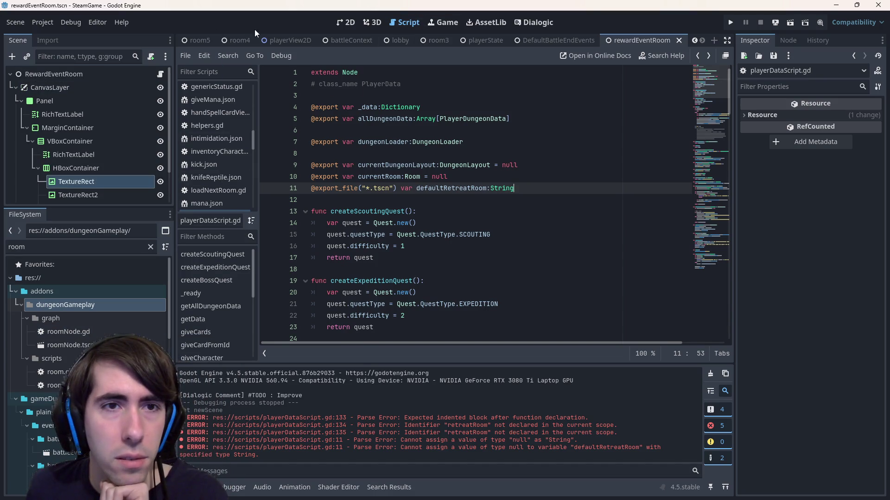
{"action": "left_click", "coordinate": [187, 43]}
{"action": "left_click", "coordinate": [16, 101]}
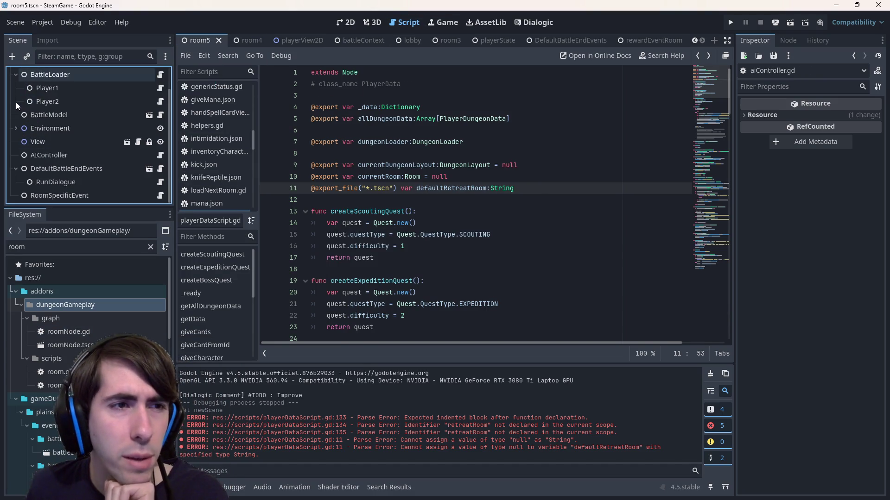
{"action": "left_click", "coordinate": [79, 91]}
{"action": "left_click", "coordinate": [162, 88]}
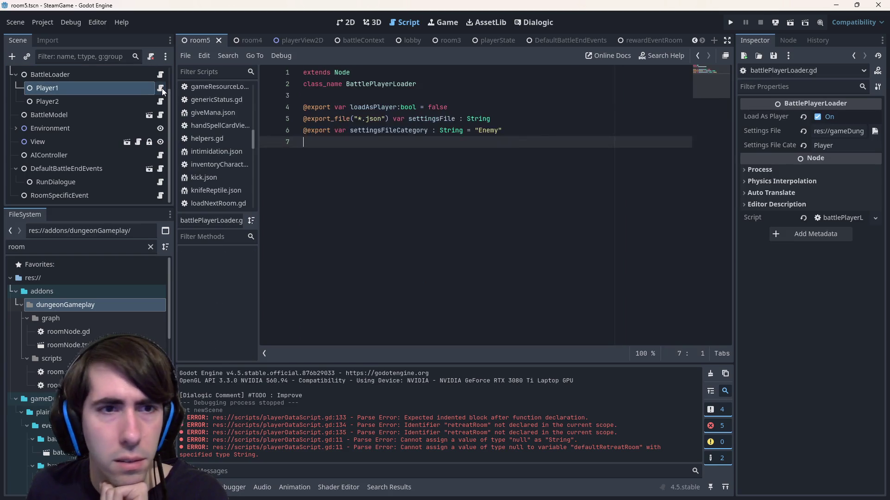
{"action": "double_click", "coordinate": [328, 119]}
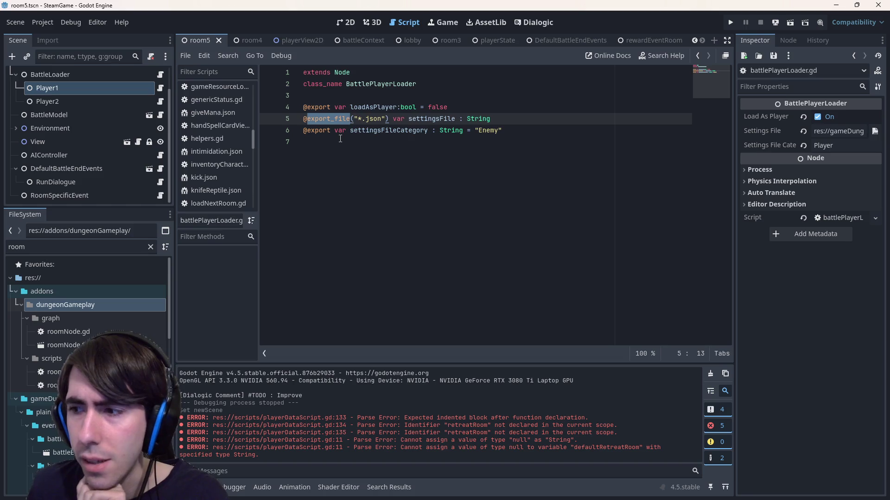
{"action": "left_click", "coordinate": [363, 175]}
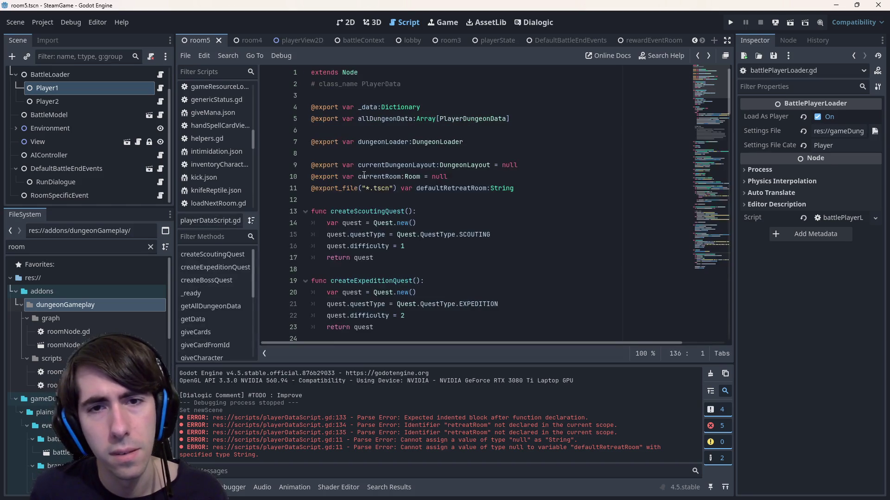
{"action": "key", "text": "alt+Left"}
{"action": "key", "text": "alt+Left"}
{"action": "key", "text": "alt+Left"}
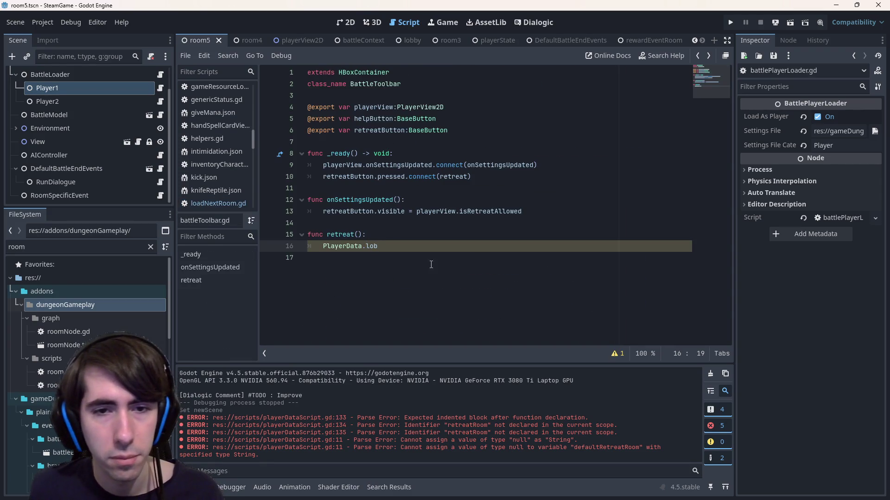
Complete line 16 as PlayerData.retreat() and jump to its definition in playerDataScript.gd
{"action": "type", "text": "retreat"}
{"action": "key", "text": "Return"}
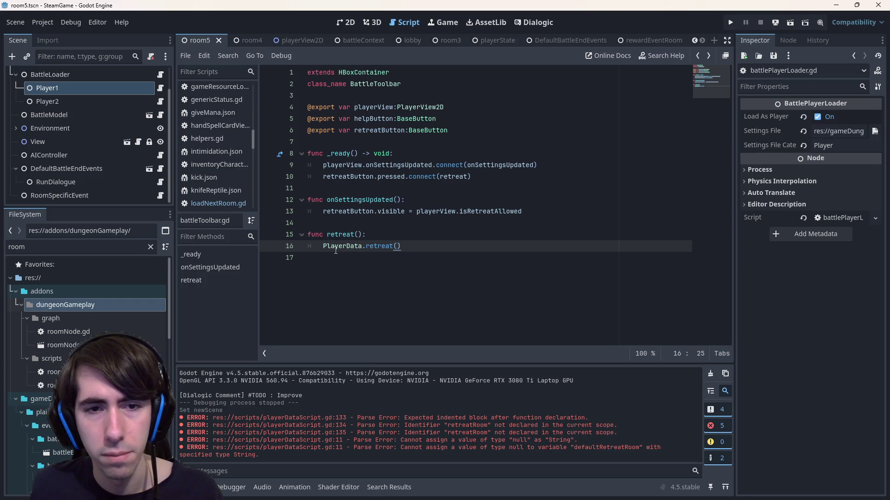
{"action": "left_click", "coordinate": [384, 245], "text": "ctrl"}
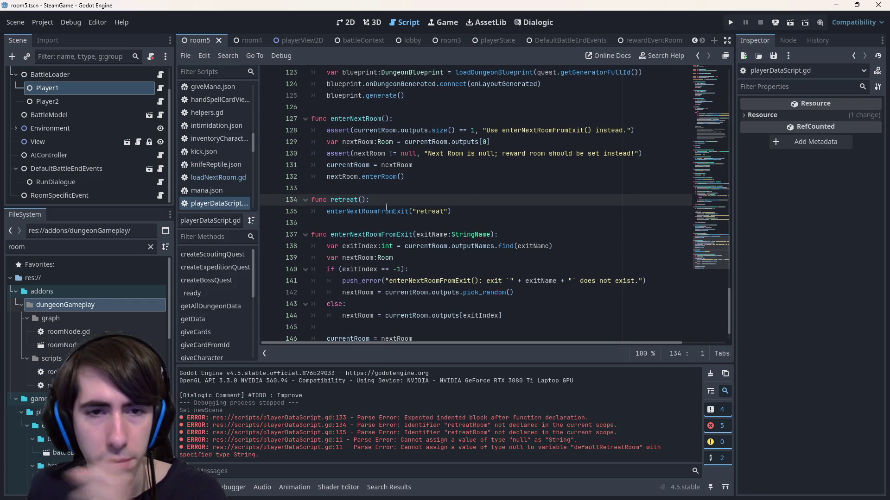
Copy the exitIndex lookup line into the start of retreat()
{"action": "double_click", "coordinate": [386, 212]}
{"action": "scroll", "coordinate": [380, 223], "scroll_direction": "down", "scroll_amount": 1}
{"action": "left_click_drag", "start_coordinate": [552, 211], "coordinate": [335, 211]}
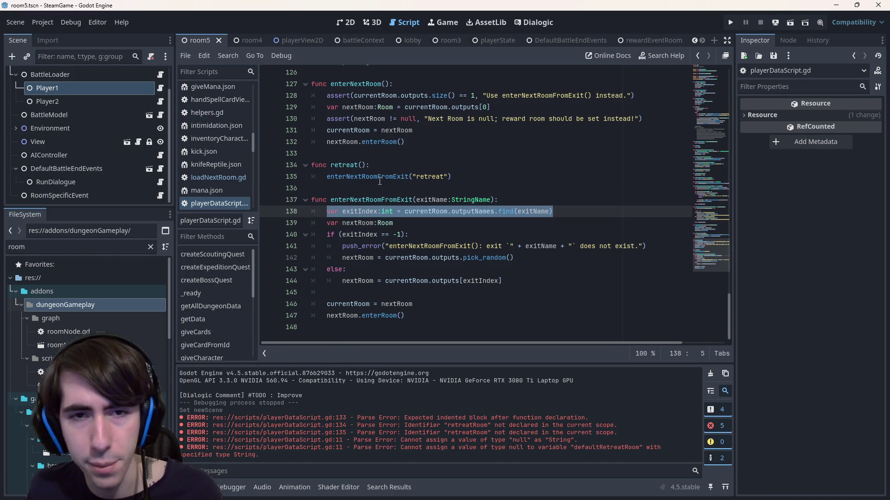
{"action": "left_click", "coordinate": [390, 166]}
{"action": "key", "text": "Return"}
{"action": "type", "text": "var exitIndex:int = currentRoom.outputNames.find(exitName)"}
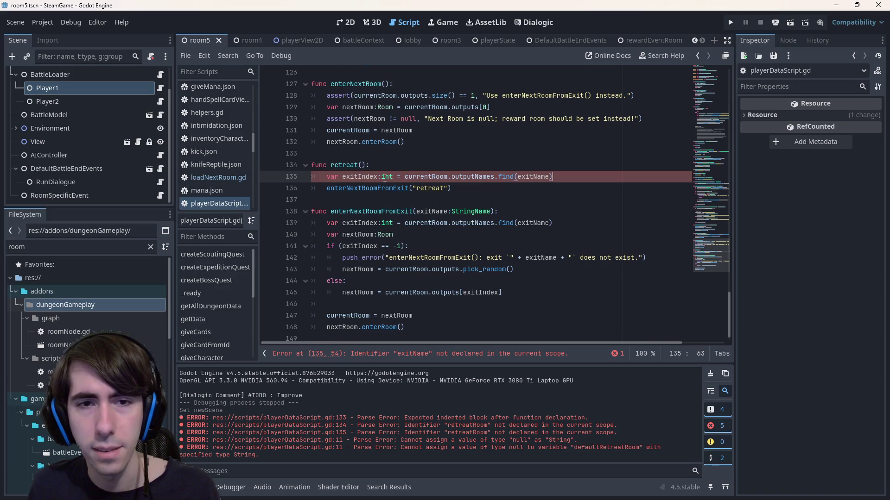
Review the pasted lookup line, keeping its find call unchanged
{"action": "double_click", "coordinate": [386, 177]}
{"action": "double_click", "coordinate": [504, 177]}
{"action": "type", "text": "contain"}
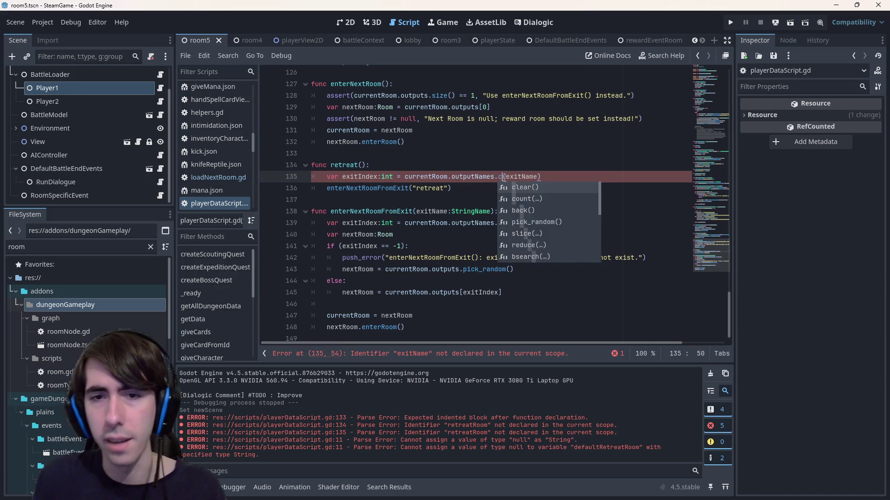
{"action": "key", "text": "BackSpace"}
{"action": "key", "text": "BackSpace"}
{"action": "key", "text": "BackSpace"}
{"action": "type", "text": "find"}
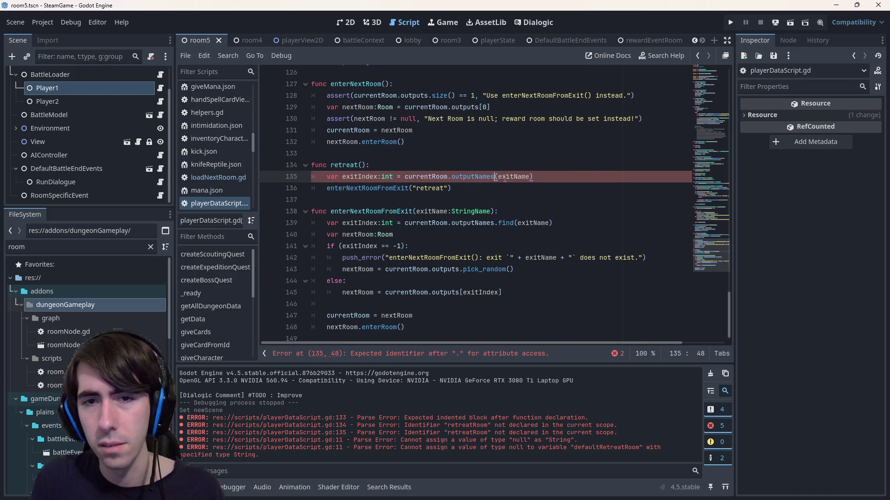
{"action": "key", "text": "Escape"}
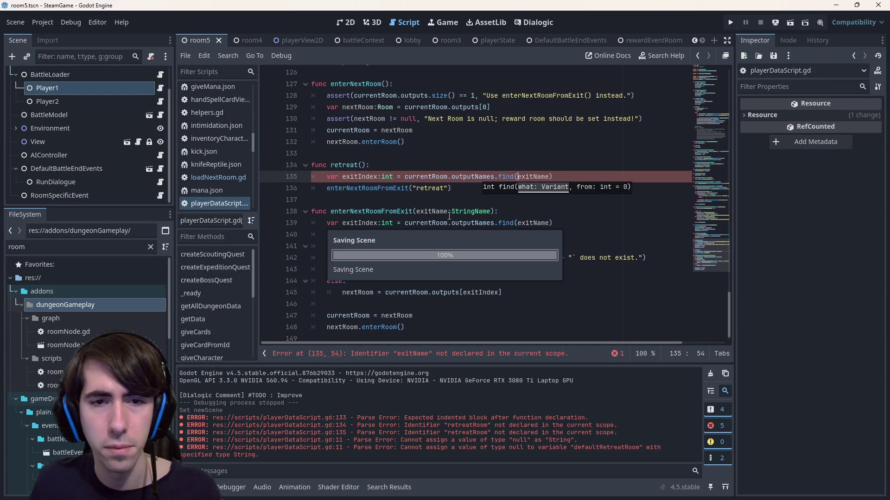
Paste the exitIndex == -1 check below the exitIndex lookup
{"action": "left_click_drag", "start_coordinate": [408, 247], "coordinate": [326, 246]}
{"action": "key", "text": "ctrl+c"}
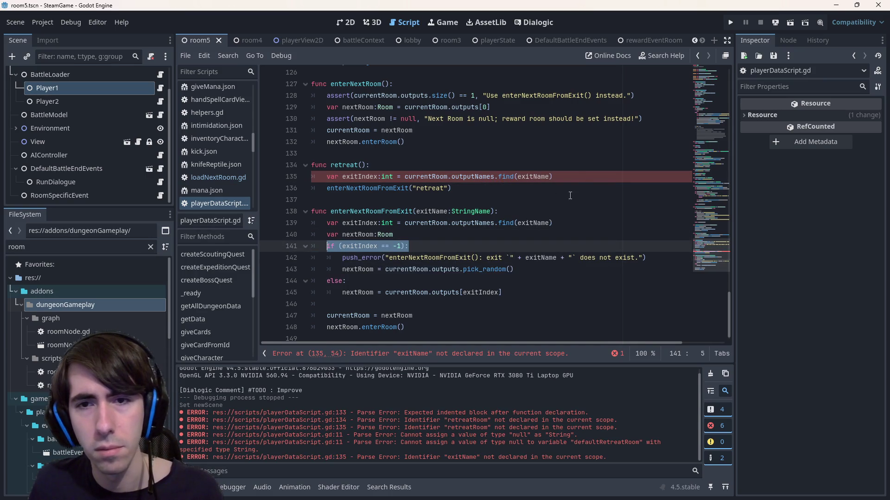
{"action": "left_click", "coordinate": [578, 176]}
{"action": "key", "text": "Return"}
{"action": "key", "text": "ctrl+v"}
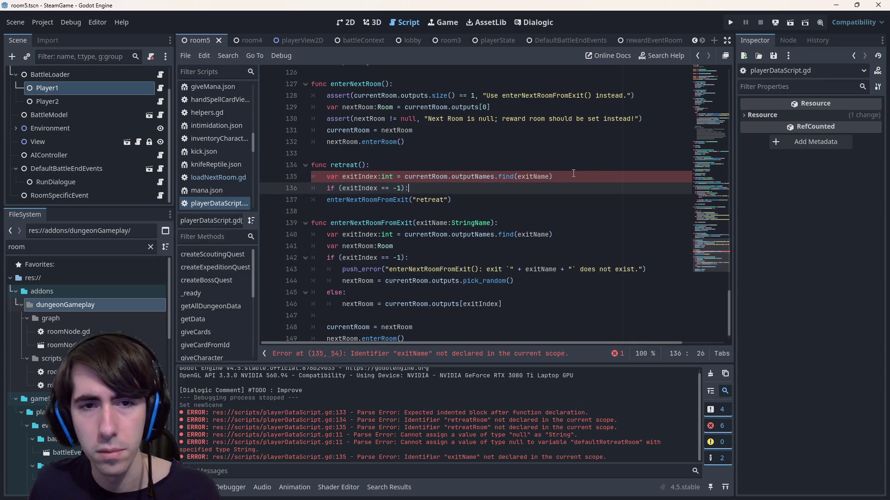
Keep the enterNextRoomFromExit call on its own line outside the if block, and save
{"action": "scroll", "coordinate": [541, 185], "scroll_direction": "down", "scroll_amount": 1}
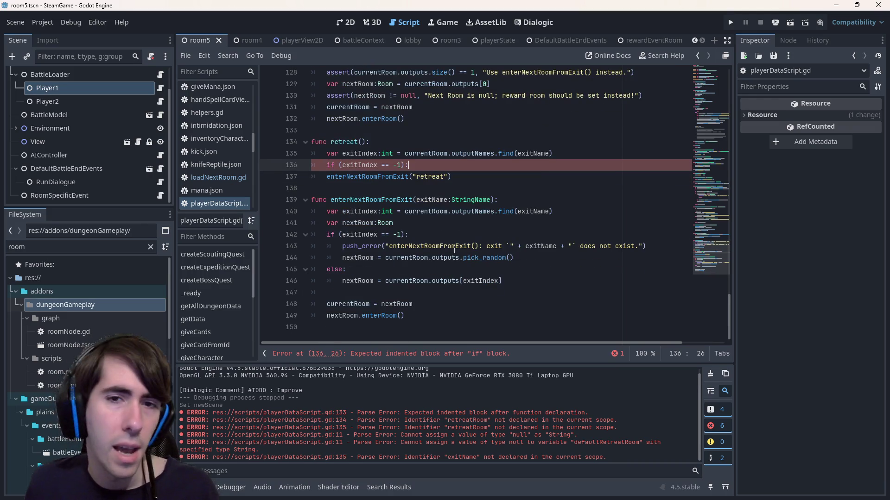
{"action": "left_click", "coordinate": [320, 182]}
{"action": "key", "text": "Tab"}
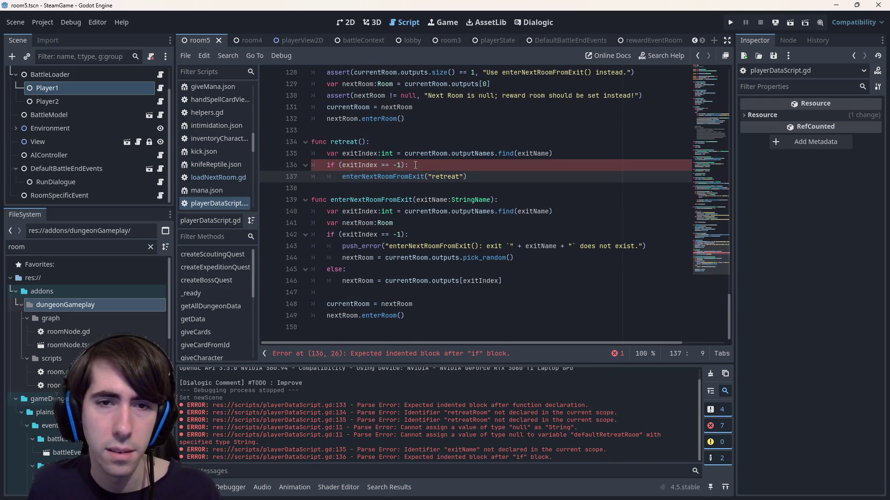
{"action": "key", "text": "ctrl+s"}
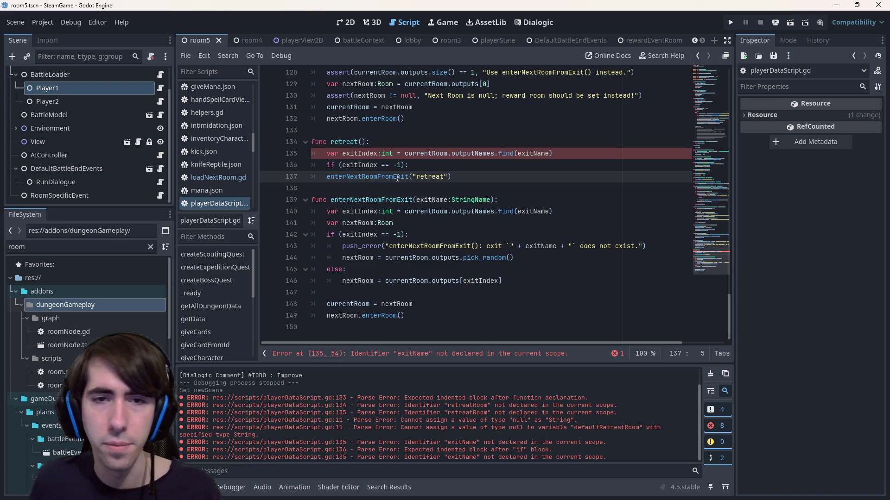
{"action": "key", "text": "BackSpace"}
{"action": "key", "text": "BackSpace"}
{"action": "key", "text": "BackSpace"}
{"action": "key", "text": "Return"}
{"action": "key", "text": "Return"}
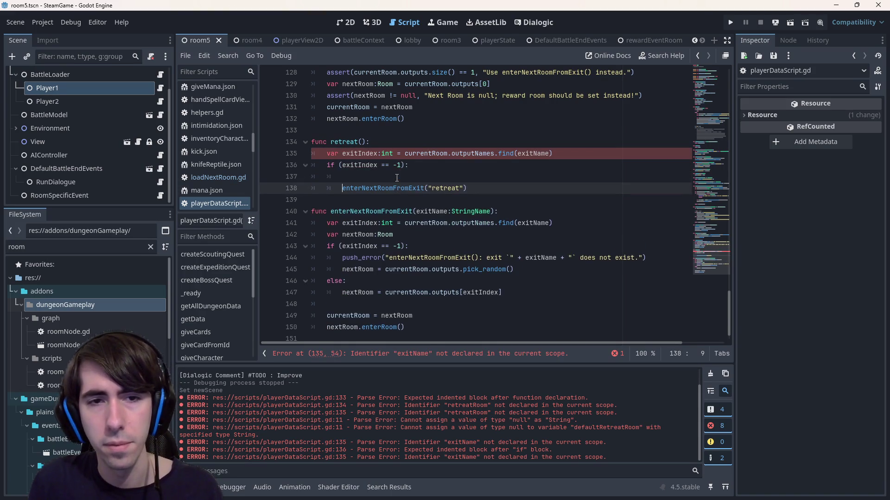
{"action": "key", "text": "shift+Tab"}
{"action": "key", "text": "Up"}
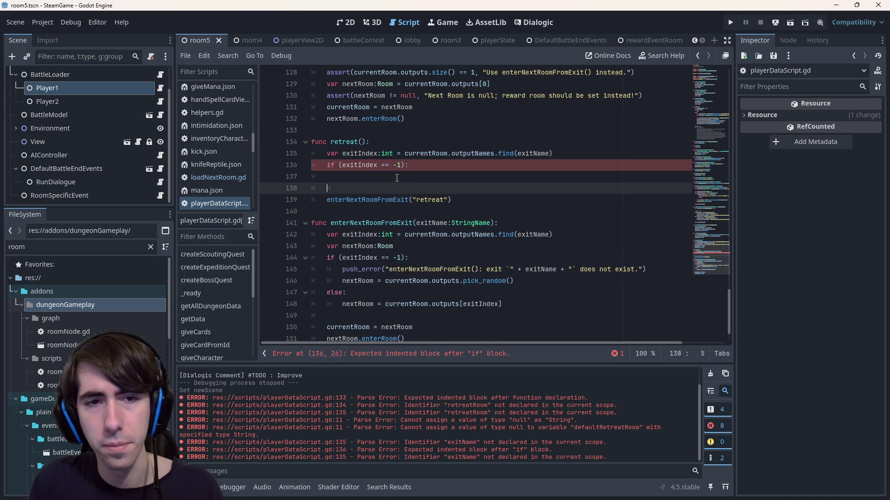
Add a return statement inside the exitIndex == -1 if block
{"action": "key", "text": "Up"}
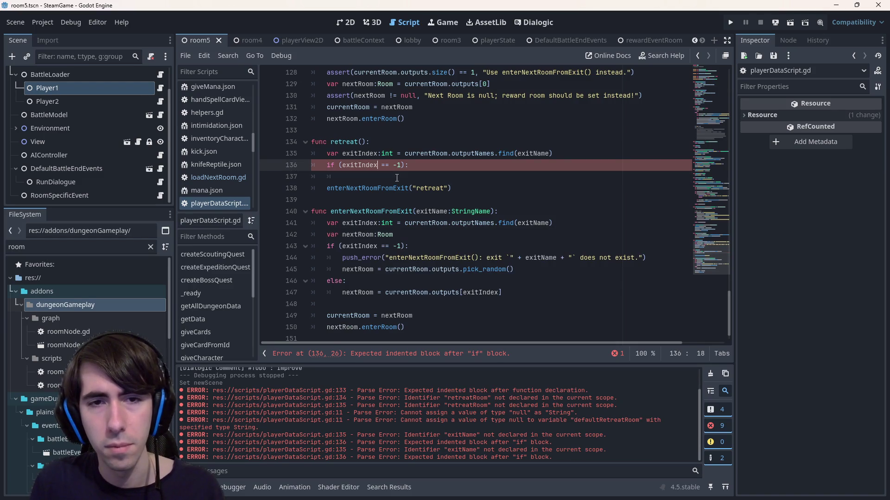
{"action": "key", "text": "Down"}
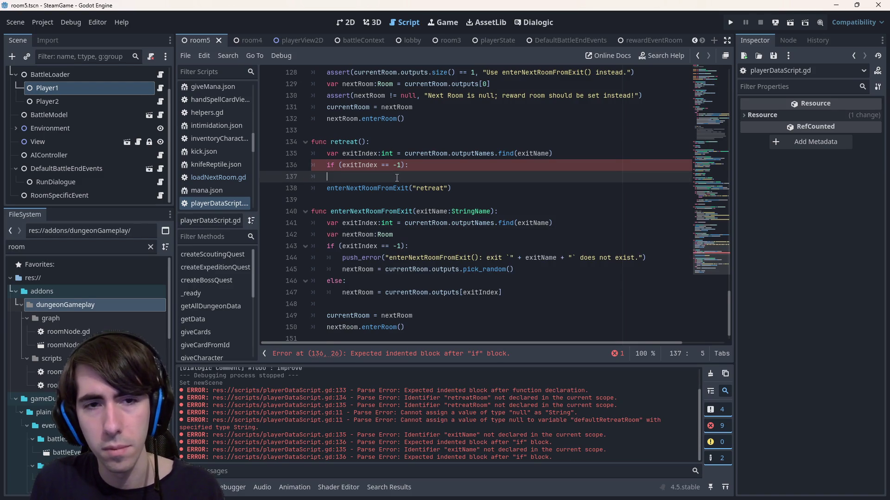
{"action": "key", "text": "Return"}
{"action": "key", "text": "Up"}
{"action": "key", "text": "Tab"}
{"action": "key", "text": "Return"}
{"action": "type", "text": "return"}
Look over the currentRoom = nextRoom assignment at the end of the room-change code
{"action": "scroll", "coordinate": [413, 152], "scroll_direction": "down", "scroll_amount": 1}
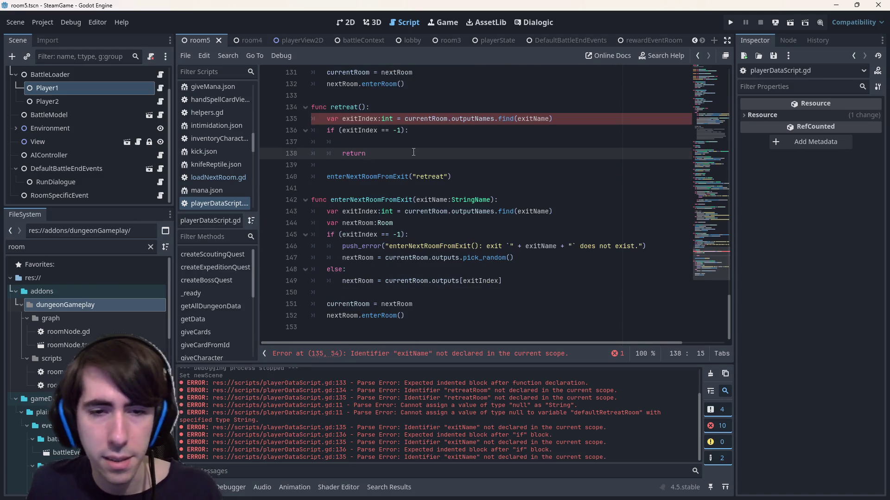
{"action": "left_click", "coordinate": [415, 299]}
{"action": "key", "text": "shift+Home"}
{"action": "scroll", "coordinate": [397, 204], "scroll_direction": "up", "scroll_amount": 2}
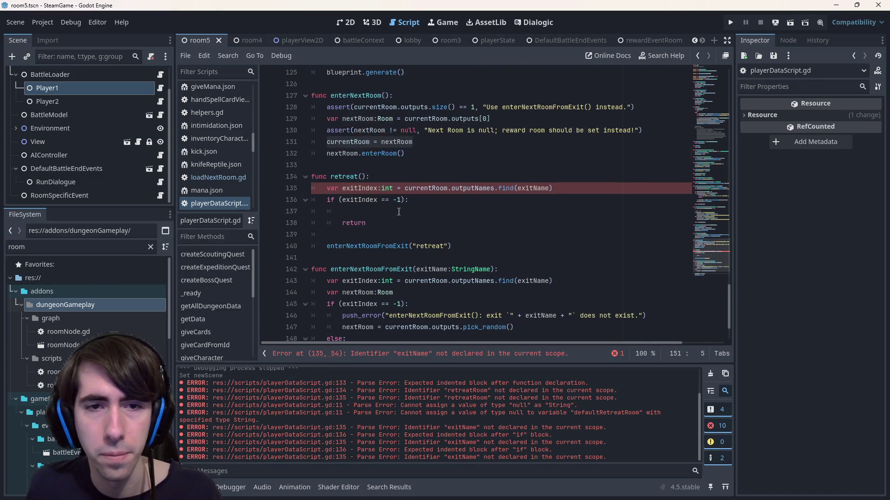
{"action": "left_click", "coordinate": [410, 234]}
{"action": "scroll", "coordinate": [411, 234], "scroll_direction": "down", "scroll_amount": 2}
Highlight the uses of enterNextRoomFromExit and currentRoom to compare them with retreat()
{"action": "double_click", "coordinate": [404, 176]}
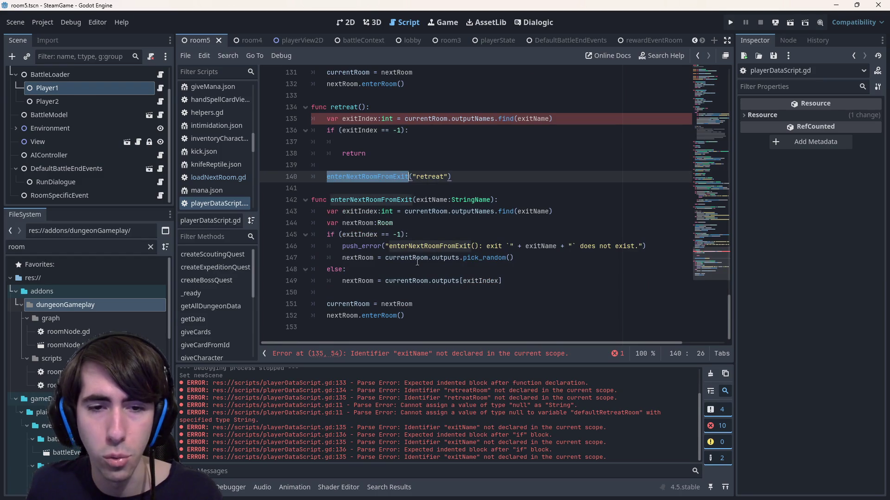
{"action": "scroll", "coordinate": [469, 184], "scroll_direction": "up", "scroll_amount": 2}
{"action": "scroll", "coordinate": [471, 217], "scroll_direction": "down", "scroll_amount": 2}
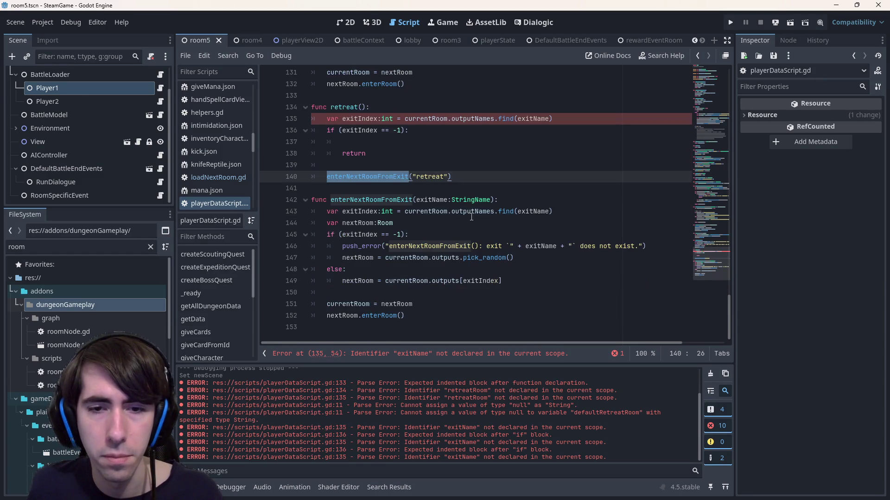
{"action": "left_click", "coordinate": [428, 320]}
{"action": "left_click", "coordinate": [371, 304]}
{"action": "double_click", "coordinate": [352, 304]}
{"action": "scroll", "coordinate": [401, 282], "scroll_direction": "up", "scroll_amount": 3}
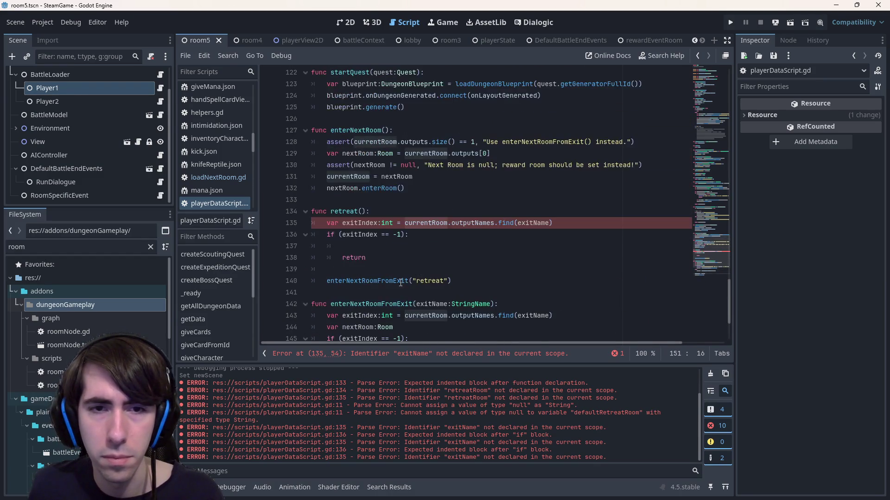
{"action": "left_click", "coordinate": [411, 260]}
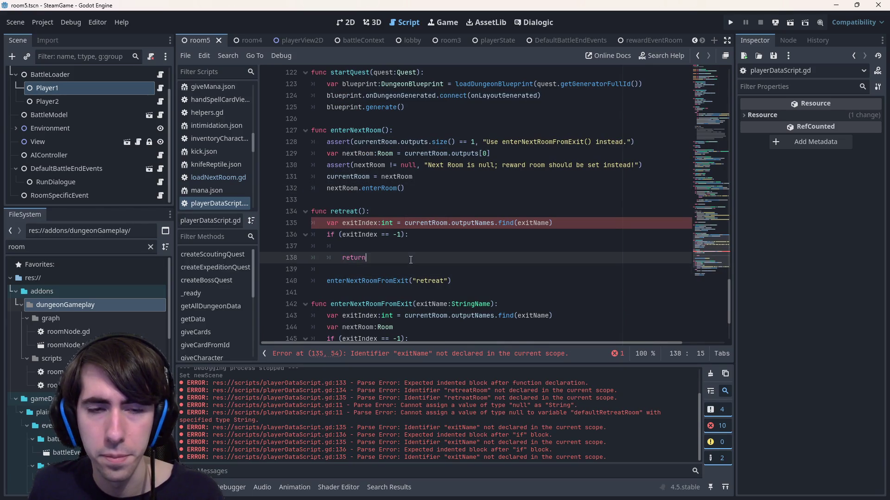
{"action": "double_click", "coordinate": [403, 280]}
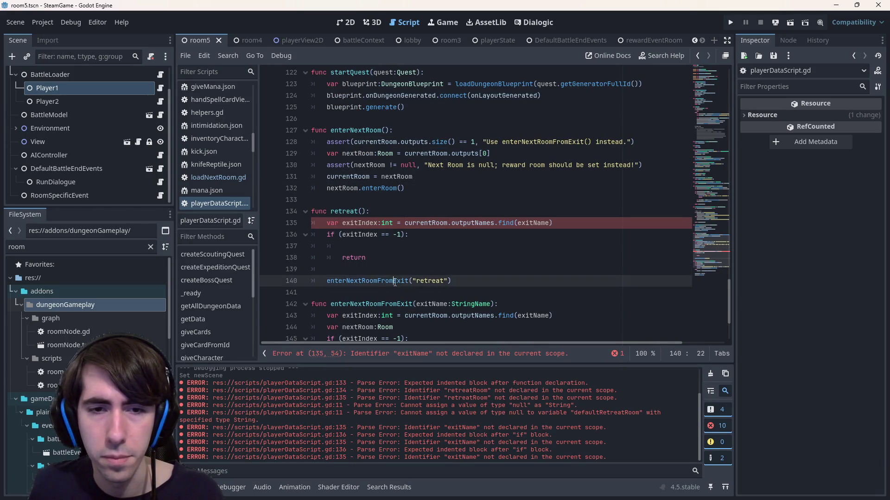
{"action": "left_click", "coordinate": [403, 244]}
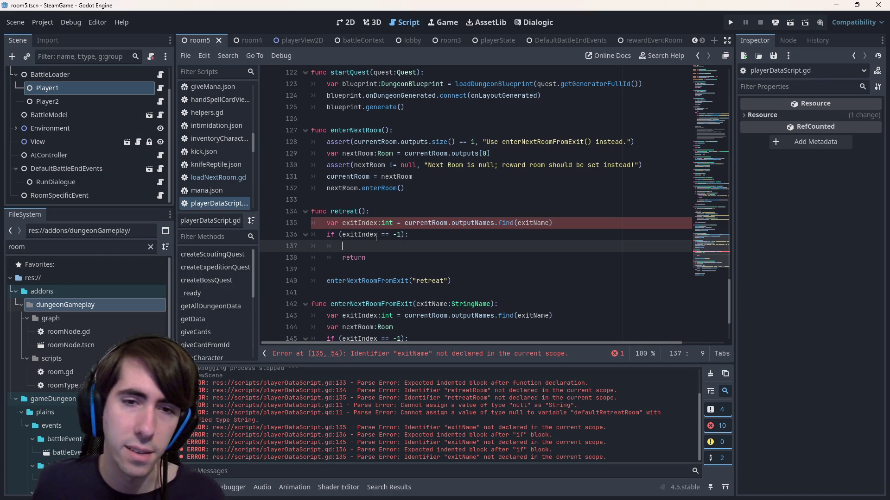
Inspect the undeclared exitName error reported on line 135
{"action": "left_click", "coordinate": [446, 356]}
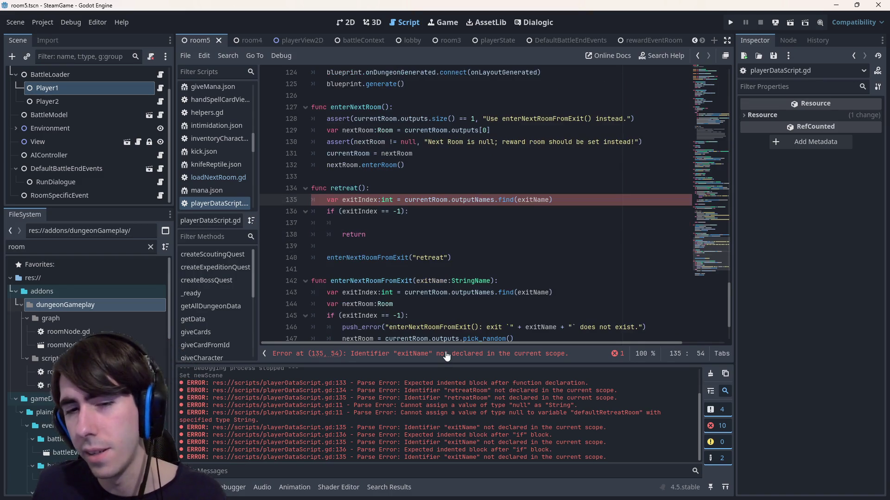
{"action": "mouse_move", "coordinate": [363, 275]}
{"action": "left_mouse_down"}
{"action": "mouse_move", "coordinate": [371, 320]}
{"action": "mouse_move", "coordinate": [403, 343]}
{"action": "left_mouse_up"}
{"action": "scroll", "coordinate": [411, 280], "scroll_direction": "up", "scroll_amount": 4}
{"action": "left_click", "coordinate": [443, 353]}
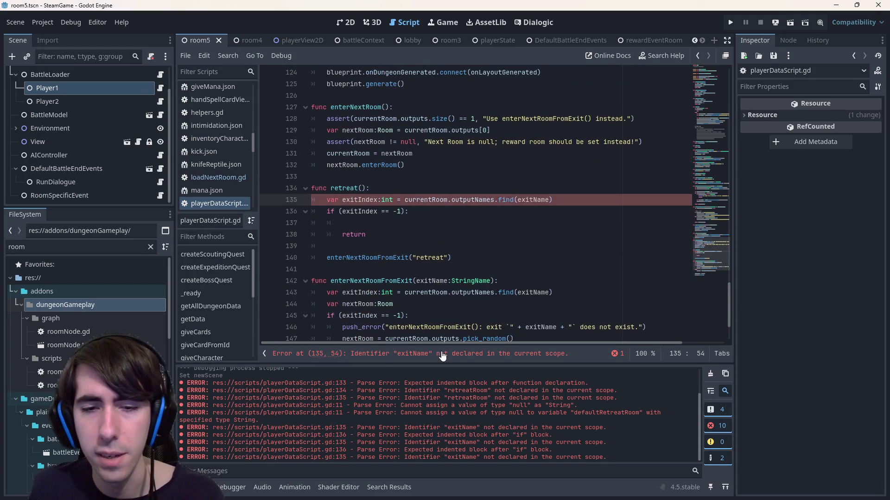
{"action": "double_click", "coordinate": [539, 199]}
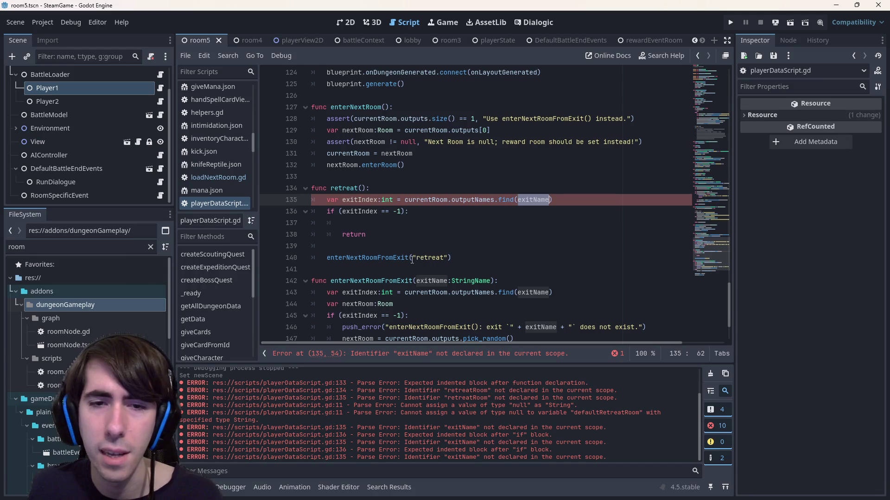
Declare var exitName:StringName = "retreat", pass exitName to enterNextRoomFromExit, and save
{"action": "left_click", "coordinate": [524, 186]}
{"action": "key", "text": "Return"}
{"action": "type", "text": "var exitName:String"}
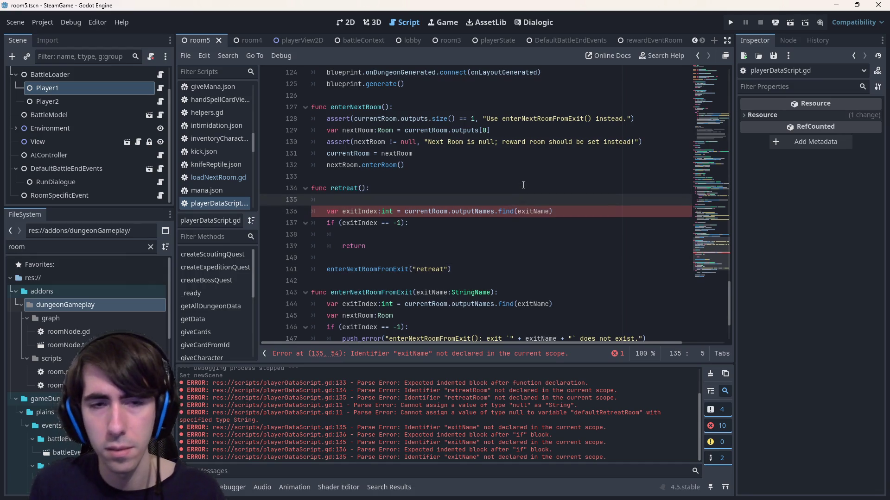
{"action": "type", "text": "Name = \"retreat"}
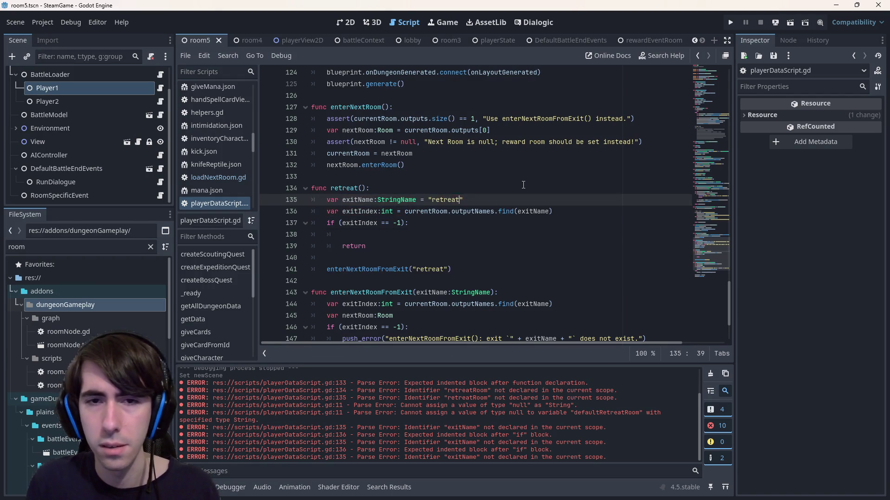
{"action": "key", "text": "Down"}
{"action": "key", "text": "Down"}
{"action": "key", "text": "Down"}
{"action": "key", "text": "Left"}
{"action": "key", "text": "Left"}
{"action": "key", "text": "ctrl+shift+Left"}
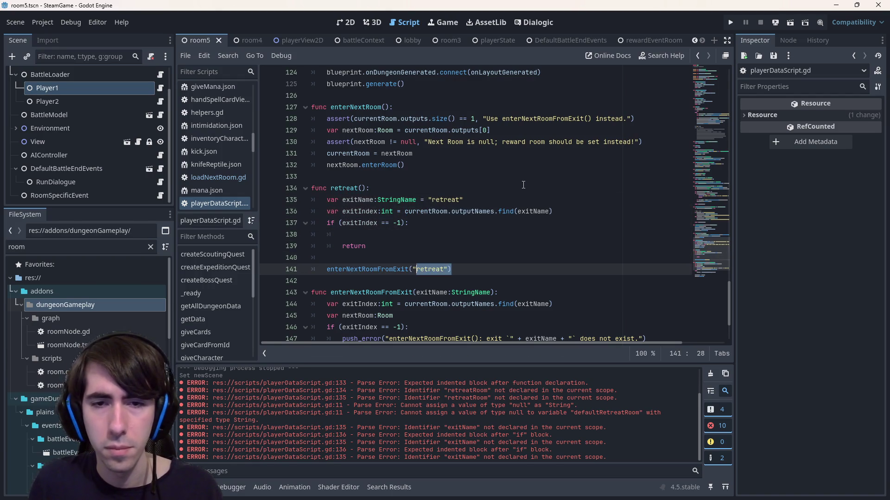
{"action": "key", "text": "BackSpace"}
{"action": "key", "text": "BackSpace"}
{"action": "type", "text": "exitName"}
{"action": "key", "text": "ctrl+s"}
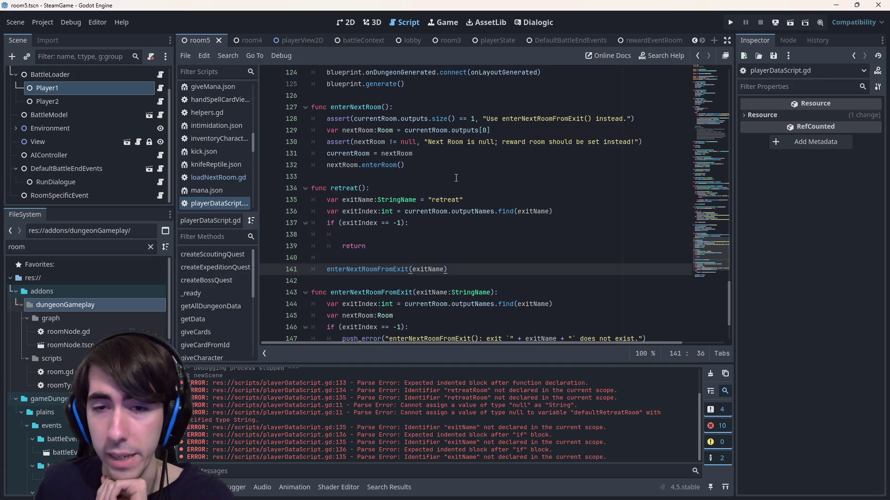
Highlight every use of exitName and return to the if block's blank line
{"action": "double_click", "coordinate": [358, 200]}
{"action": "left_click", "coordinate": [399, 250]}
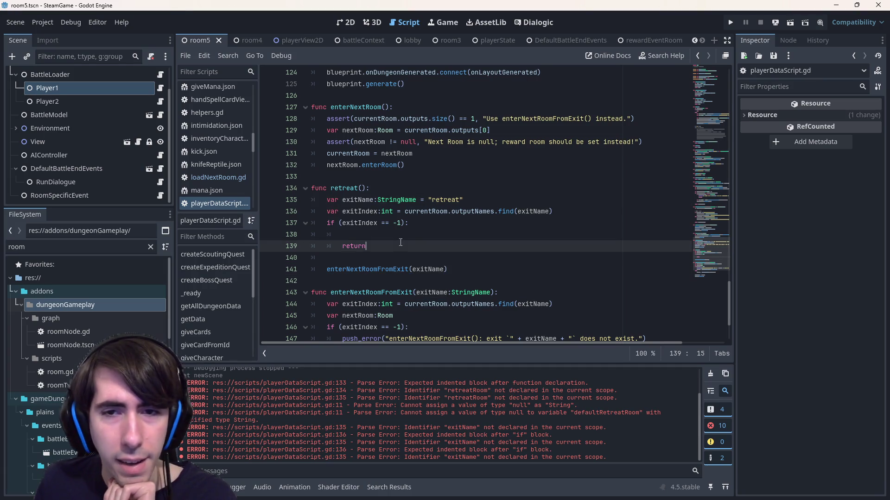
{"action": "left_click", "coordinate": [397, 237]}
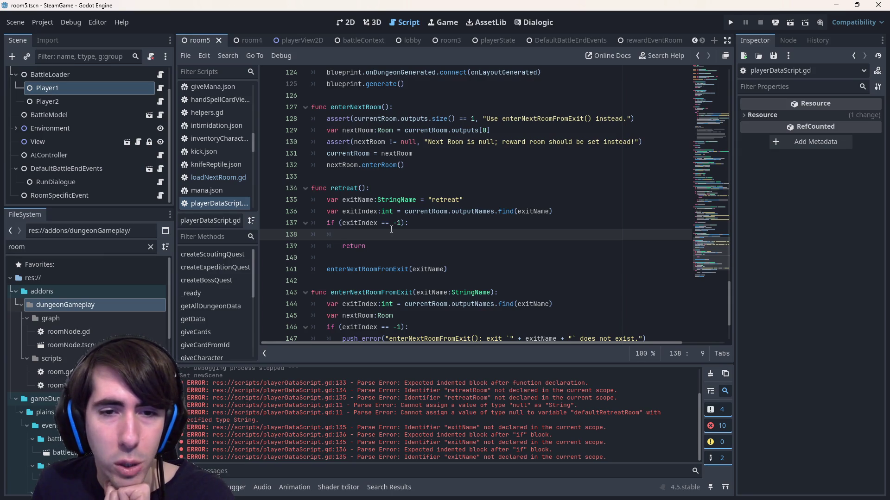
{"action": "scroll", "coordinate": [391, 230], "scroll_direction": "up", "scroll_amount": 20}
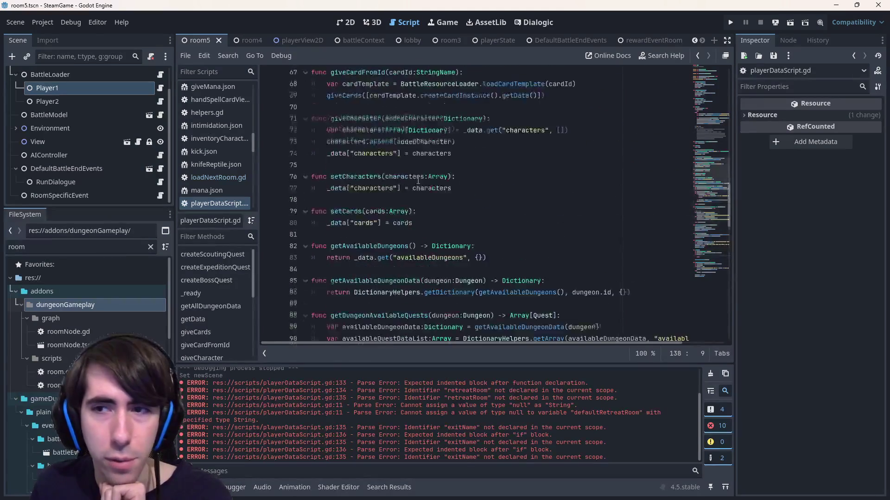
Copy defaultRetreatRoom from the top declarations and paste it into the retreat if block
{"action": "scroll", "coordinate": [427, 156], "scroll_direction": "up", "scroll_amount": 4}
{"action": "left_click", "coordinate": [398, 175]}
{"action": "double_click", "coordinate": [447, 188]}
{"action": "key", "text": "ctrl+c"}
{"action": "left_click", "coordinate": [709, 207]}
{"action": "left_click_drag", "start_coordinate": [709, 207], "coordinate": [690, 275]}
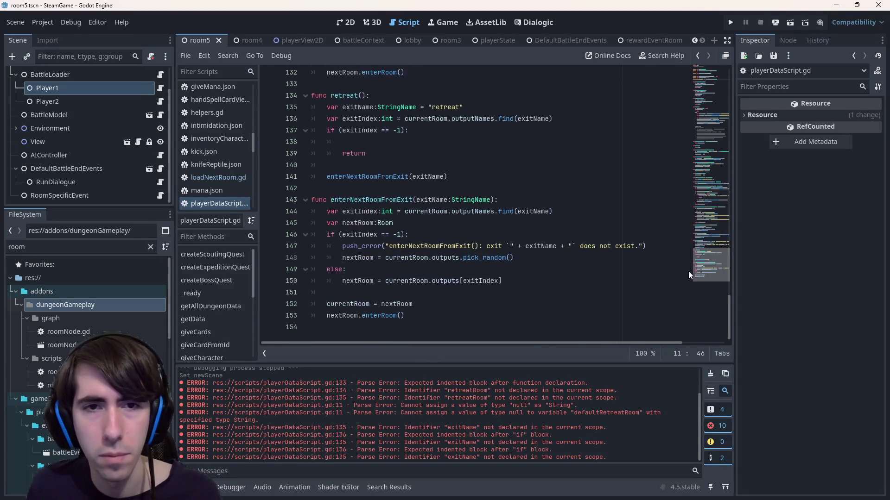
{"action": "left_click", "coordinate": [370, 142]}
{"action": "key", "text": "ctrl+v"}
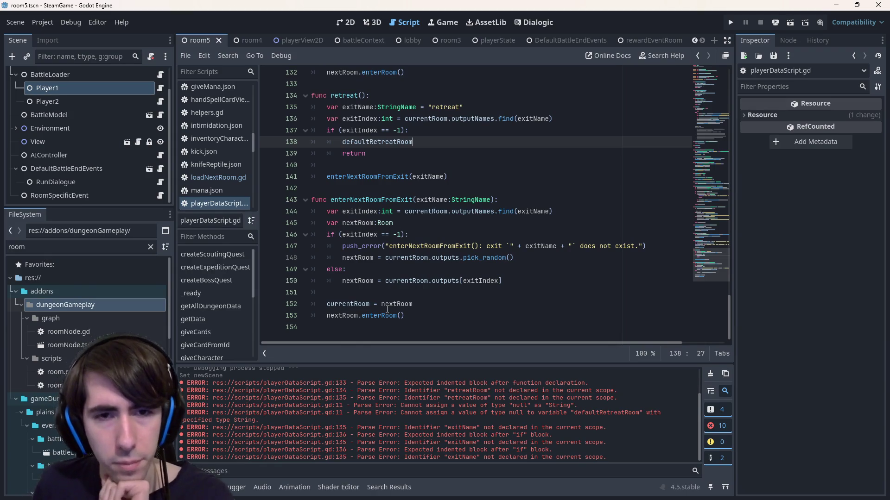
Follow enterNextRoom down to its enterRoom call and jump to enterRoom's definition in room.gd
{"action": "double_click", "coordinate": [370, 199]}
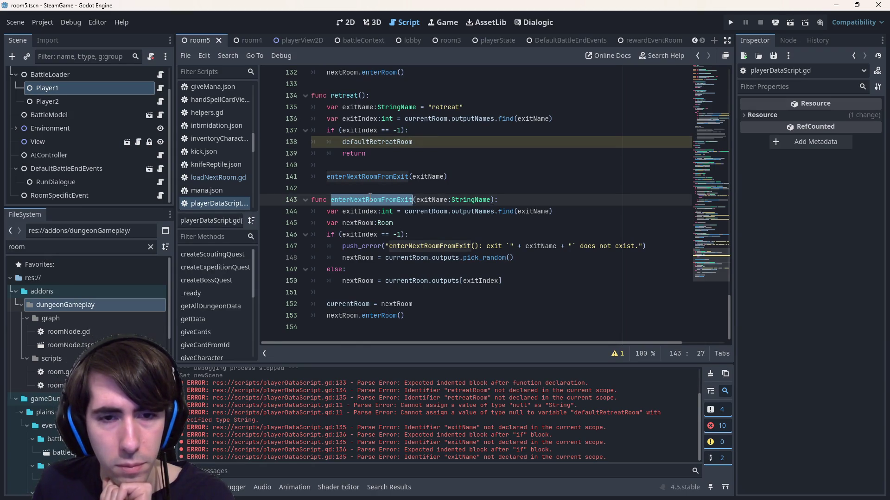
{"action": "scroll", "coordinate": [370, 198], "scroll_direction": "up", "scroll_amount": 4}
{"action": "double_click", "coordinate": [366, 153]}
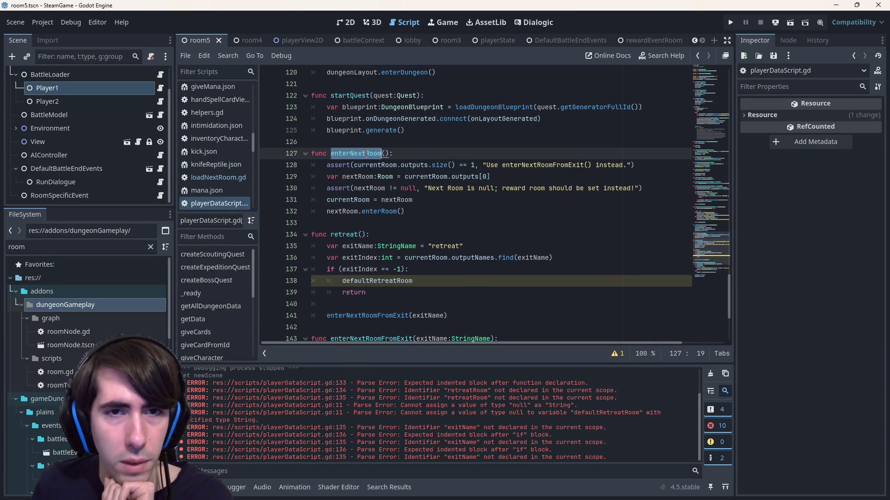
{"action": "scroll", "coordinate": [366, 154], "scroll_direction": "down", "scroll_amount": 4}
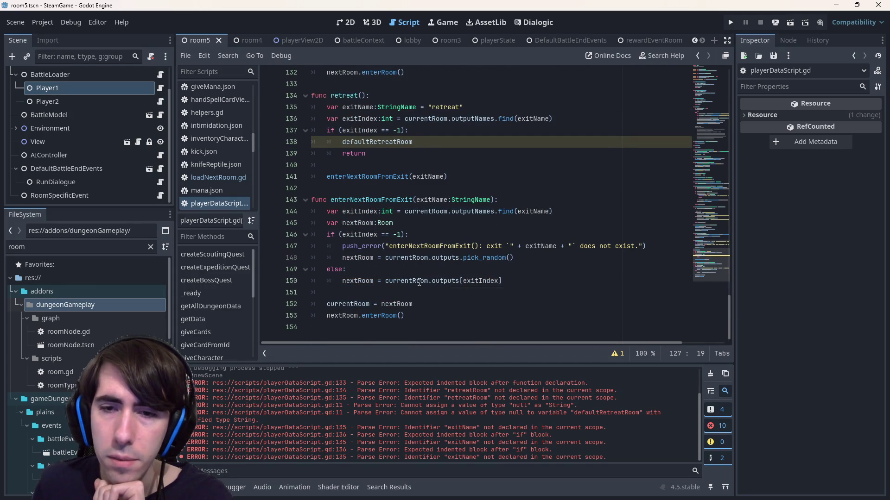
{"action": "mouse_move", "coordinate": [418, 283]}
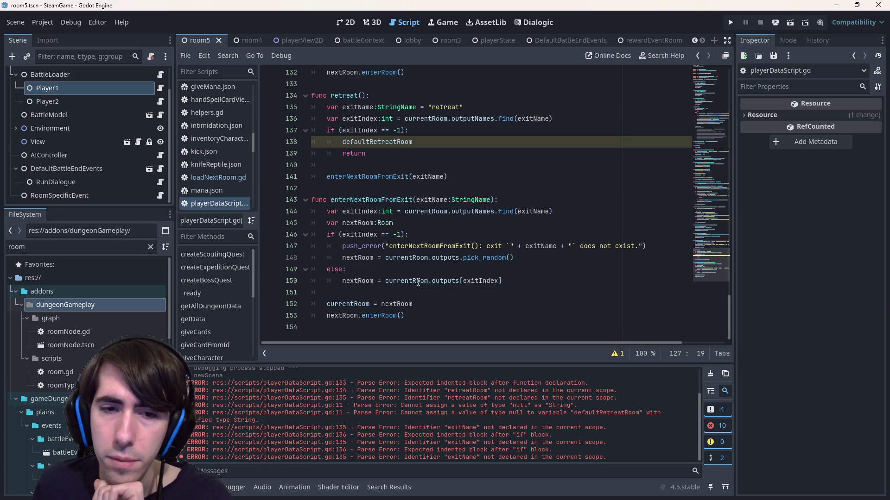
{"action": "left_click", "coordinate": [418, 281]}
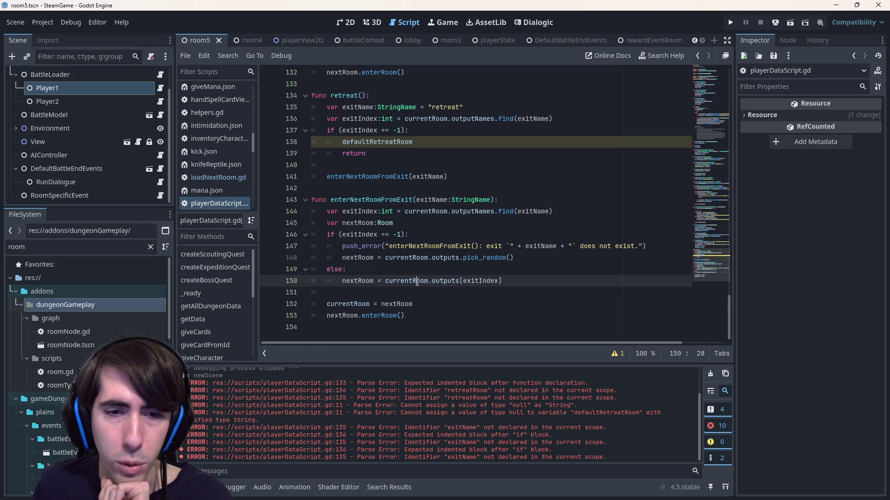
{"action": "left_click", "coordinate": [365, 315]}
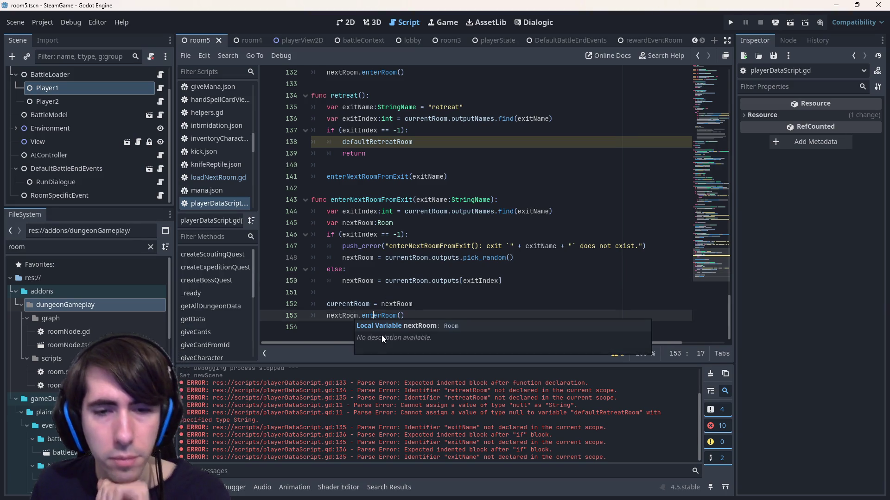
{"action": "left_click", "coordinate": [377, 319]}
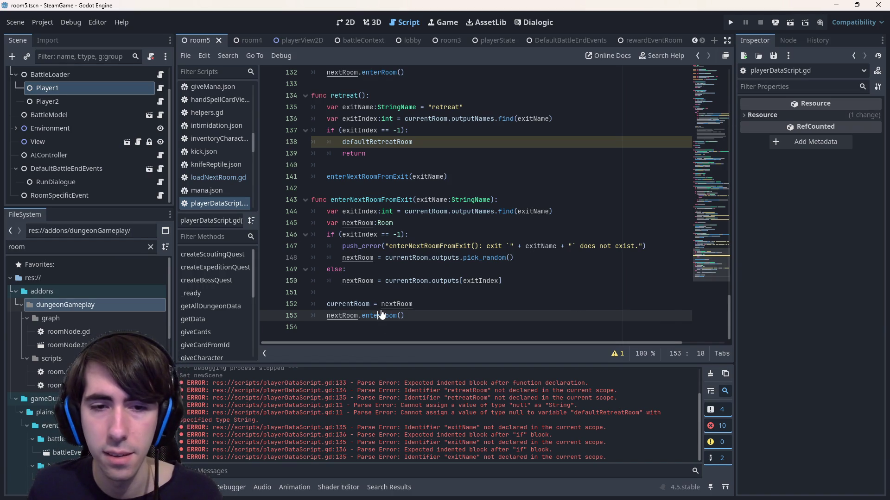
{"action": "left_click", "coordinate": [378, 316], "text": "ctrl"}
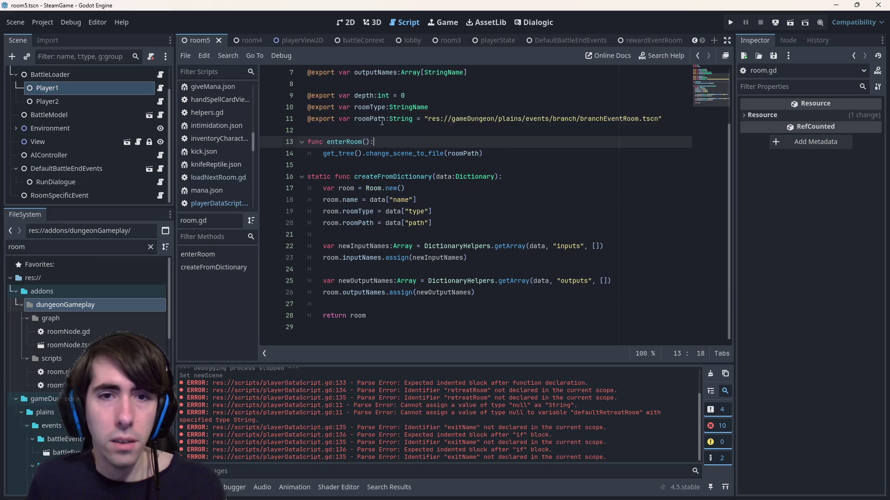
Check the Room class name at the top of room.gd, then return to playerDataScript.gd
{"action": "left_click_drag", "start_coordinate": [461, 133], "coordinate": [459, 70]}
{"action": "left_click", "coordinate": [461, 133]}
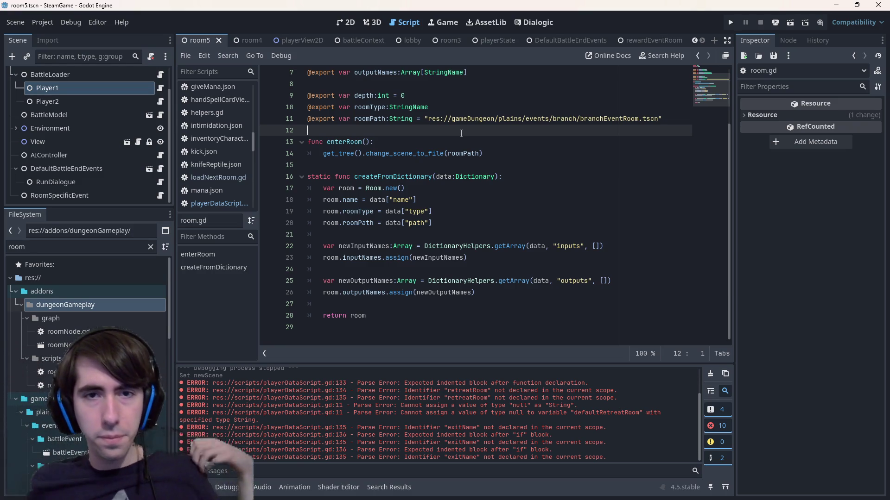
{"action": "scroll", "coordinate": [463, 132], "scroll_direction": "up", "scroll_amount": 2}
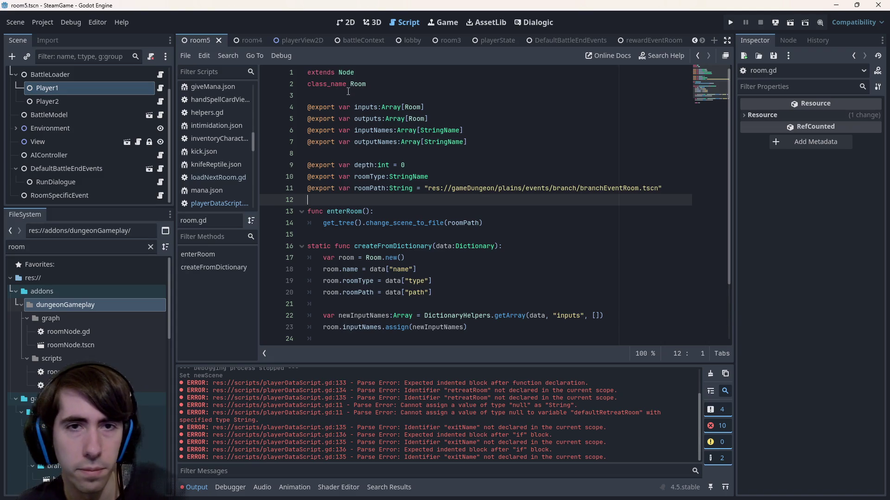
{"action": "double_click", "coordinate": [361, 84]}
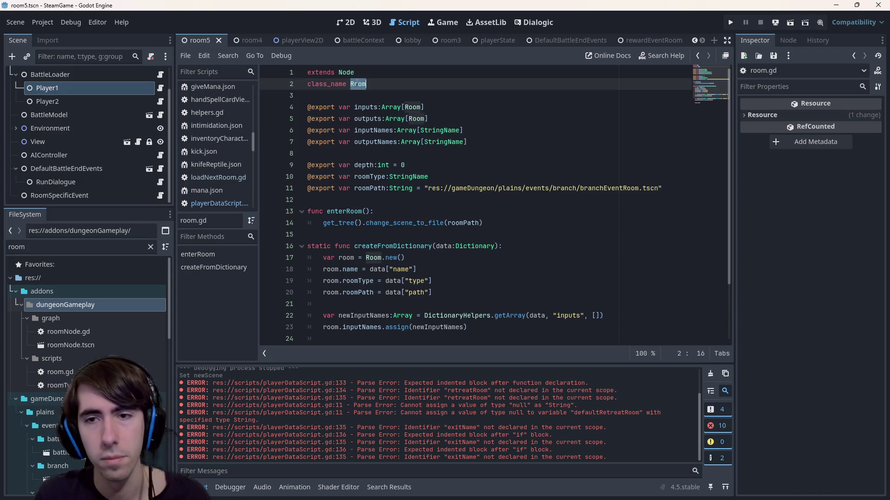
{"action": "key", "text": "ctrl+z"}
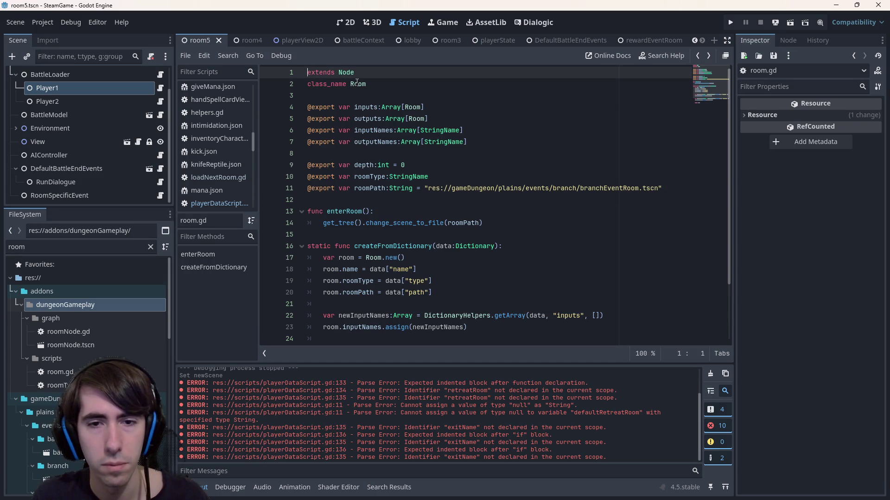
{"action": "key", "text": "alt+Left"}
{"action": "key", "text": "alt+Left"}
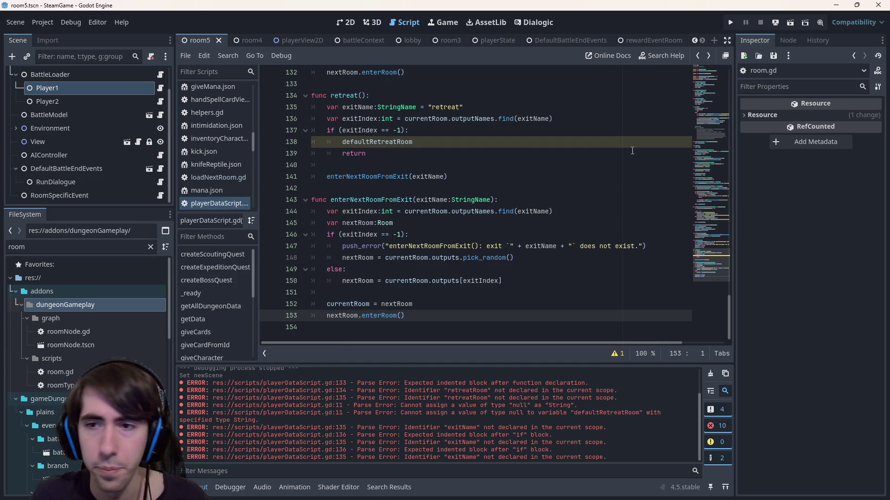
{"action": "left_click_drag", "start_coordinate": [707, 282], "coordinate": [700, 33]}
Try typing defaultRetreatRoom as Room, then revert its type to String
{"action": "left_click", "coordinate": [464, 188]}
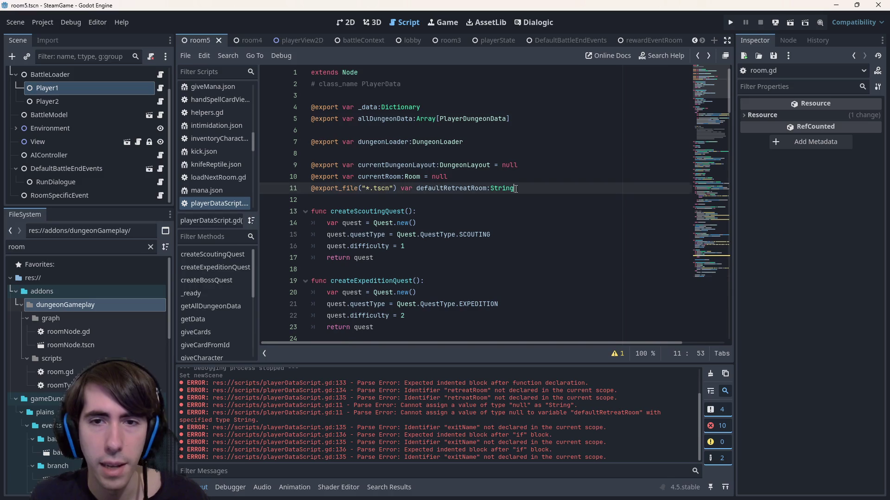
{"action": "double_click", "coordinate": [463, 188]}
{"action": "double_click", "coordinate": [500, 189]}
{"action": "type", "text": "Room"}
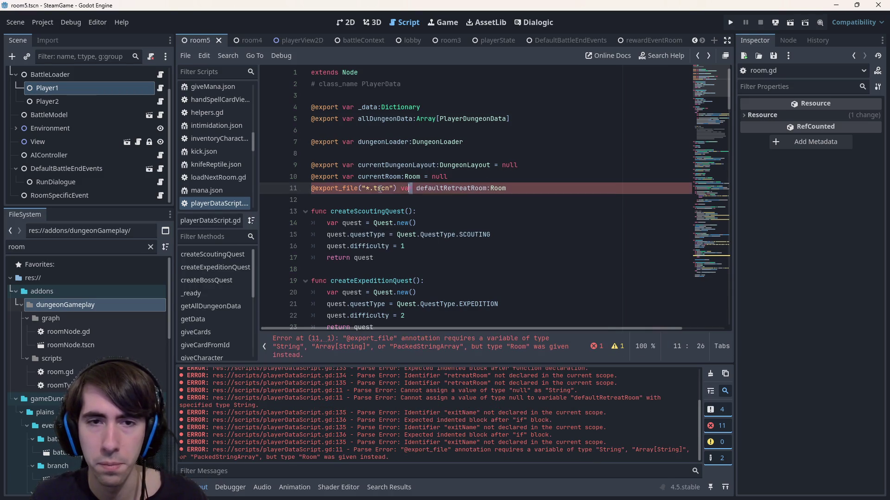
{"action": "left_click", "coordinate": [393, 188]}
{"action": "double_click", "coordinate": [498, 188]}
{"action": "type", "text": "String"}
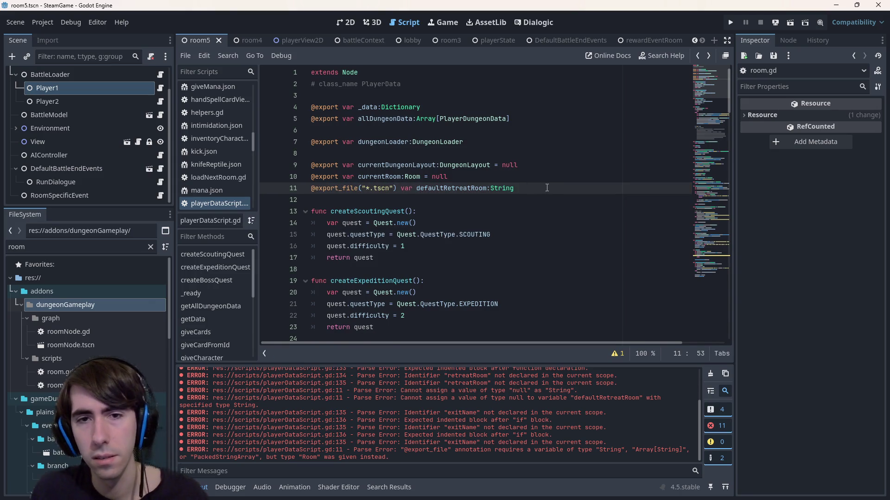
{"action": "key", "text": "Return"}
{"action": "key", "text": "ctrl+z"}
Append Path so the variable becomes defaultRetreatRoomPath
{"action": "type", "text": "Path"}
{"action": "key", "text": "Down"}
{"action": "key", "text": "Return"}
{"action": "type", "text": "@e"}
{"action": "key", "text": "ctrl+z"}
{"action": "key", "text": "ctrl+z"}
{"action": "key", "text": "ctrl+z"}
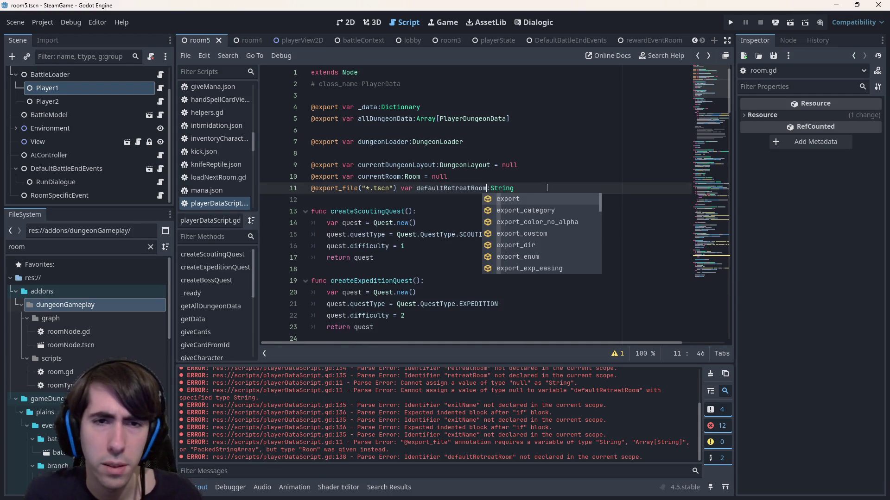
{"action": "type", "text": "Path"}
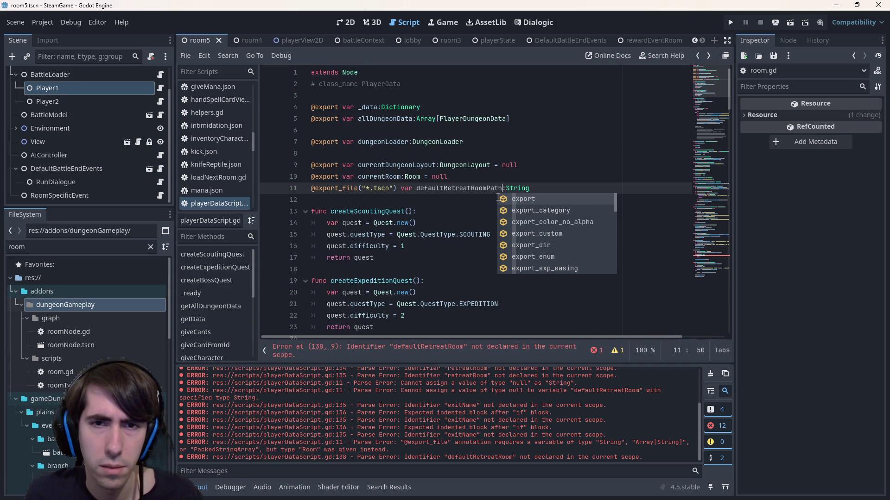
Switch back to room.gd without opening anything from the file search
{"action": "left_click", "coordinate": [448, 202]}
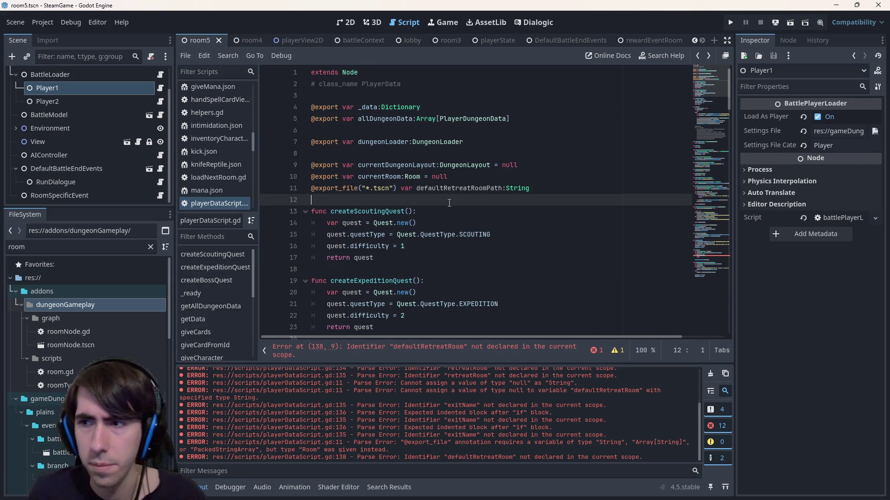
{"action": "key", "text": "shift+alt+o"}
{"action": "key", "text": "Down"}
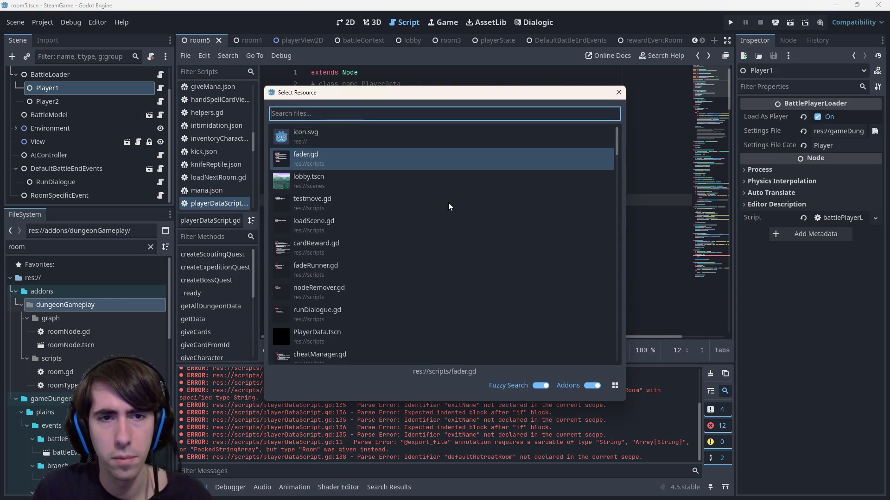
{"action": "key", "text": "Escape"}
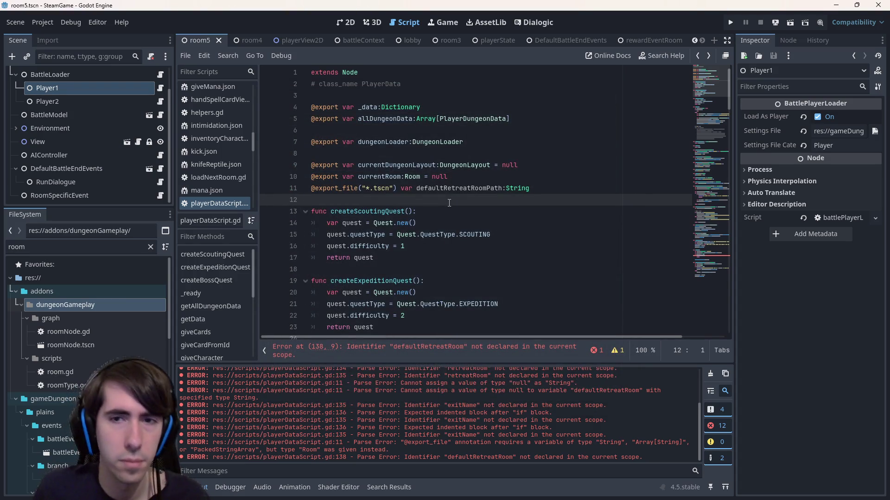
{"action": "left_click", "coordinate": [413, 176], "text": "ctrl"}
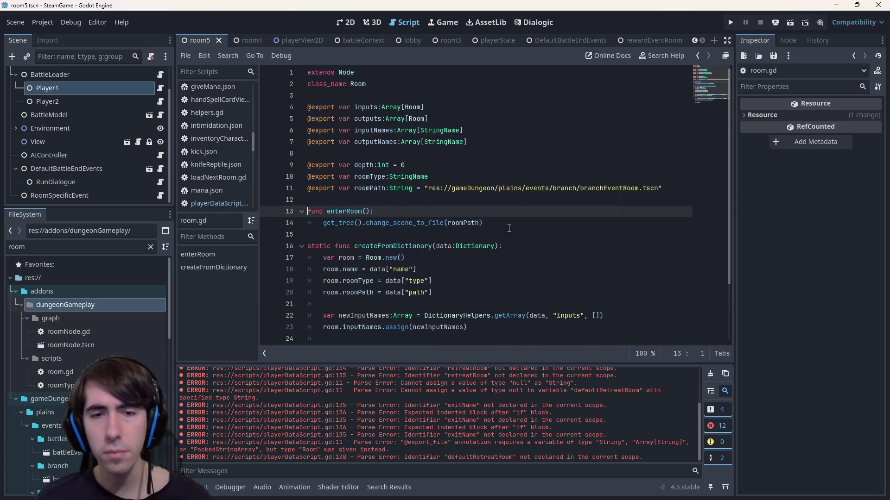
Highlight every use of roomPath and roomType in room.gd
{"action": "double_click", "coordinate": [465, 224]}
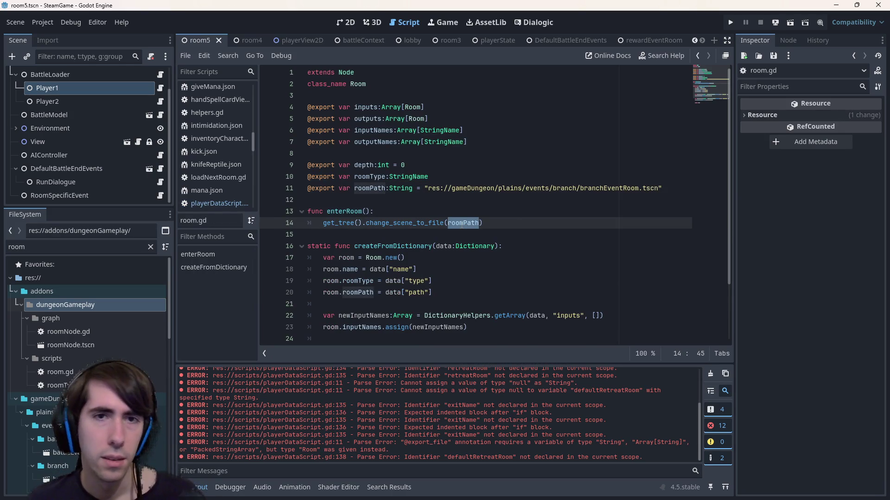
{"action": "left_click", "coordinate": [437, 201]}
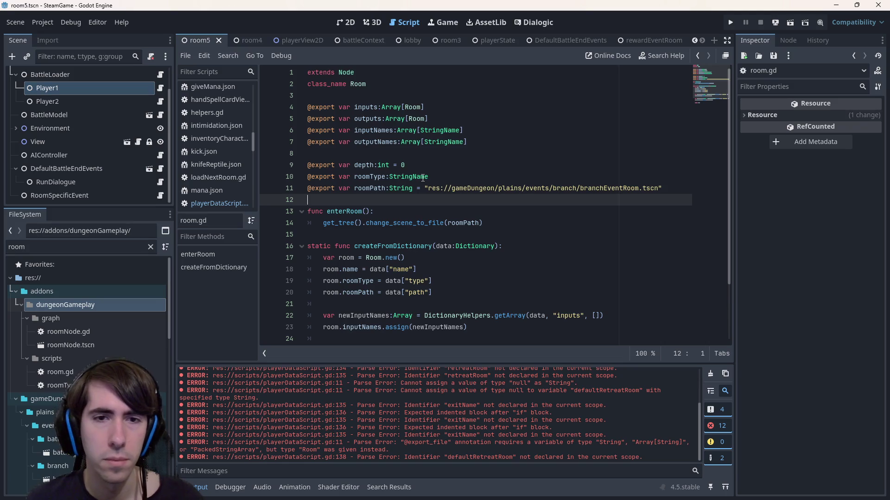
{"action": "scroll", "coordinate": [373, 161], "scroll_direction": "down", "scroll_amount": 2}
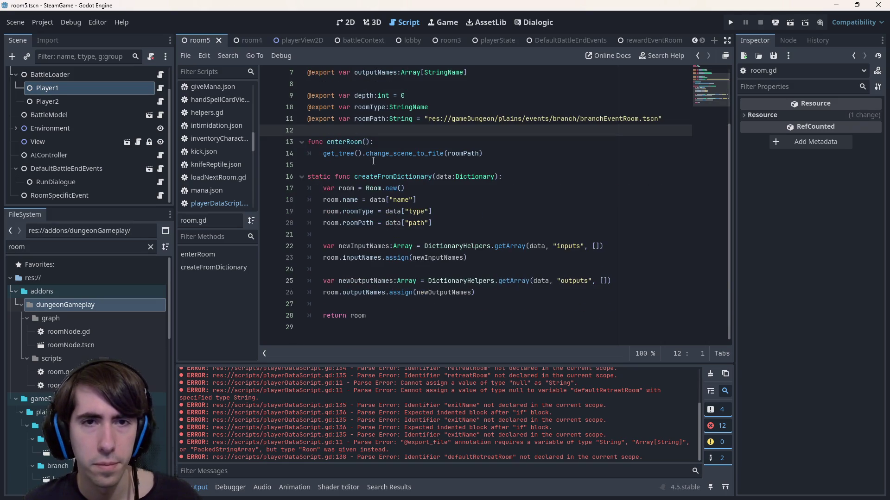
{"action": "left_click", "coordinate": [368, 96]}
{"action": "double_click", "coordinate": [364, 107]}
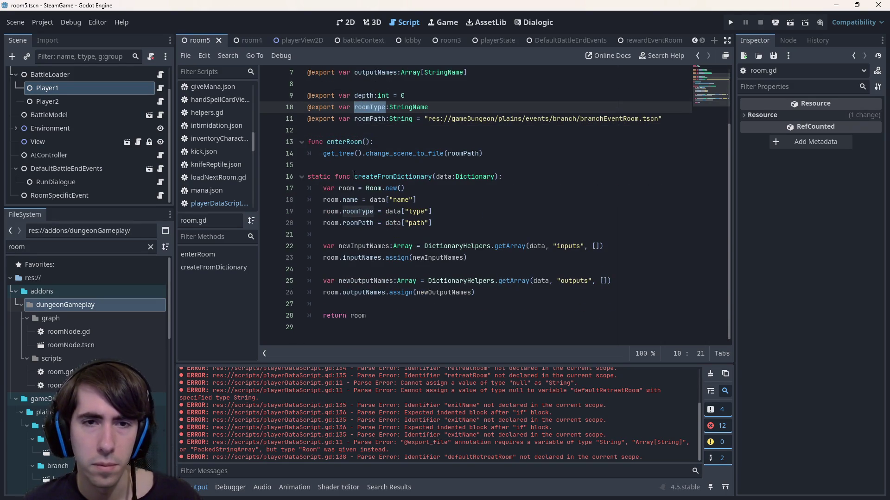
{"action": "left_click", "coordinate": [341, 189]}
Highlight the newInputNames, inputs, outputs, inputNames and outputNames variables in room.gd
{"action": "double_click", "coordinate": [376, 244]}
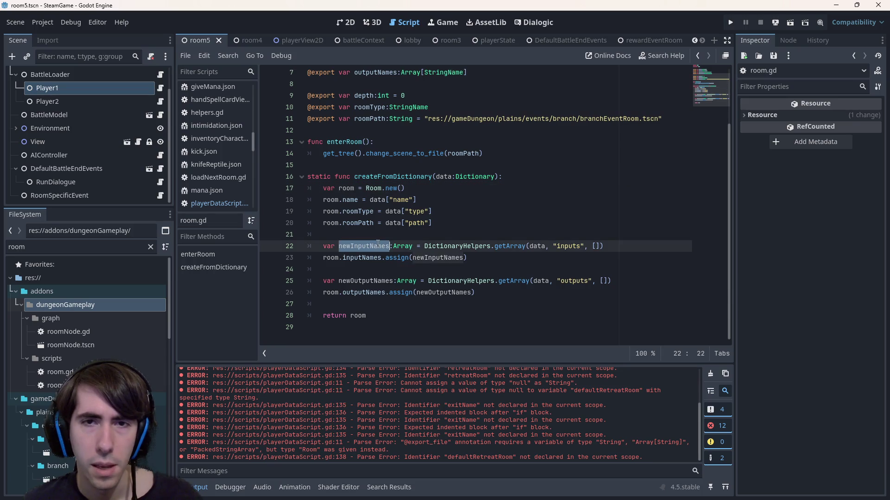
{"action": "scroll", "coordinate": [378, 243], "scroll_direction": "up", "scroll_amount": 2}
{"action": "double_click", "coordinate": [370, 119]}
{"action": "double_click", "coordinate": [366, 107]}
{"action": "double_click", "coordinate": [371, 130]}
{"action": "double_click", "coordinate": [367, 120]}
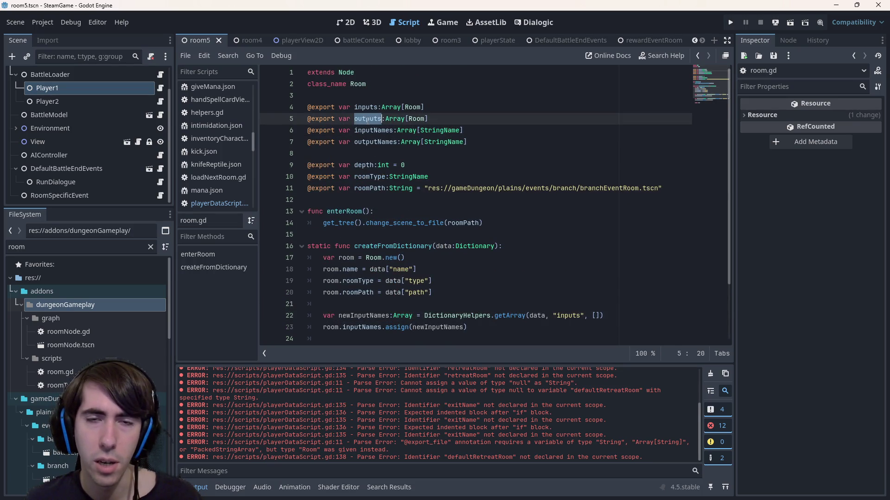
{"action": "double_click", "coordinate": [368, 142]}
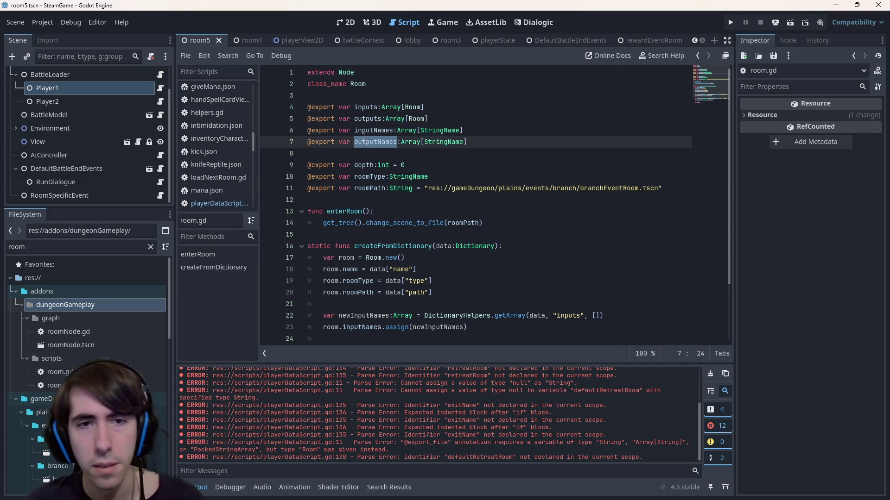
{"action": "left_click", "coordinate": [357, 179]}
Review the depth, roomType and roomPath variables and createFromDictionary's data dictionary
{"action": "double_click", "coordinate": [363, 165]}
{"action": "double_click", "coordinate": [368, 177]}
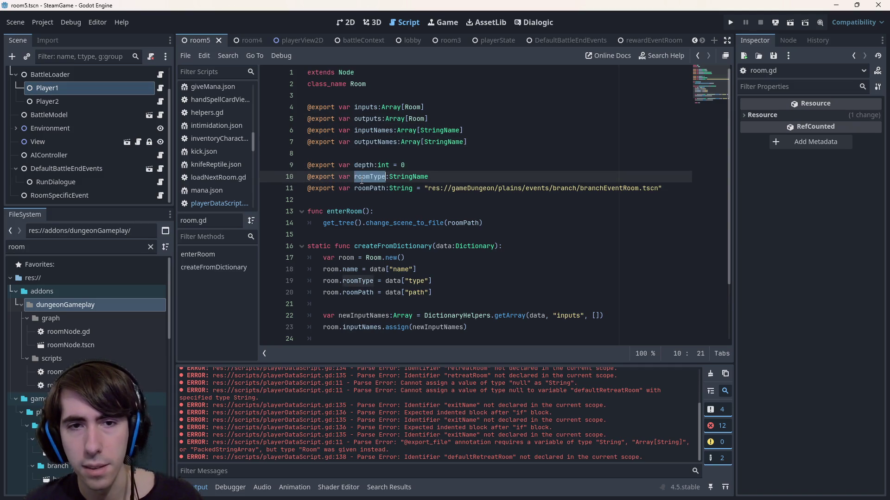
{"action": "left_click", "coordinate": [370, 192]}
{"action": "double_click", "coordinate": [371, 189]}
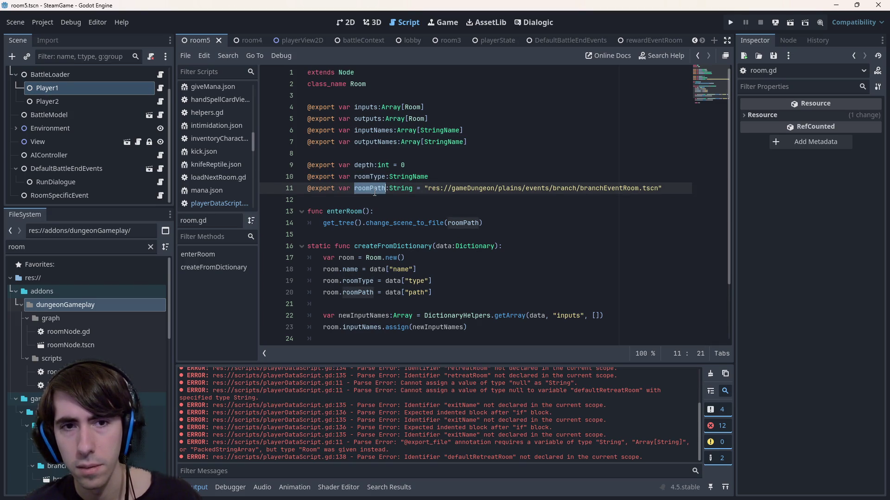
{"action": "double_click", "coordinate": [372, 180]}
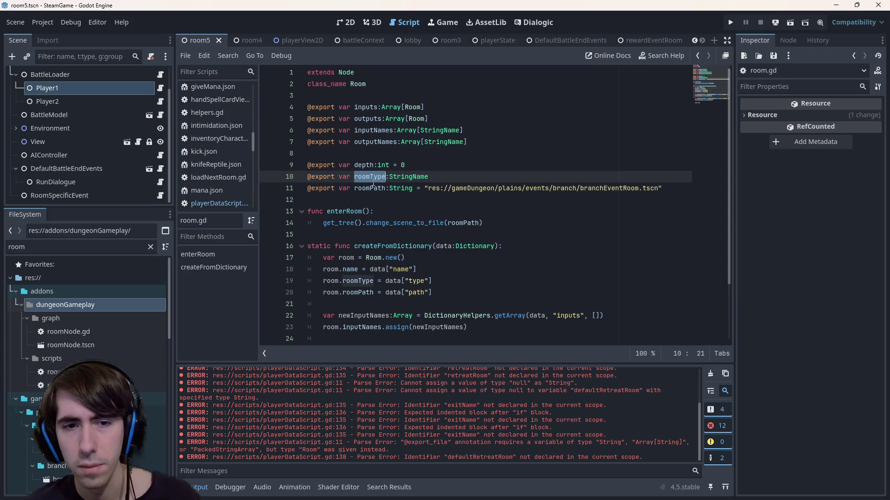
{"action": "double_click", "coordinate": [377, 270]}
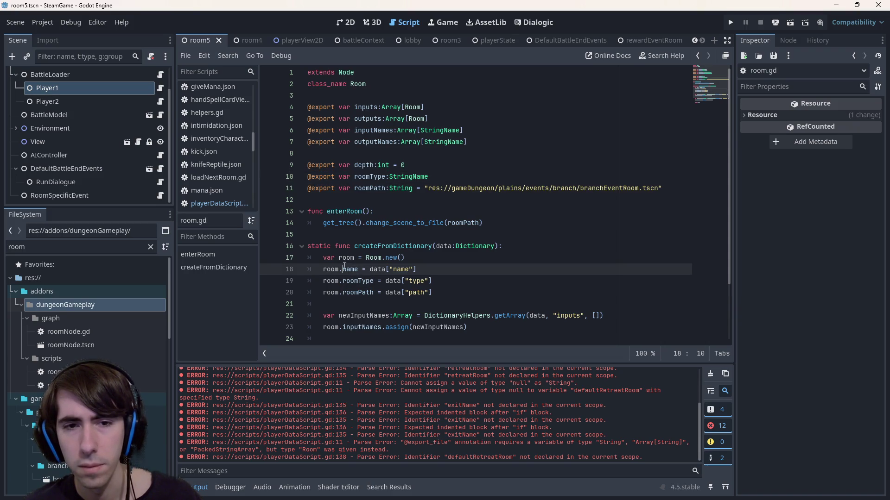
{"action": "mouse_move", "coordinate": [379, 270]}
{"action": "double_click", "coordinate": [371, 247]}
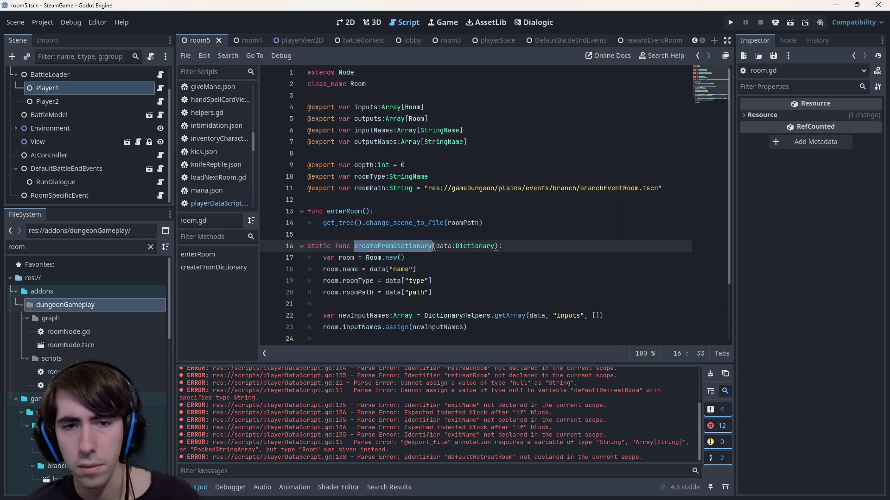
{"action": "left_click", "coordinate": [409, 164]}
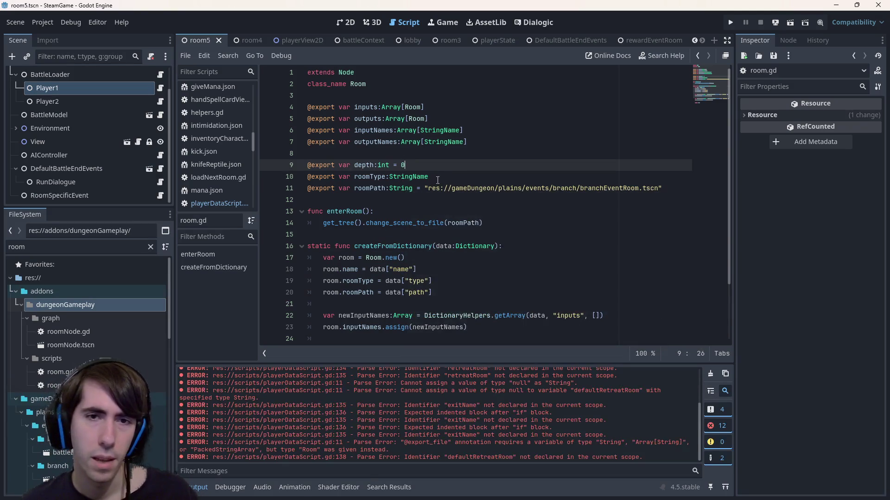
Collapse BattleLoader's child nodes in the Scene dock and place the caret on empty line 12
{"action": "scroll", "coordinate": [471, 151], "scroll_direction": "down", "scroll_amount": 2}
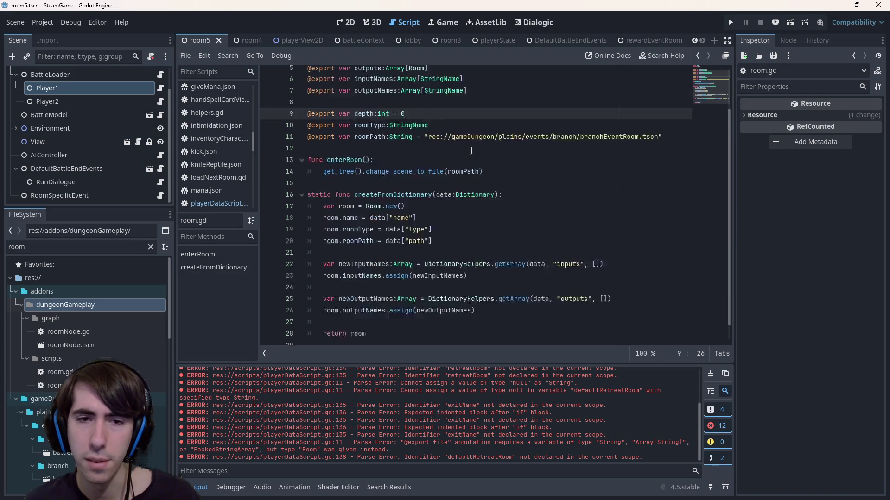
{"action": "scroll", "coordinate": [471, 151], "scroll_direction": "up", "scroll_amount": 2}
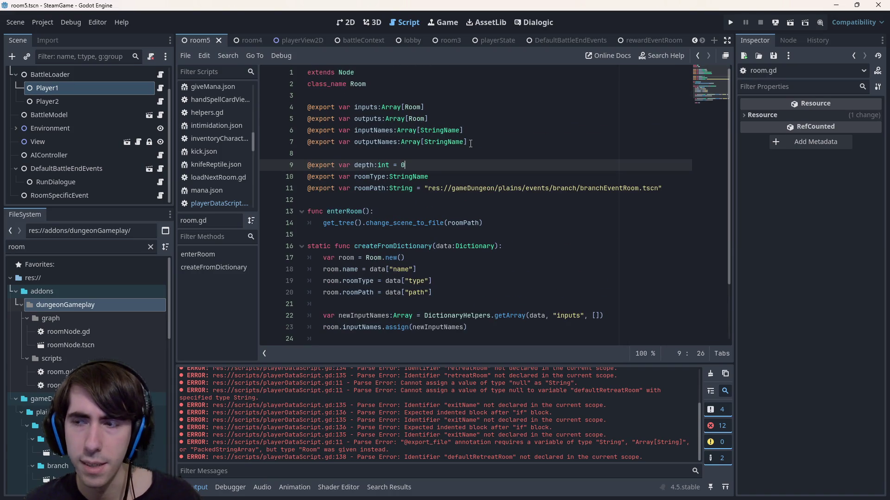
{"action": "scroll", "coordinate": [8, 104], "scroll_direction": "up", "scroll_amount": 2}
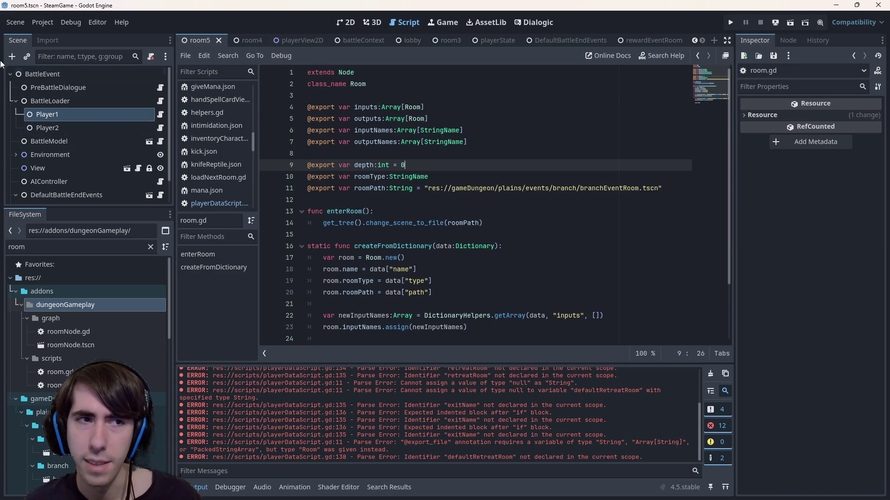
{"action": "left_click", "coordinate": [16, 101]}
{"action": "left_click", "coordinate": [421, 200]}
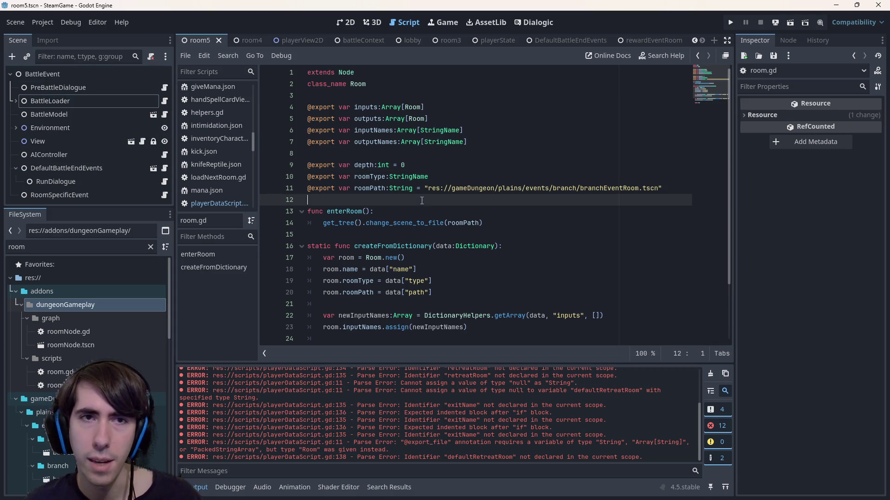
Open PlayerData.tscn and add a plain Node as a child of its root
{"action": "key", "text": "shift+alt+o"}
{"action": "type", "text": "playerdata"}
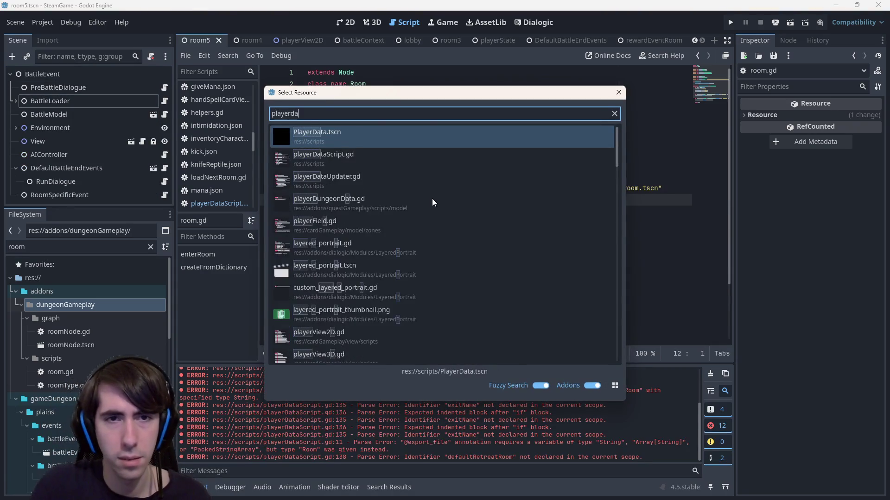
{"action": "key", "text": "Return"}
{"action": "right_click", "coordinate": [55, 74]}
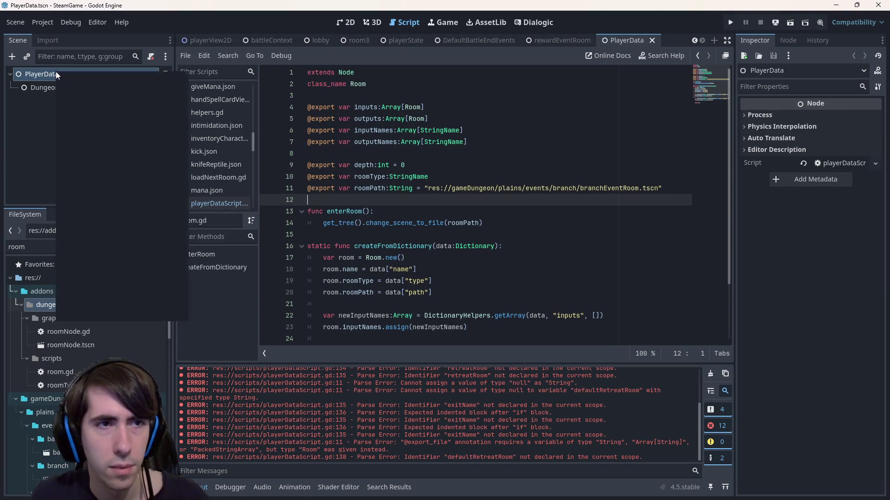
{"action": "left_click", "coordinate": [93, 101]}
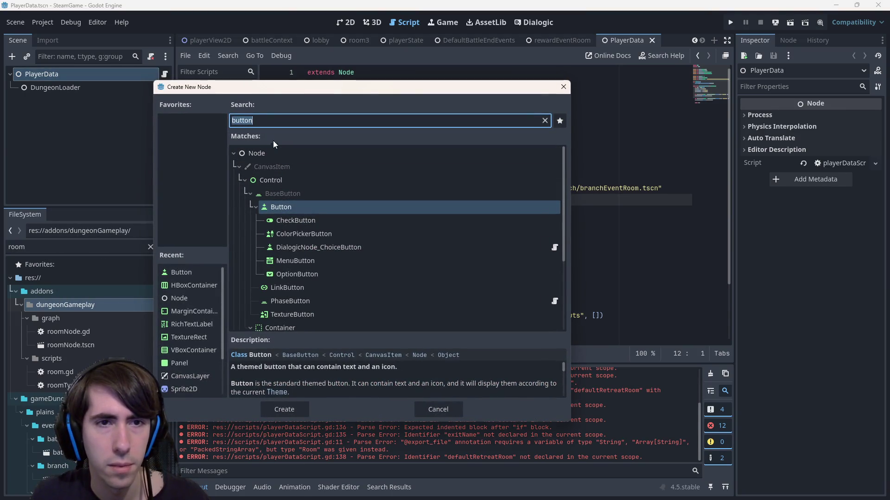
{"action": "double_click", "coordinate": [279, 153]}
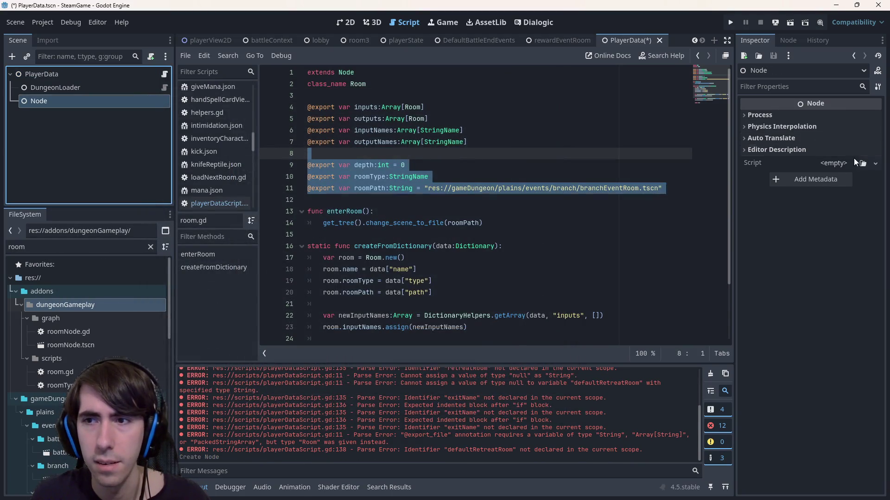
Attach the existing room.gd script to the new node and save the scene
{"action": "left_click", "coordinate": [875, 163]}
{"action": "left_click", "coordinate": [843, 196]}
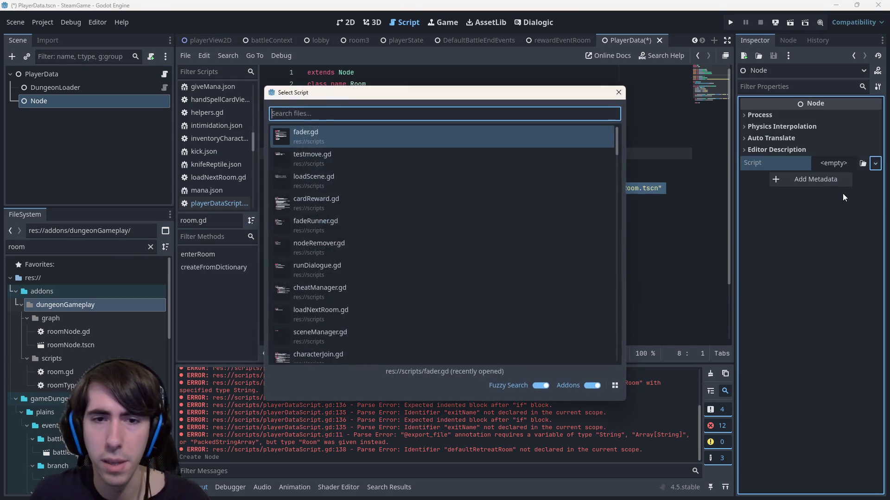
{"action": "type", "text": "room"}
{"action": "key", "text": "Return"}
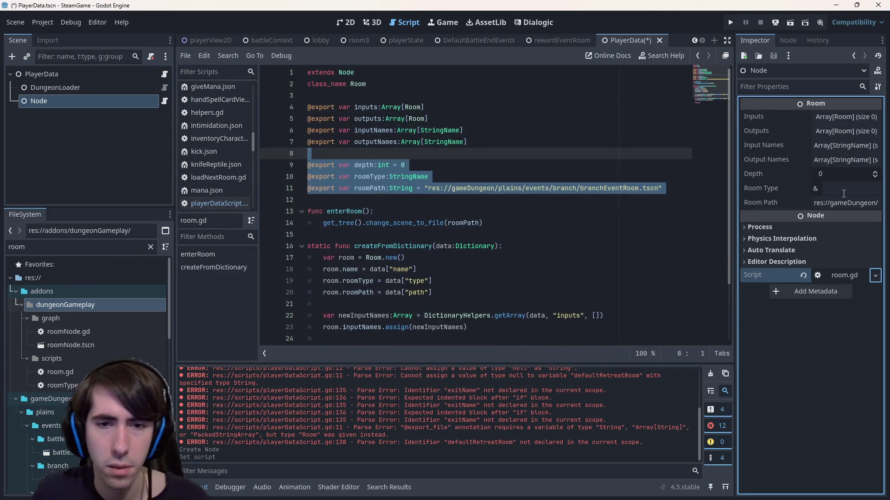
{"action": "scroll", "coordinate": [476, 328], "scroll_direction": "down", "scroll_amount": 2}
{"action": "key", "text": "ctrl+s"}
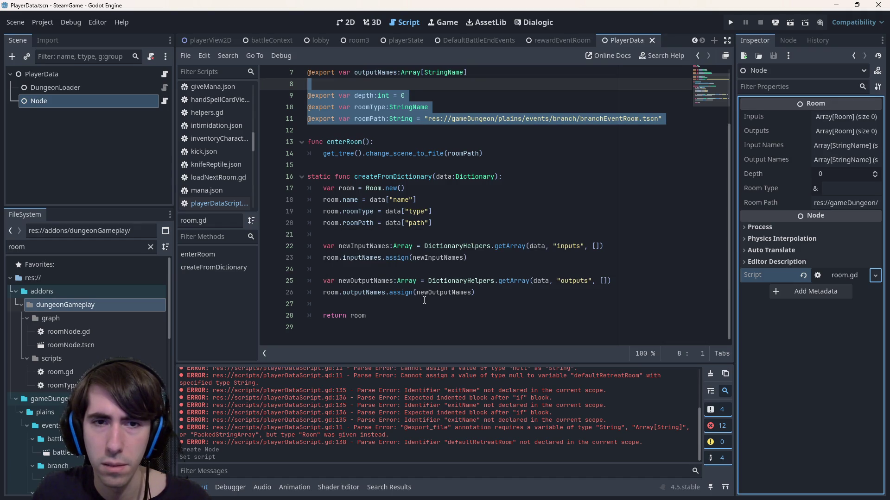
Widen the Inspector and begin editing the new node's Room Type
{"action": "left_click", "coordinate": [441, 308]}
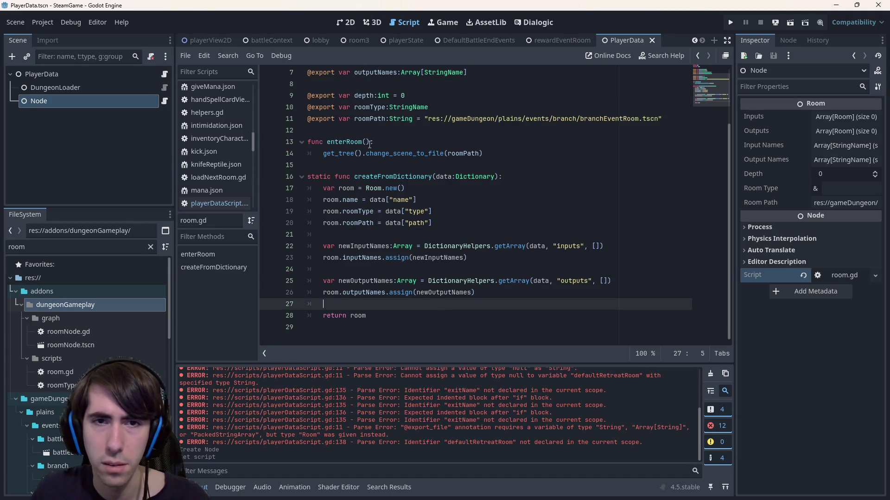
{"action": "left_click_drag", "start_coordinate": [397, 153], "coordinate": [481, 153]}
{"action": "scroll", "coordinate": [481, 153], "scroll_direction": "up", "scroll_amount": 2}
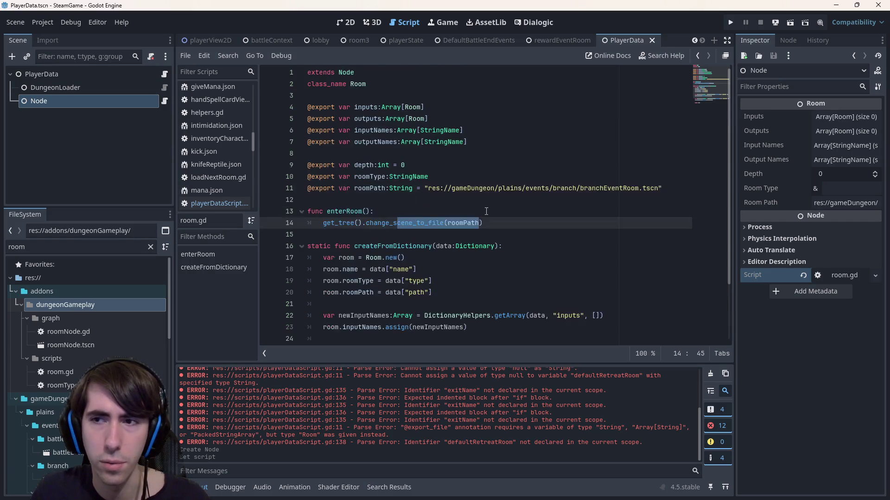
{"action": "left_click_drag", "start_coordinate": [735, 191], "coordinate": [686, 190]}
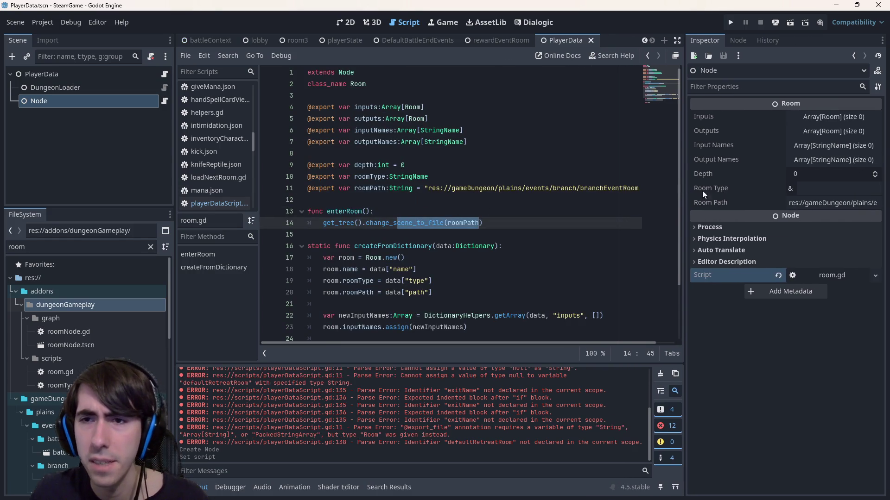
{"action": "left_click", "coordinate": [818, 188]}
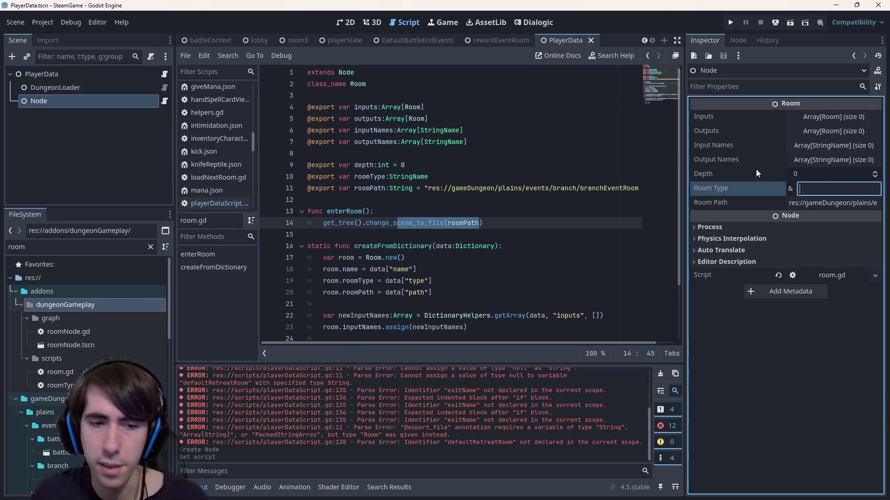
Filter the FileSystem dock for 'reward'
{"action": "left_click", "coordinate": [150, 247]}
{"action": "left_click", "coordinate": [74, 247]}
{"action": "type", "text": "reward"}
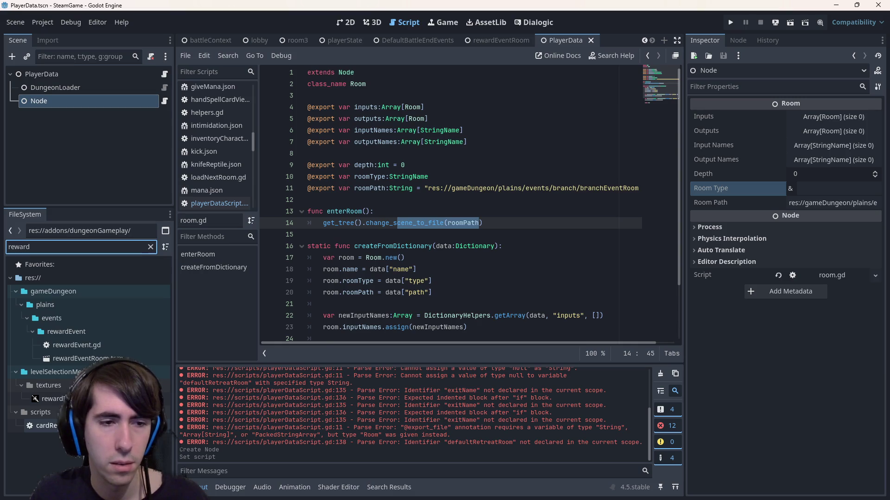
Open rewardEventRoom.tscn and review its rewardEvent.gd script and Lobby Scene Path
{"action": "left_click", "coordinate": [93, 359]}
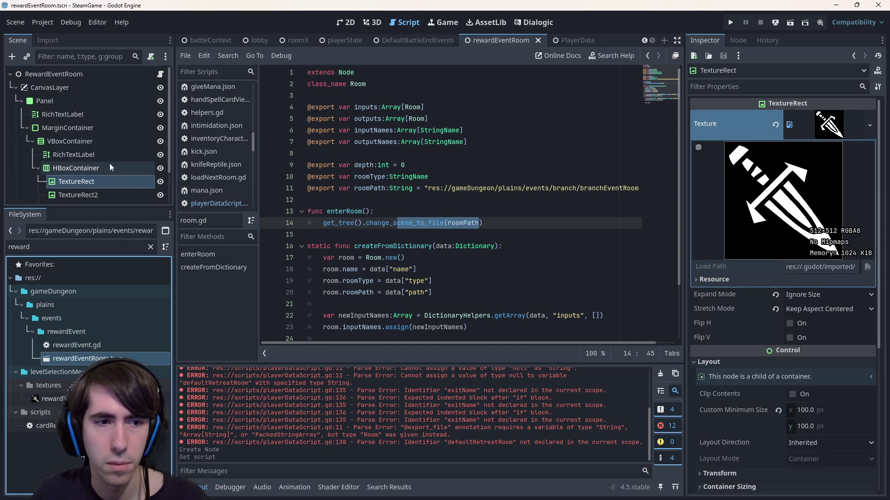
{"action": "left_click", "coordinate": [71, 75]}
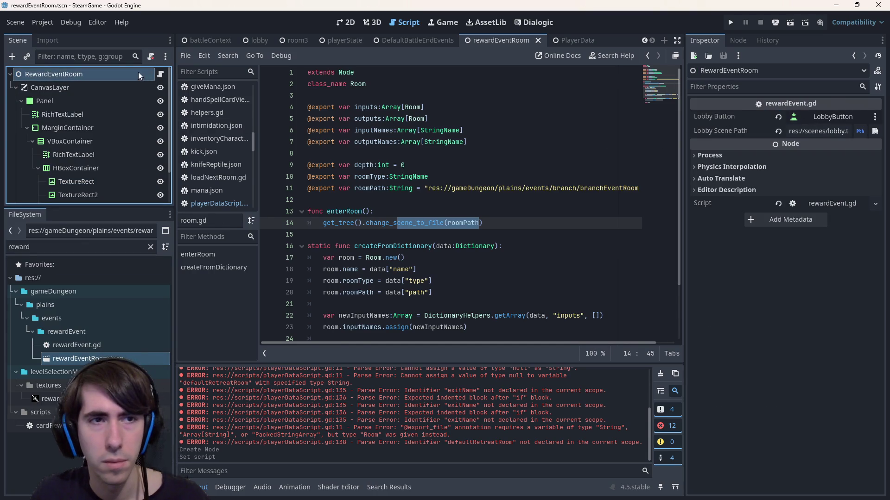
{"action": "left_click", "coordinate": [157, 74]}
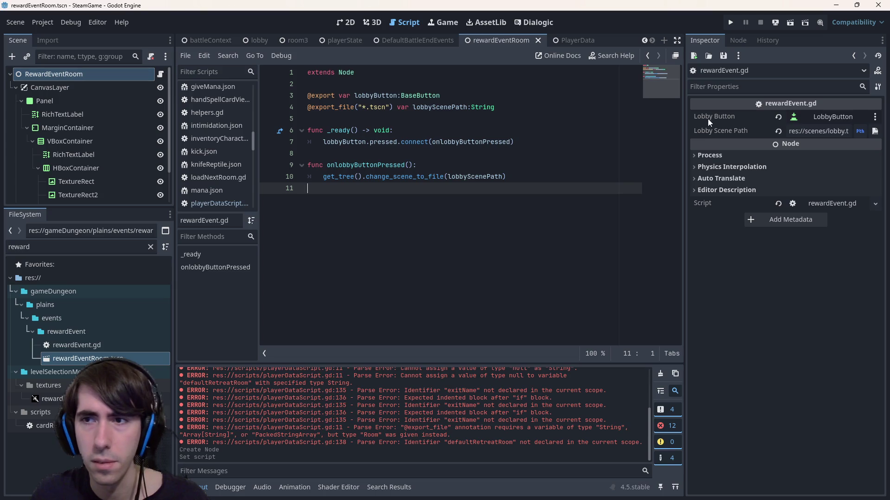
{"action": "left_click", "coordinate": [801, 128]}
{"action": "left_click", "coordinate": [821, 133]}
{"action": "key", "text": "ctrl+a"}
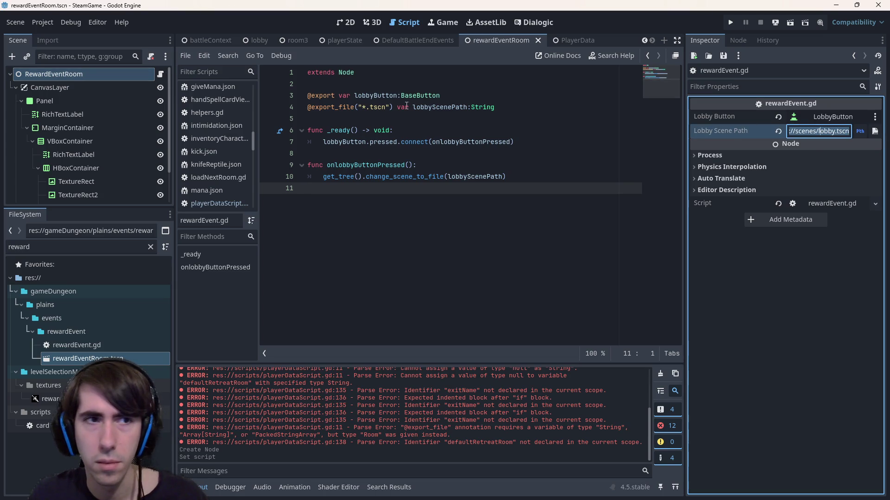
Copy the rewardEventRoom.tscn path, save, and return to the DefaultBattleEndEvents scene
{"action": "right_click", "coordinate": [98, 358]}
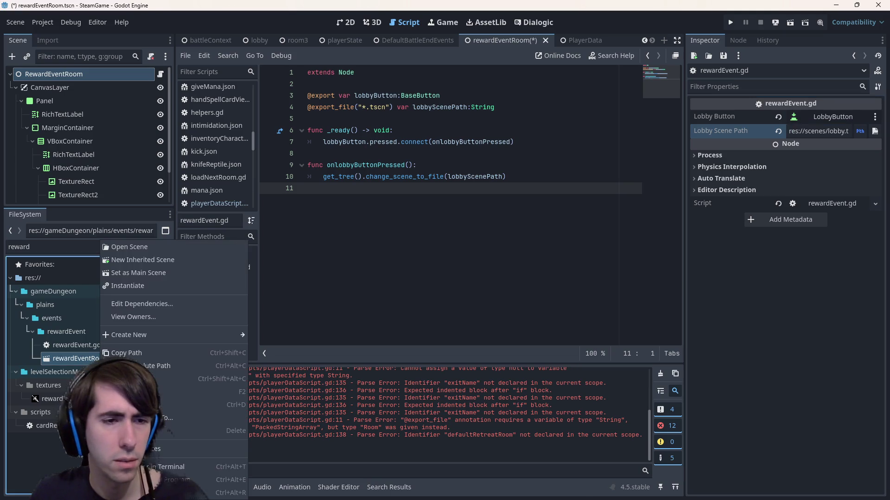
{"action": "left_click", "coordinate": [421, 200]}
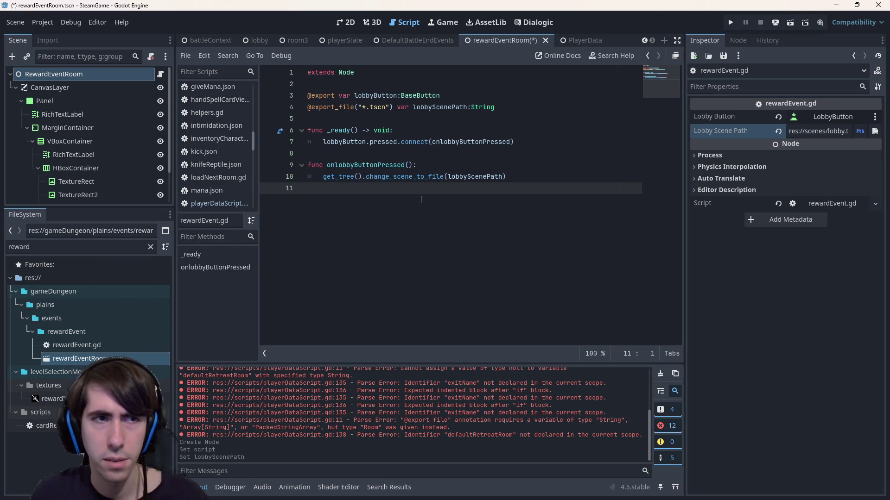
{"action": "key", "text": "alt+Left"}
{"action": "key", "text": "alt+Left"}
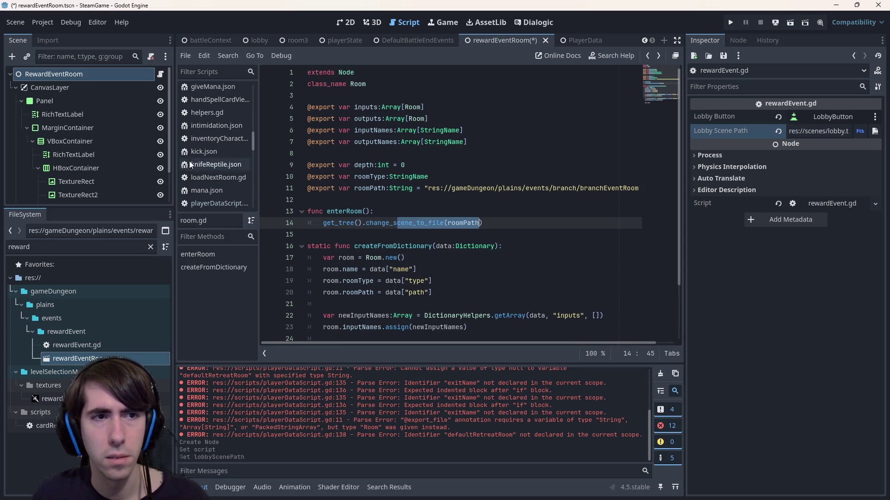
{"action": "key", "text": "ctrl+s"}
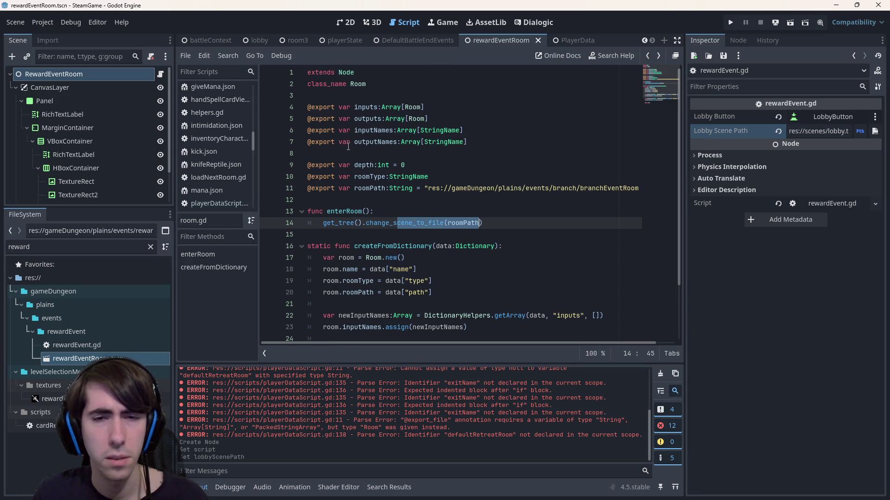
{"action": "key", "text": "ctrl+shift+Tab"}
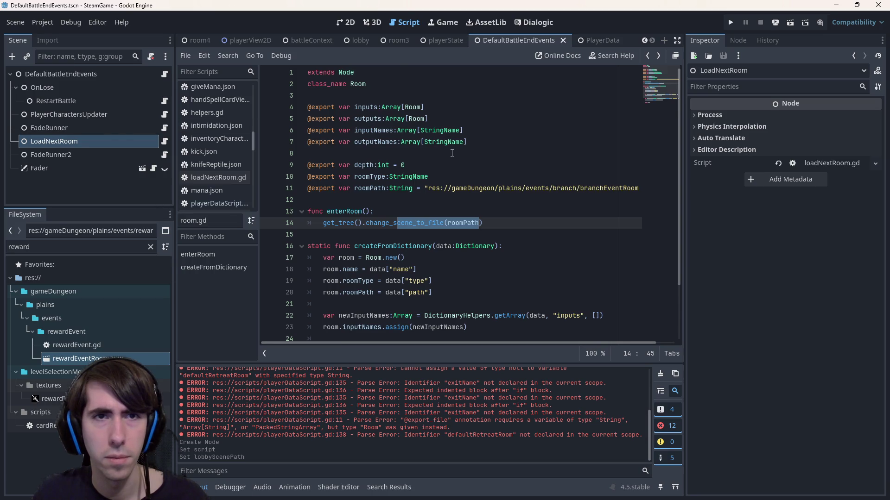
{"action": "left_click", "coordinate": [453, 153]}
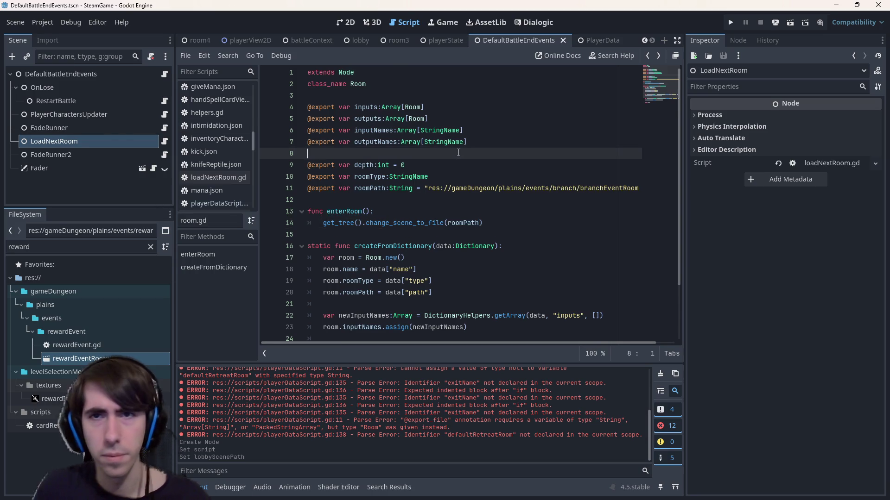
Rename PlayerData's Room child node to DefaultRetreatRoom
{"action": "left_click", "coordinate": [598, 40]}
{"action": "double_click", "coordinate": [89, 101]}
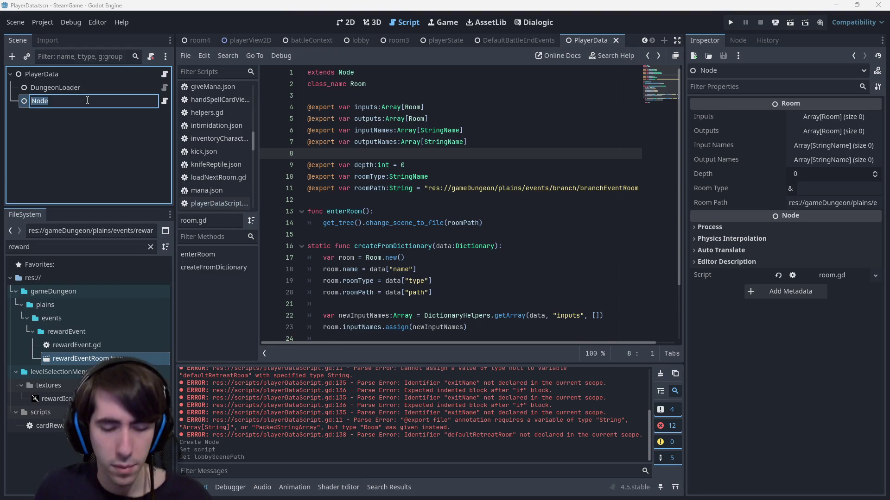
{"action": "type", "text": "Default"}
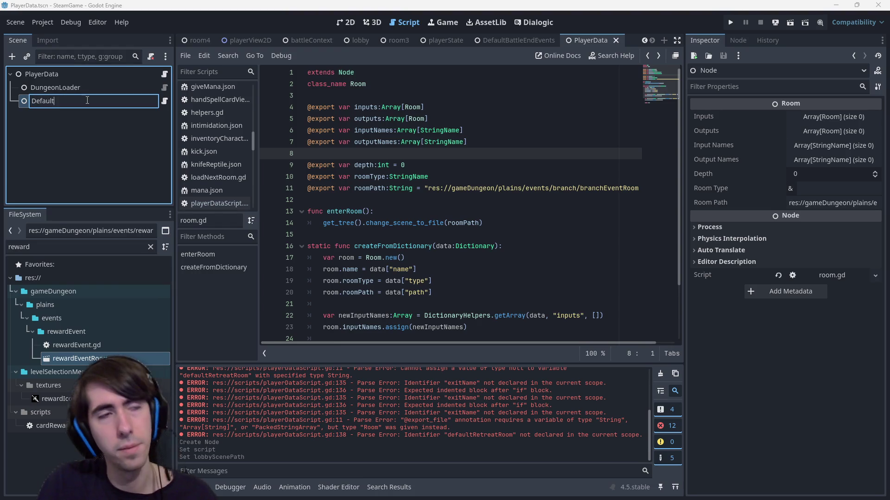
{"action": "type", "text": "oom"}
{"action": "key", "text": "Return"}
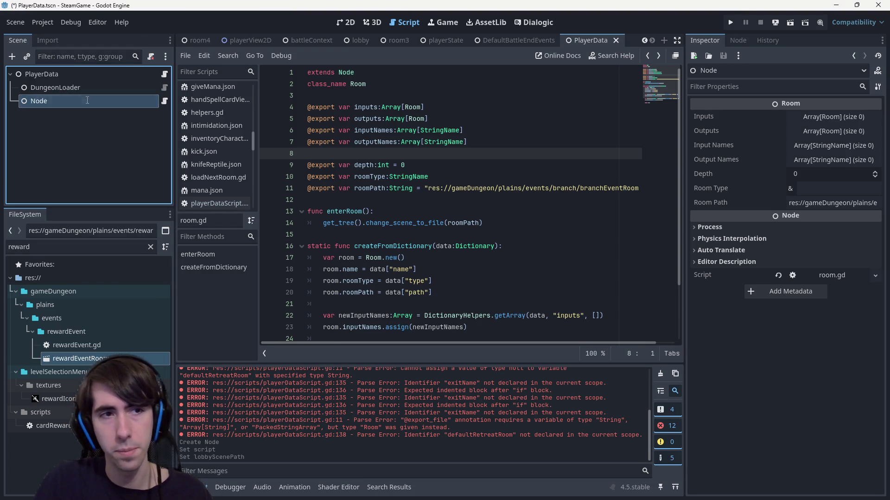
Set the node's Room Path to the copied rewardEventRoom.tscn path and save
{"action": "left_click", "coordinate": [830, 188]}
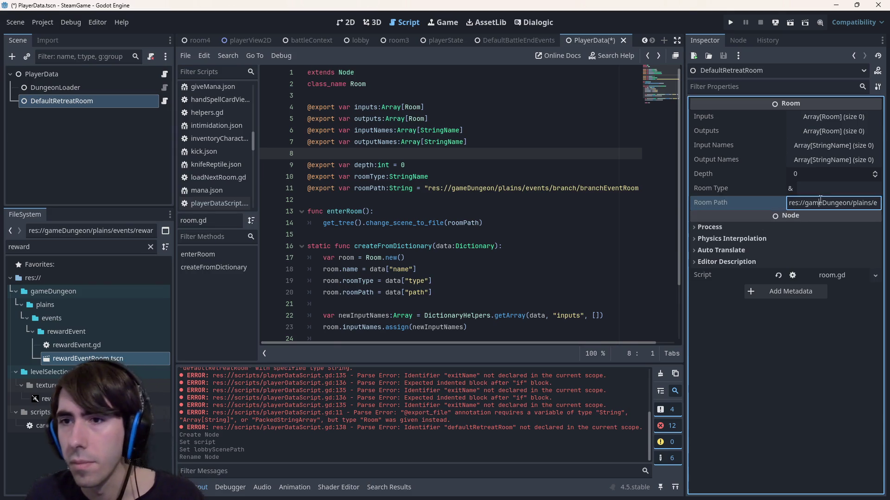
{"action": "key", "text": "ctrl+v"}
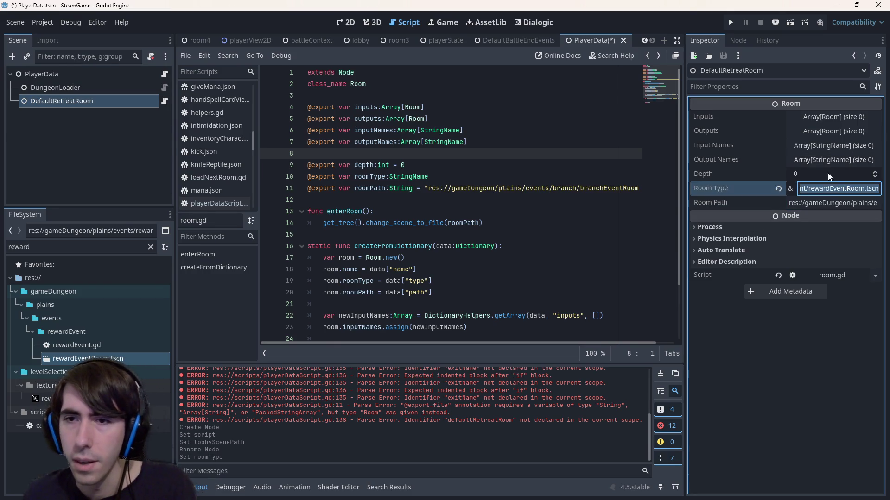
{"action": "key", "text": "BackSpace"}
{"action": "left_click", "coordinate": [833, 202]}
{"action": "key", "text": "ctrl+v"}
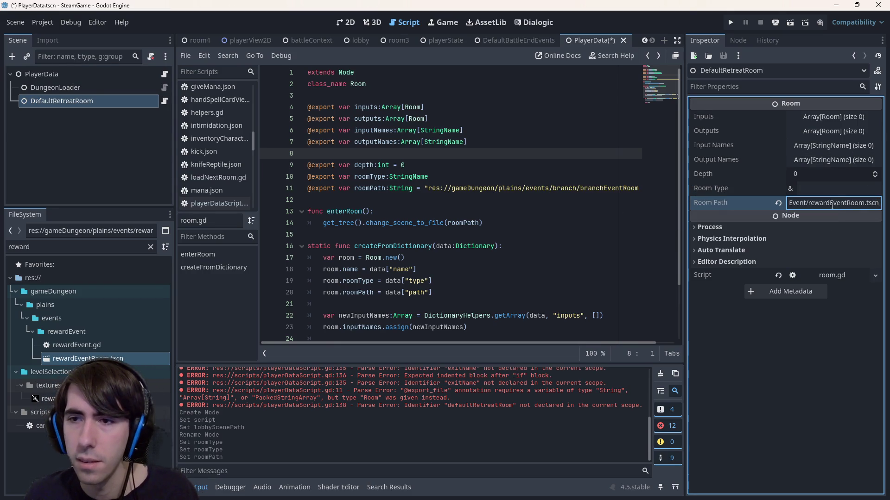
{"action": "key", "text": "ctrl+s"}
Set Room Type to RetreatRoom and save the PlayerData scene
{"action": "left_click", "coordinate": [813, 188]}
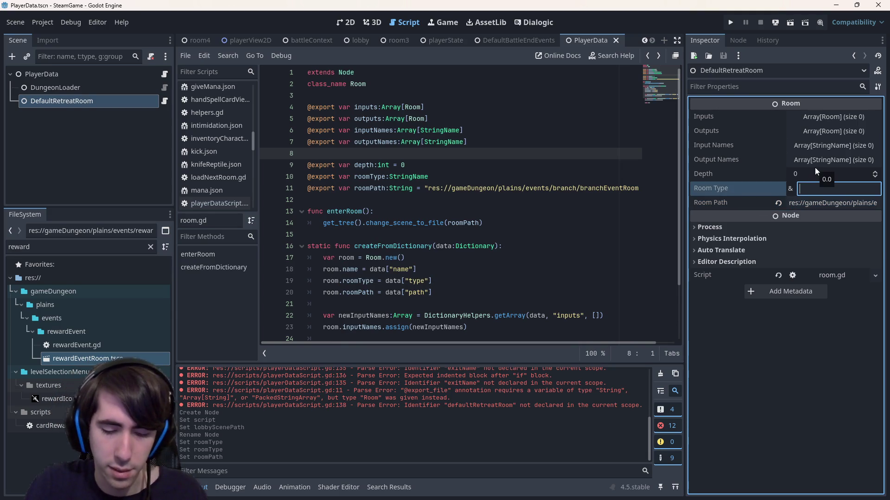
{"action": "type", "text": "RetreatRoom"}
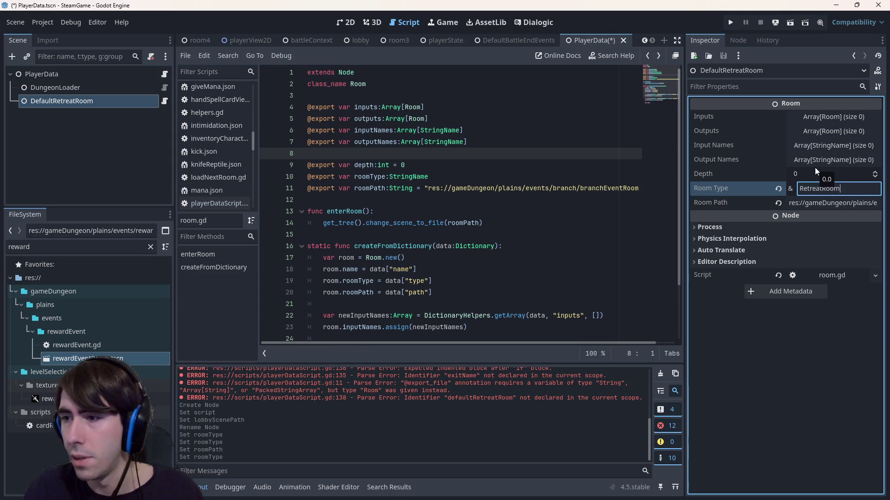
{"action": "key", "text": "ctrl+s"}
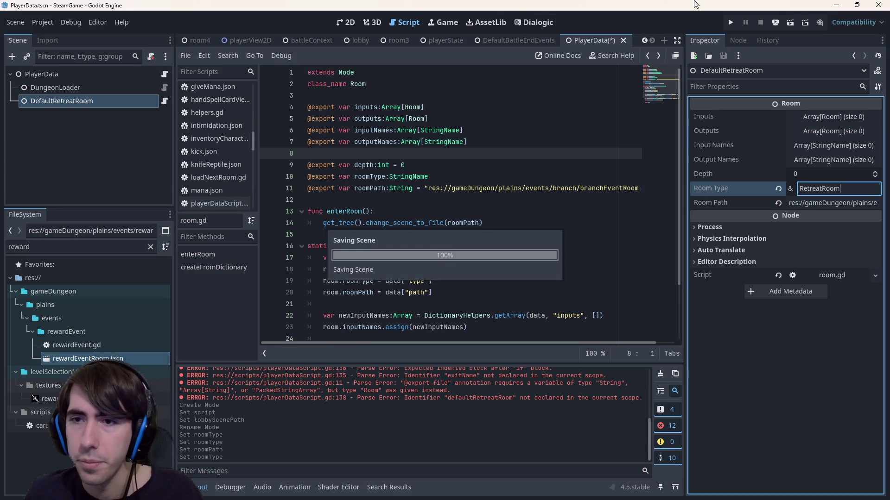
{"action": "left_click", "coordinate": [384, 223]}
{"action": "key", "text": "ctrl+s"}
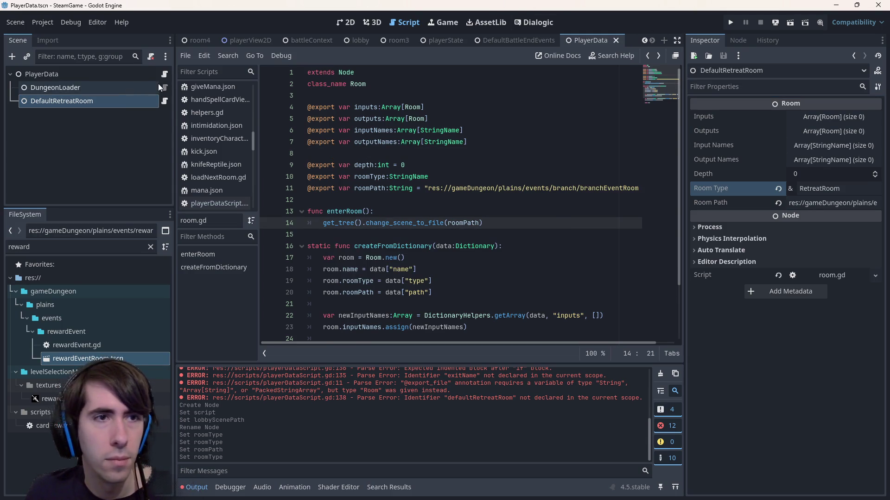
{"action": "left_click", "coordinate": [164, 74]}
{"action": "left_click", "coordinate": [153, 76]}
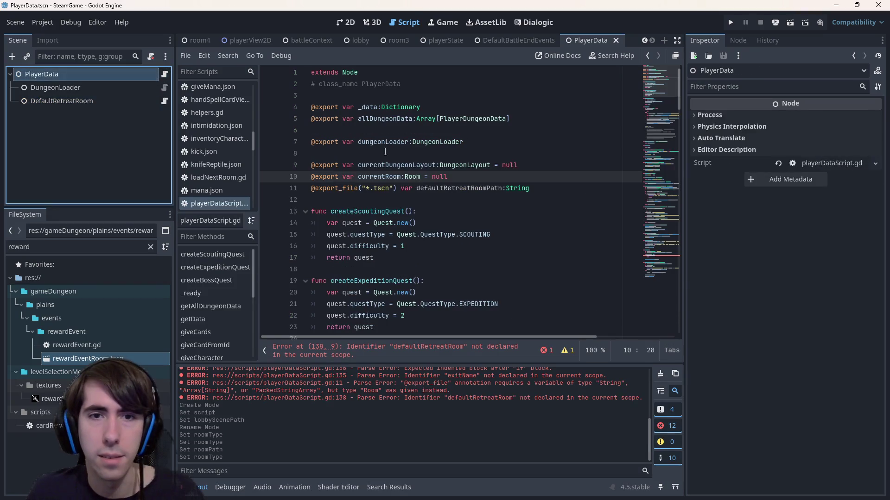
{"action": "double_click", "coordinate": [453, 188]}
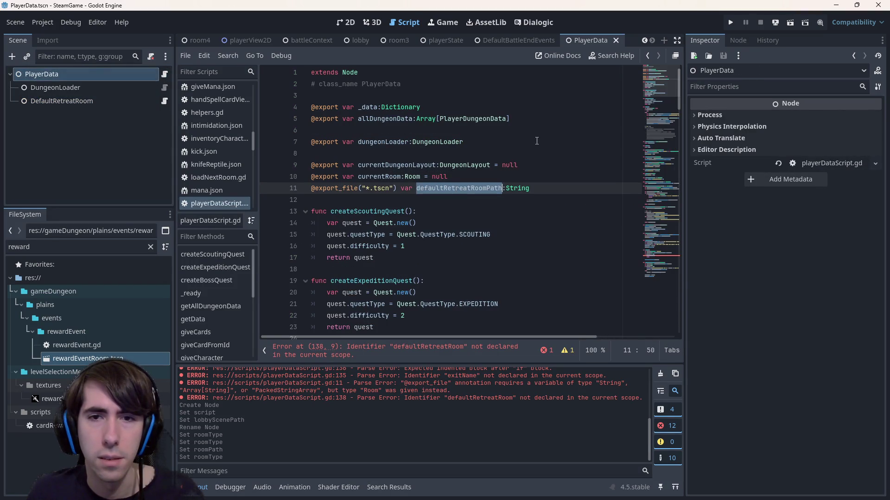
{"action": "key", "text": "Right"}
{"action": "key", "text": "BackSpace"}
{"action": "key", "text": "BackSpace"}
{"action": "key", "text": "End"}
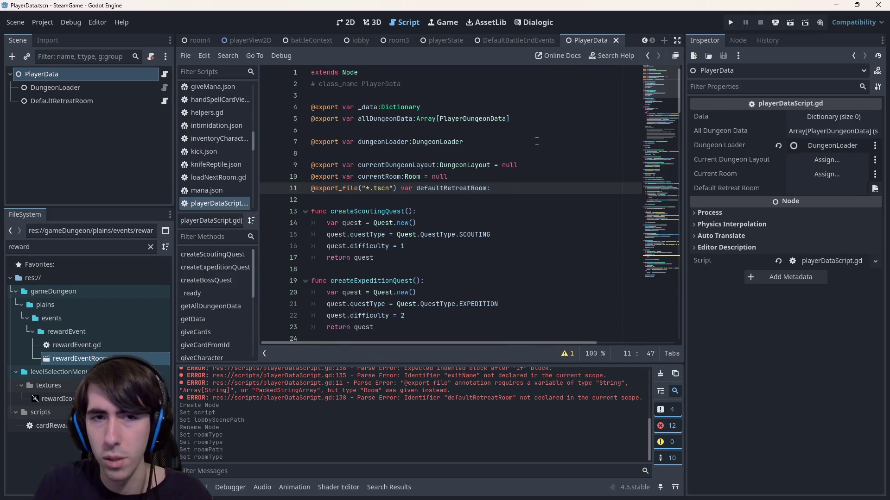
{"action": "type", "text": "Ro"}
{"action": "key", "text": "ctrl+Left"}
{"action": "key", "text": "ctrl+Left"}
{"action": "key", "text": "ctrl+Left"}
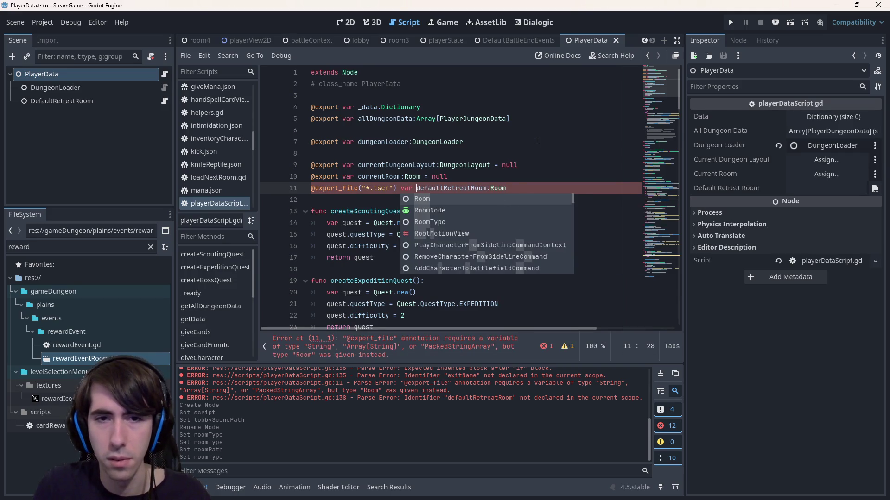
{"action": "key", "text": "ctrl+Delete"}
{"action": "key", "text": "ctrl+Delete"}
{"action": "key", "text": "ctrl+Delete"}
{"action": "type", "text": "@export"}
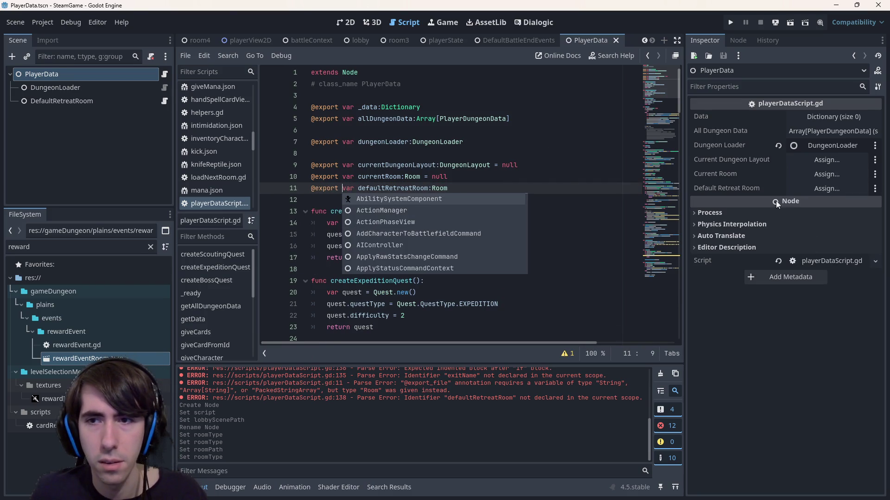
Assign the DefaultRetreatRoom node to PlayerData's Default Retreat Room and save
{"action": "left_click", "coordinate": [827, 189]}
{"action": "double_click", "coordinate": [432, 158]}
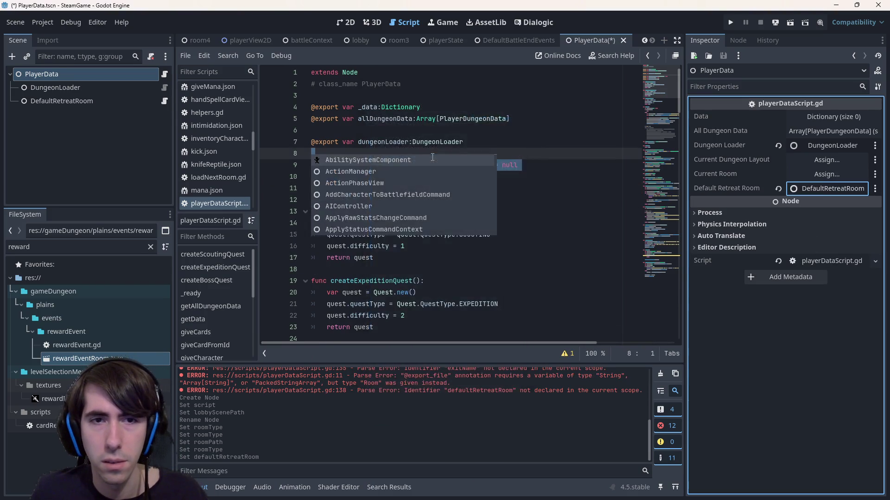
{"action": "key", "text": "ctrl+s"}
{"action": "left_click", "coordinate": [560, 175]}
Cut the defaultRetreatRoom export line and open a blank line under dungeonLoader
{"action": "double_click", "coordinate": [372, 190]}
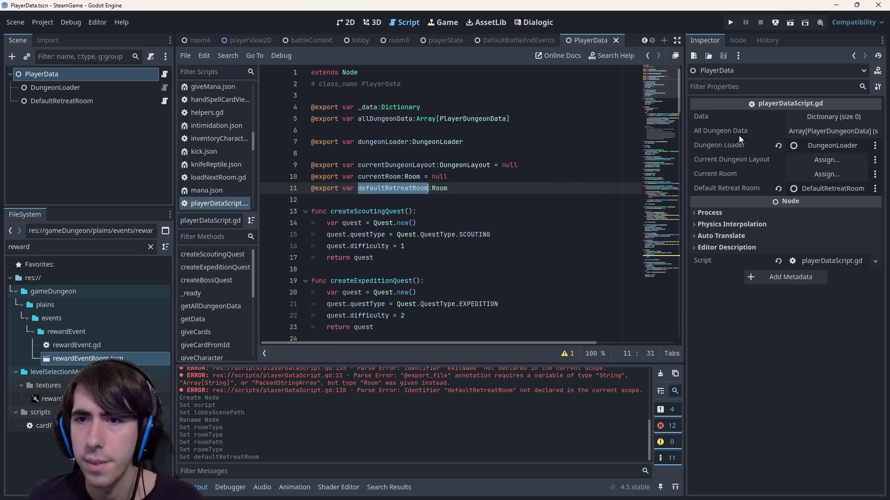
{"action": "left_click", "coordinate": [451, 142]}
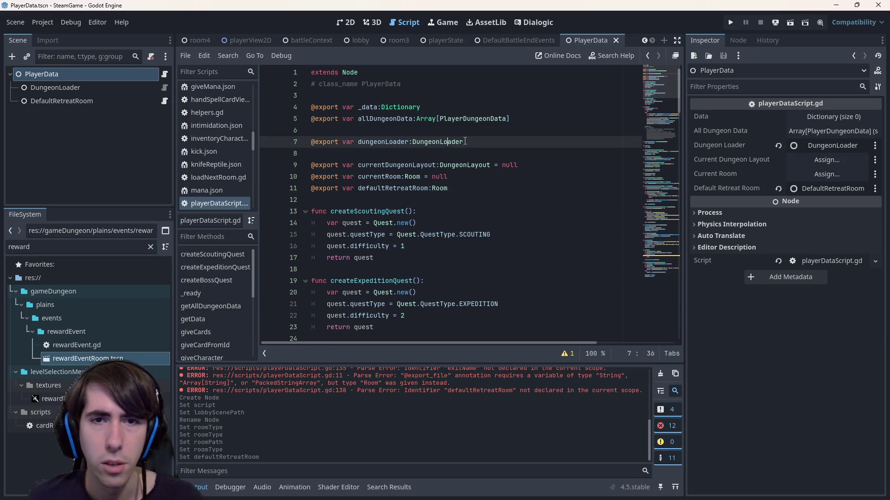
{"action": "left_click_drag", "start_coordinate": [485, 187], "coordinate": [286, 188]}
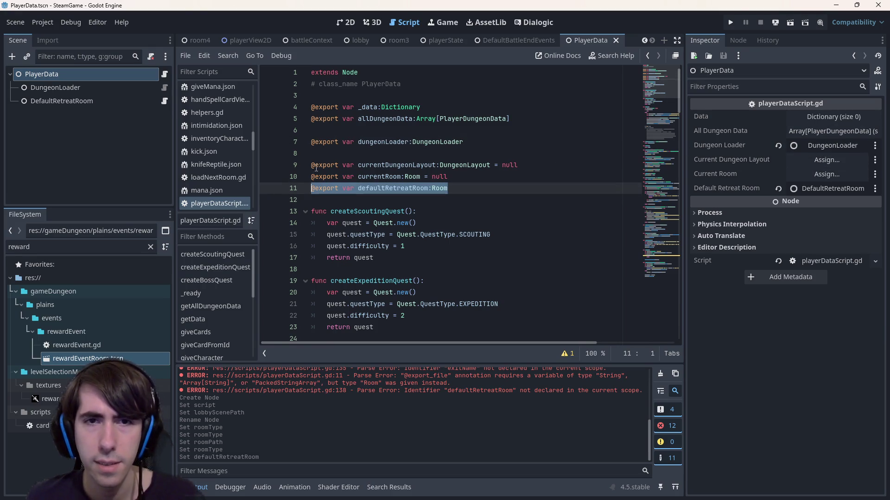
{"action": "key", "text": "ctrl+x"}
{"action": "key", "text": "BackSpace"}
{"action": "left_click", "coordinate": [487, 146]}
{"action": "key", "text": "Return"}
Move the dungeonLoader and defaultRetreatRoom exports to just below the class comment
{"action": "key", "text": "ctrl+v"}
{"action": "key", "text": "shift+Up"}
{"action": "key", "text": "shift+Home"}
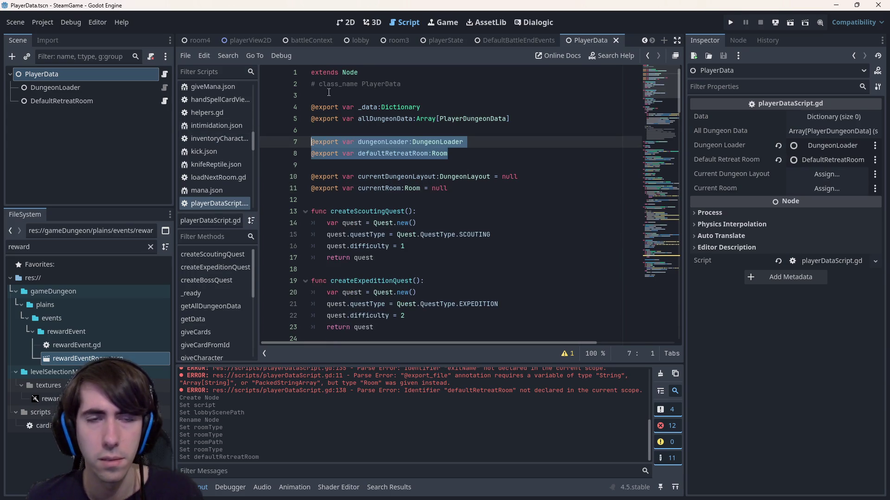
{"action": "key", "text": "ctrl+x"}
{"action": "key", "text": "BackSpace"}
{"action": "key", "text": "BackSpace"}
{"action": "left_click", "coordinate": [384, 96]}
{"action": "key", "text": "Return"}
{"action": "key", "text": "Return"}
{"action": "key", "text": "Up"}
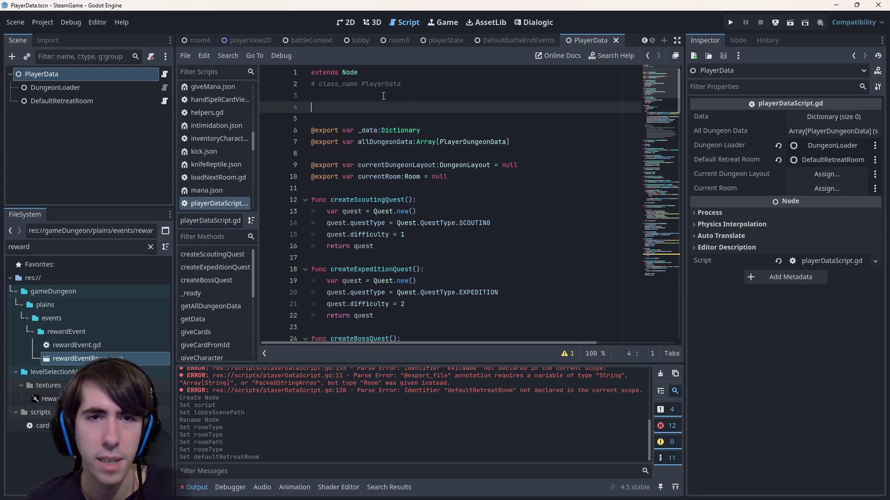
{"action": "key", "text": "ctrl+v"}
{"action": "left_click", "coordinate": [428, 131]}
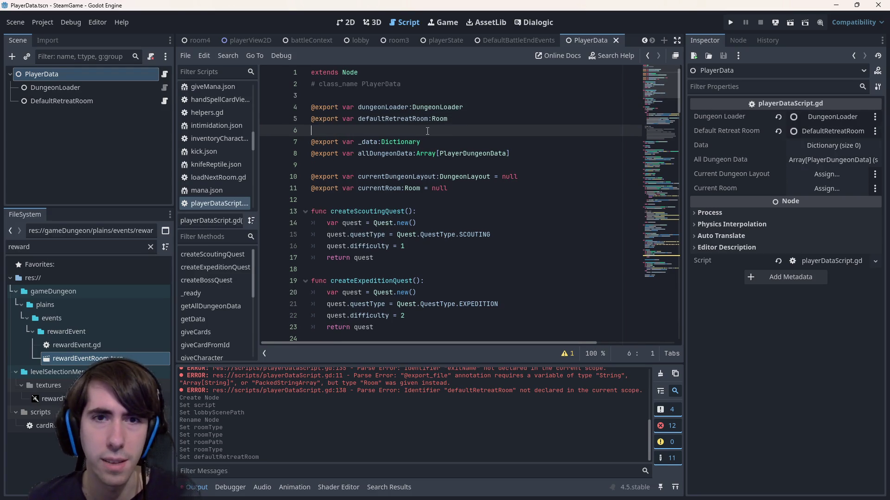
{"action": "key", "text": "Return"}
{"action": "key", "text": "Up"}
{"action": "key", "text": "Down"}
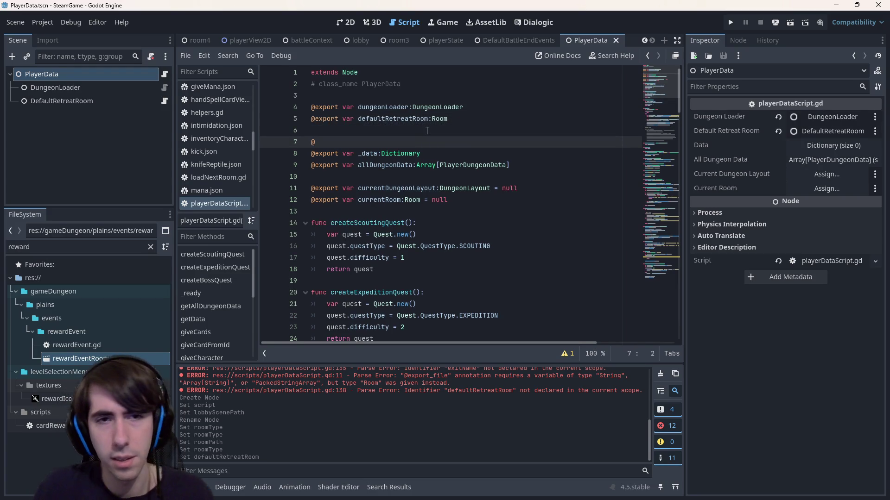
{"action": "type", "text": "grou"}
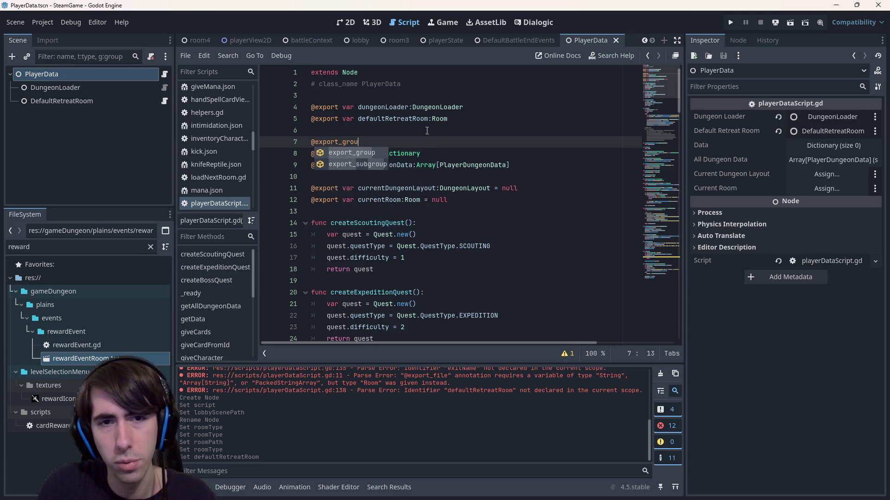
{"action": "key", "text": "Return"}
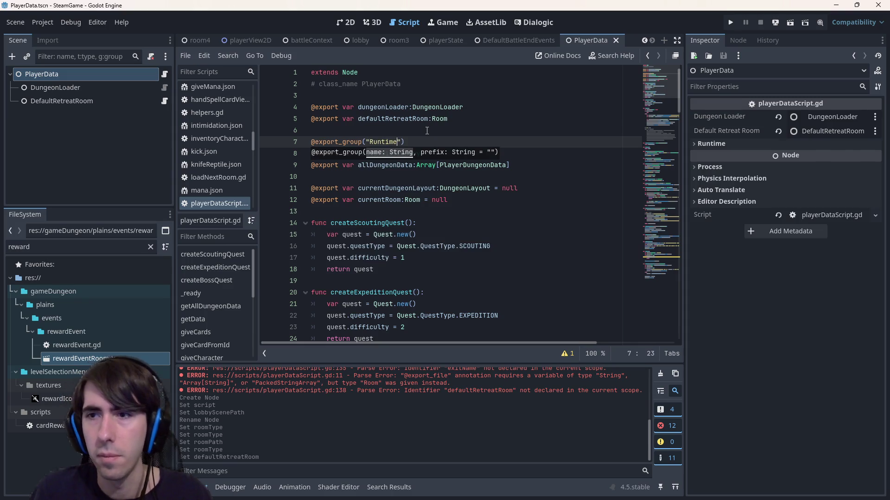
Check the Runtime property group in the Inspector, save, and review the group line
{"action": "left_click", "coordinate": [725, 146]}
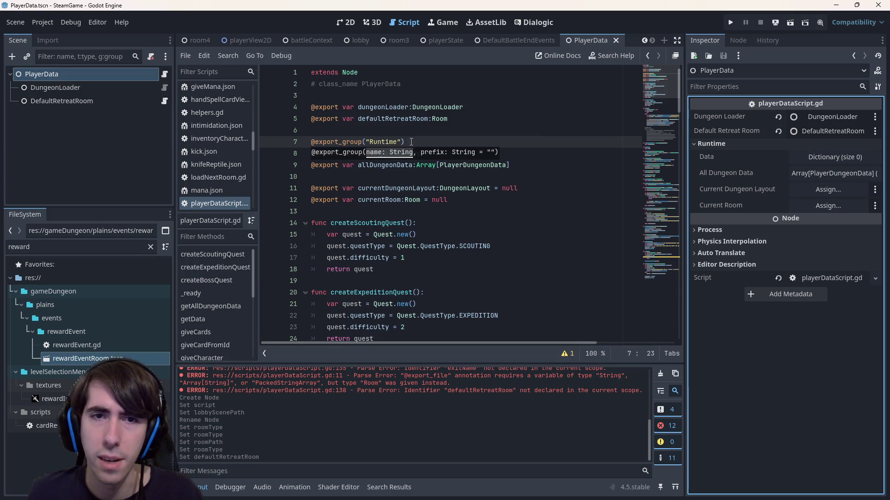
{"action": "left_click_drag", "start_coordinate": [410, 142], "coordinate": [311, 142]}
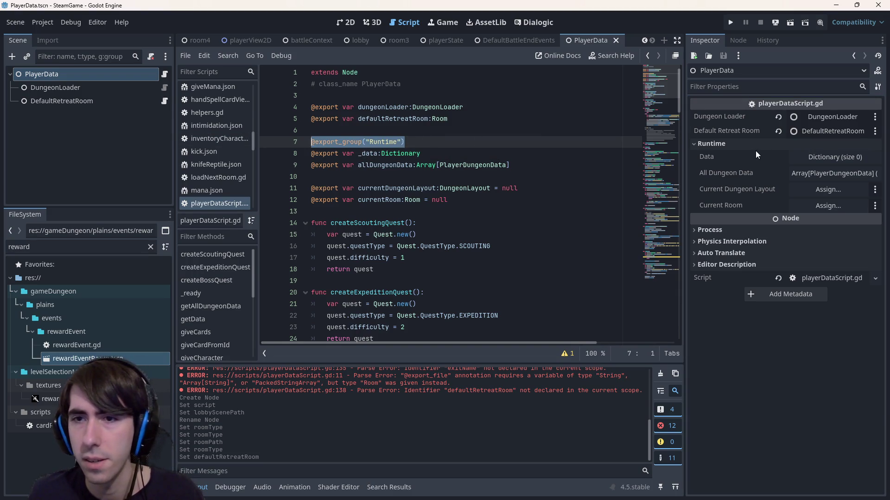
{"action": "left_click", "coordinate": [737, 144]}
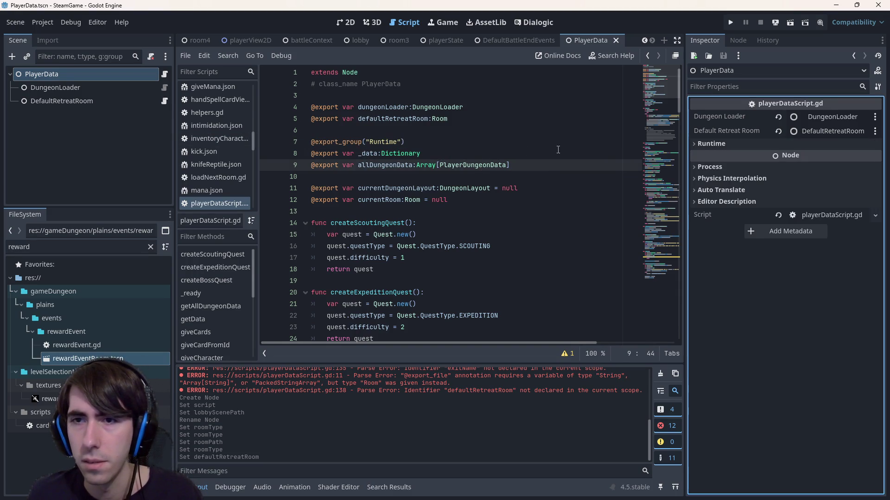
{"action": "left_click", "coordinate": [482, 147]}
{"action": "key", "text": "ctrl+s"}
{"action": "left_click", "coordinate": [349, 132]}
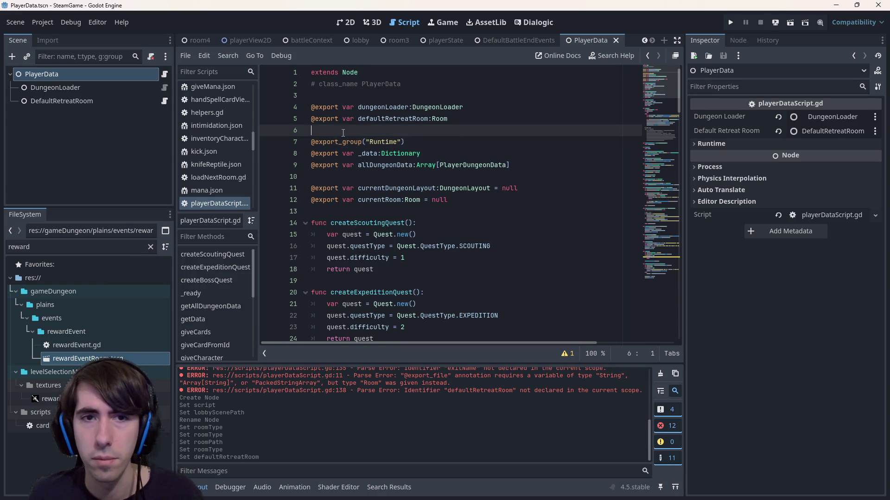
{"action": "left_click_drag", "start_coordinate": [405, 141], "coordinate": [307, 142]}
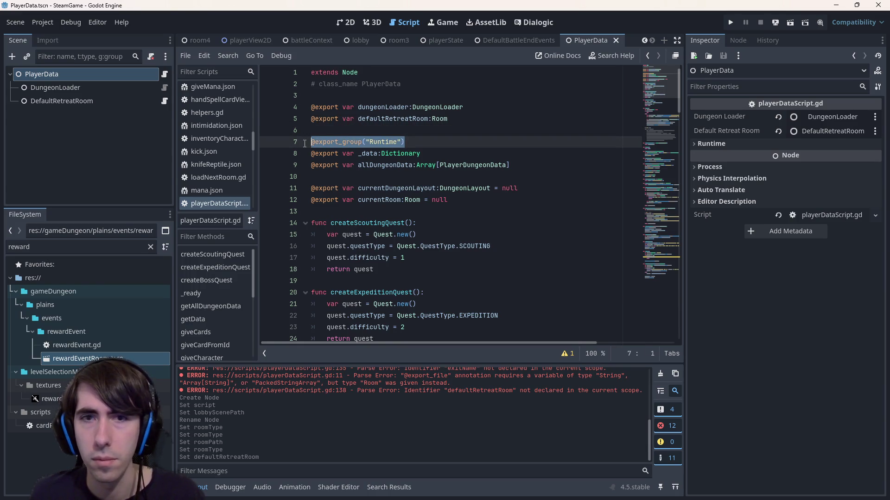
{"action": "left_click", "coordinate": [442, 145]}
{"action": "left_click_drag", "start_coordinate": [448, 143], "coordinate": [283, 144]}
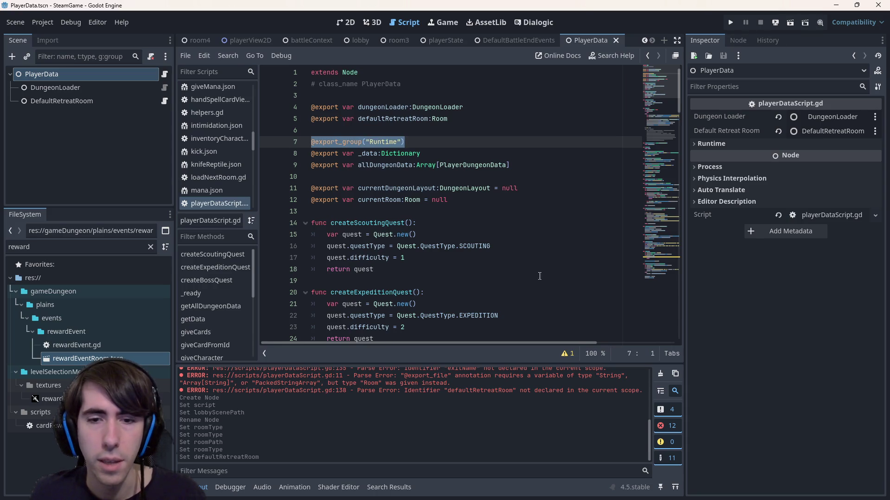
{"action": "scroll", "coordinate": [390, 260], "scroll_direction": "down", "scroll_amount": 20}
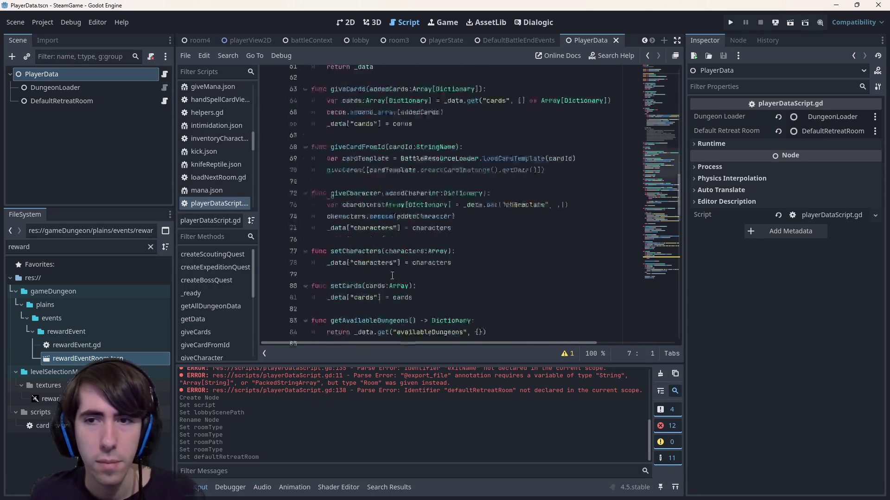
Change retreat()'s fallback to call defaultRetreatRoom.enterRoom()
{"action": "scroll", "coordinate": [397, 247], "scroll_direction": "down", "scroll_amount": 18}
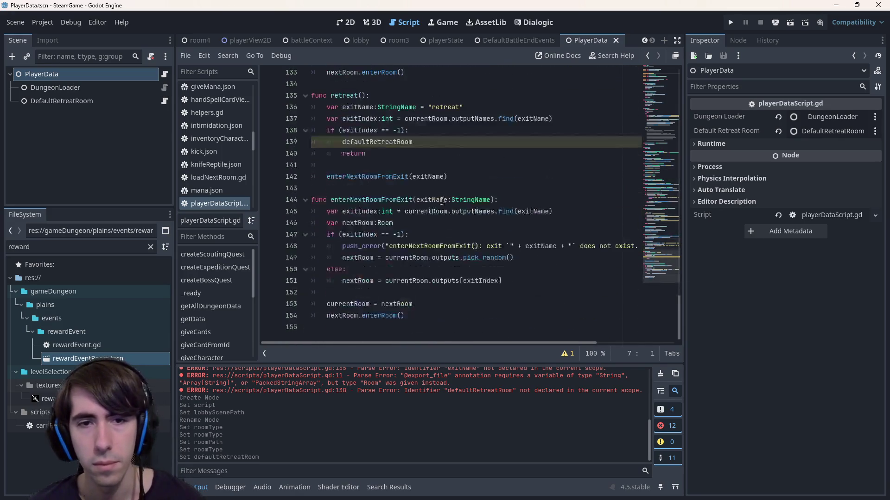
{"action": "scroll", "coordinate": [407, 185], "scroll_direction": "up", "scroll_amount": 1}
{"action": "double_click", "coordinate": [407, 176]}
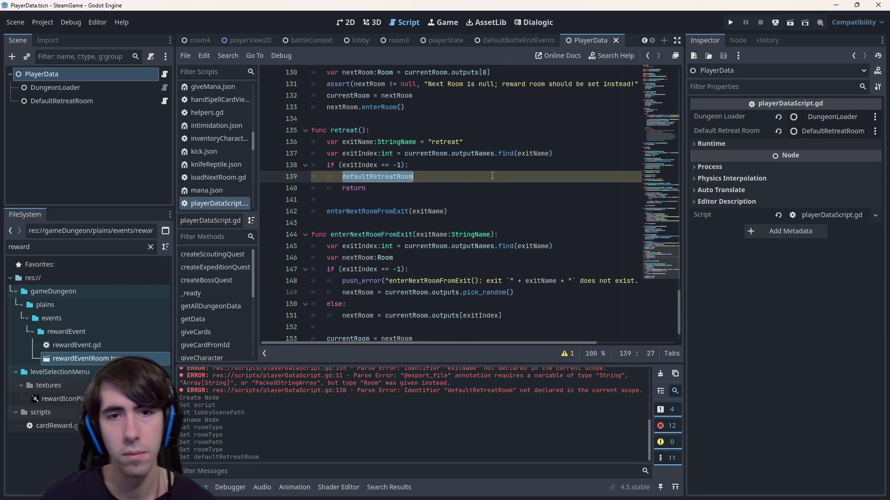
{"action": "type", "text": "/event"}
{"action": "key", "text": "Return"}
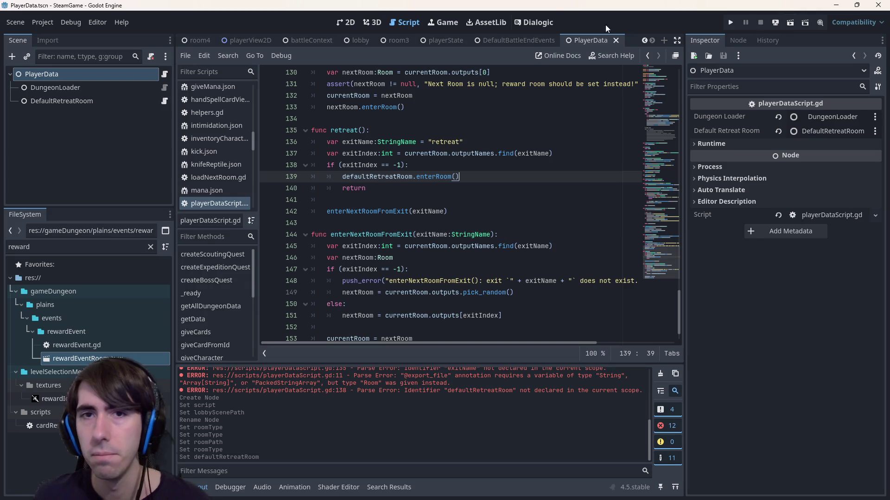
Switch to the room5 scene and run the game
{"action": "scroll", "coordinate": [278, 40], "scroll_direction": "up", "scroll_amount": 2}
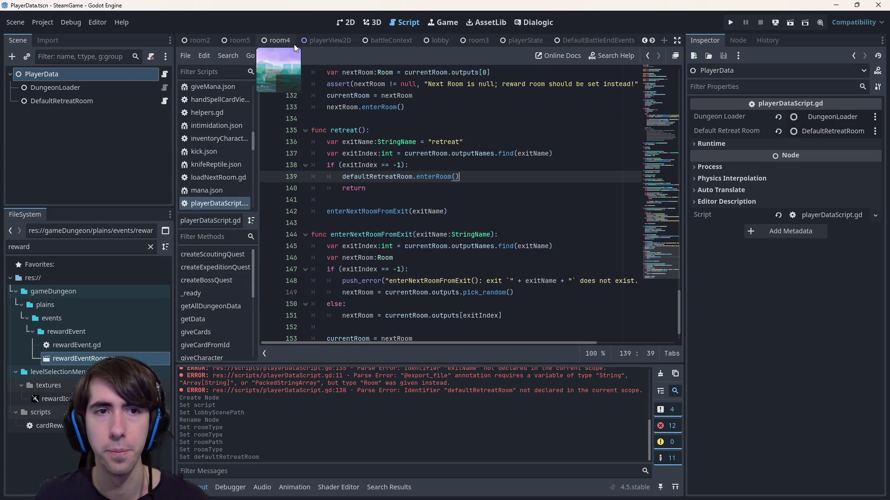
{"action": "left_click", "coordinate": [240, 40]}
{"action": "key", "text": "F6"}
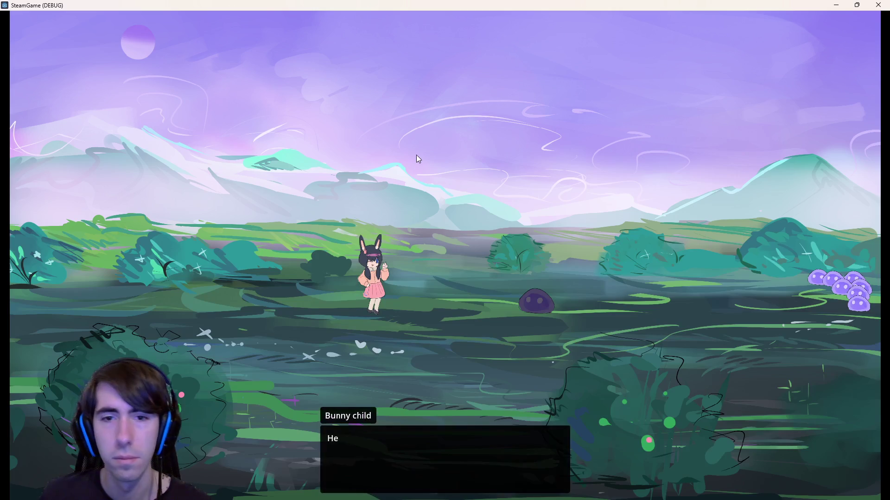
Get through the opening dialogue, place the bunny on the battlefield, and play the Give Mana cards
{"action": "left_click", "coordinate": [381, 198]}
{"action": "left_click", "coordinate": [336, 263]}
{"action": "left_click", "coordinate": [358, 261]}
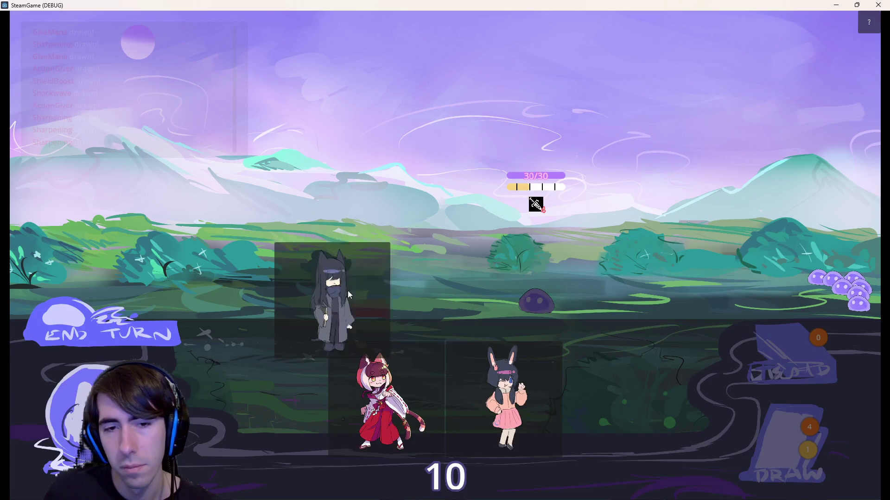
{"action": "left_click_drag", "start_coordinate": [340, 389], "coordinate": [296, 273]}
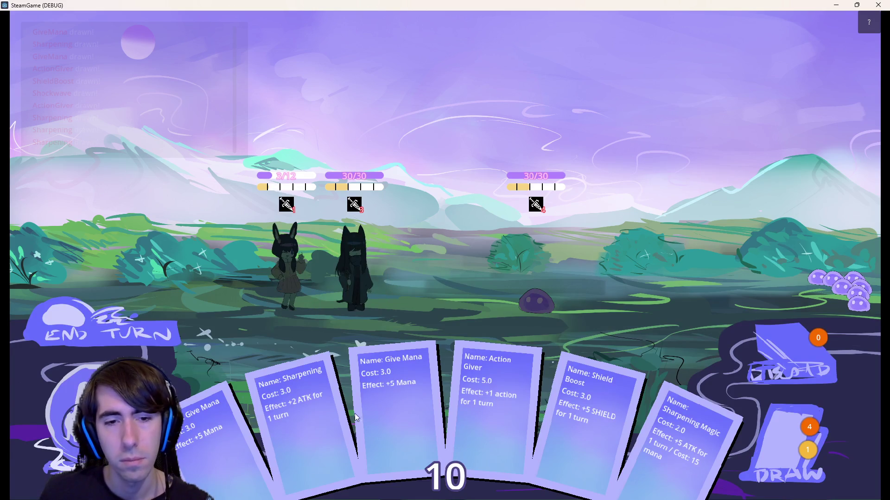
{"action": "mouse_move", "coordinate": [244, 438]}
{"action": "left_mouse_down"}
{"action": "mouse_move", "coordinate": [321, 426]}
{"action": "mouse_move", "coordinate": [296, 326]}
{"action": "mouse_move", "coordinate": [360, 274]}
{"action": "left_mouse_up"}
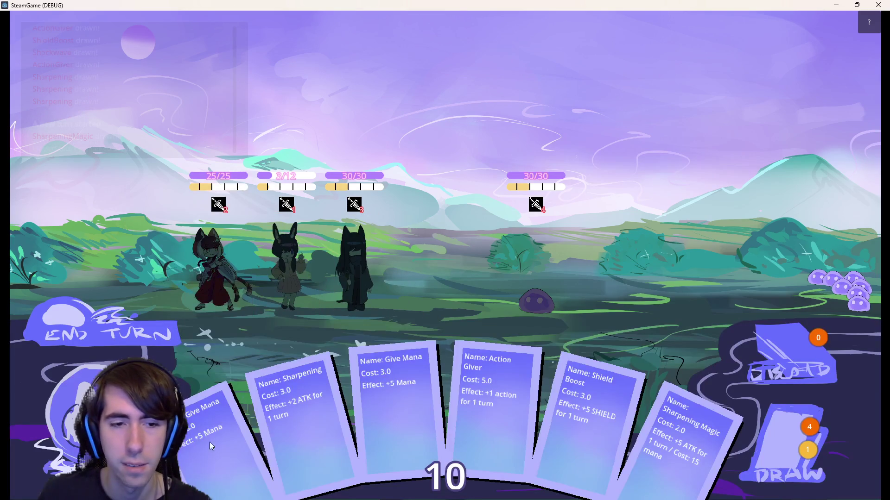
{"action": "mouse_move", "coordinate": [231, 435]}
{"action": "left_mouse_down"}
{"action": "mouse_move", "coordinate": [391, 242]}
{"action": "mouse_move", "coordinate": [363, 253]}
{"action": "left_mouse_up"}
{"action": "left_click_drag", "start_coordinate": [345, 408], "coordinate": [379, 267]}
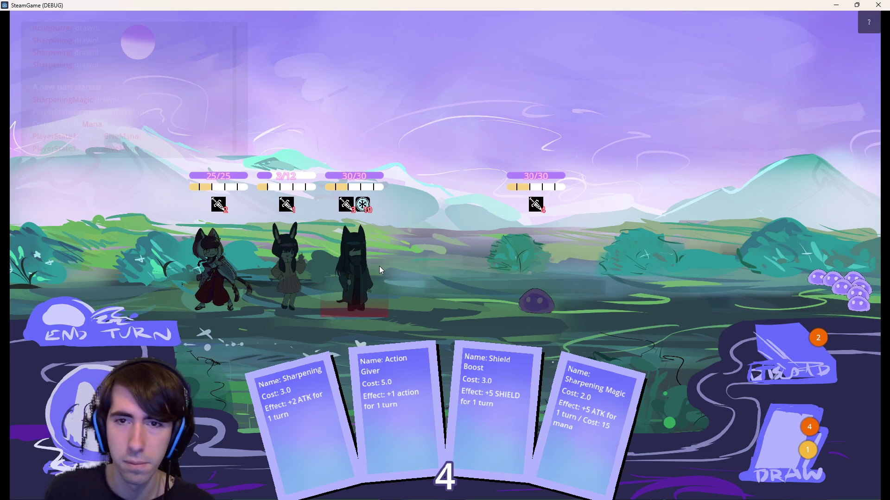
Draw two cards, try Shield Boost on the third character, end the turn, then play Sharpening
{"action": "left_click", "coordinate": [797, 463]}
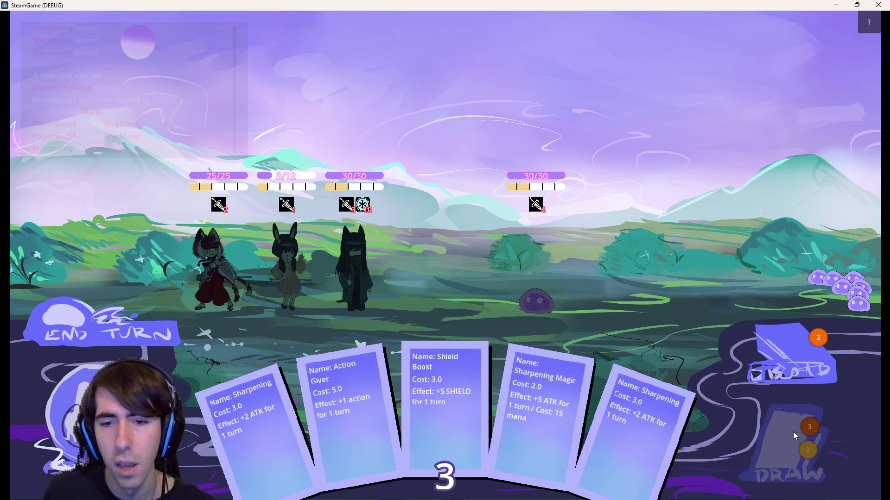
{"action": "left_click", "coordinate": [760, 440]}
{"action": "mouse_move", "coordinate": [723, 431]}
{"action": "left_mouse_down"}
{"action": "mouse_move", "coordinate": [315, 257]}
{"action": "mouse_move", "coordinate": [344, 256]}
{"action": "left_mouse_up"}
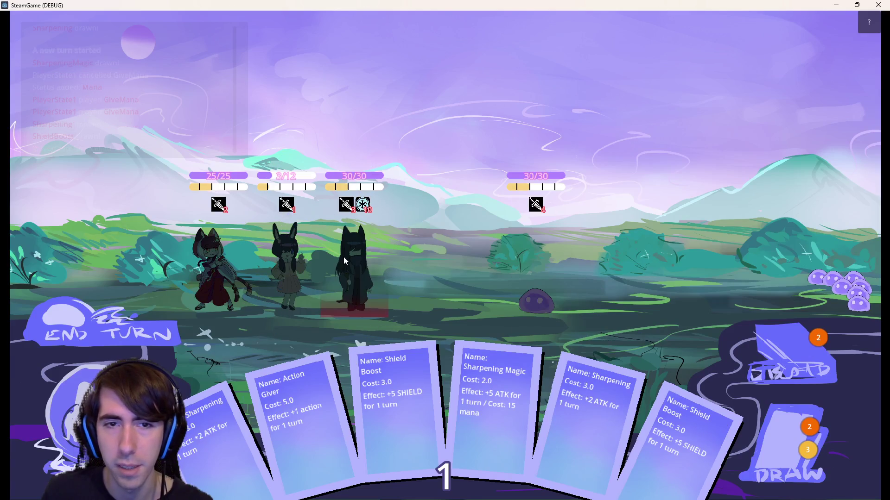
{"action": "left_click", "coordinate": [139, 324]}
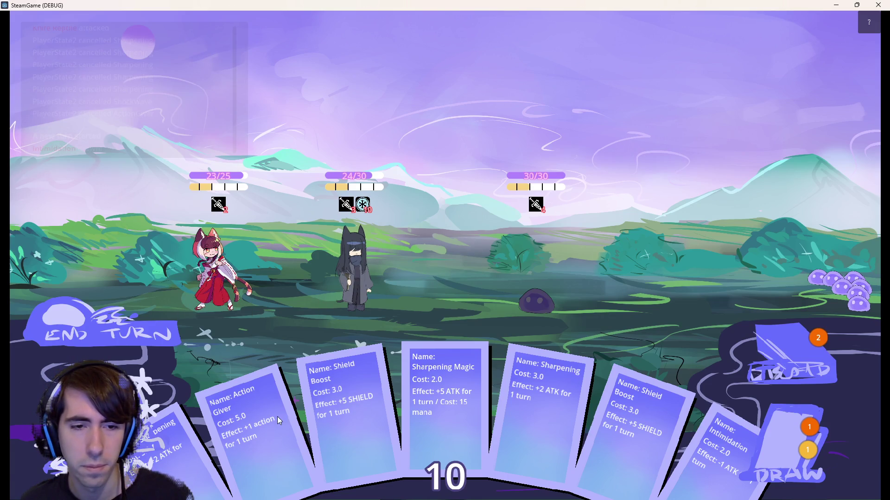
{"action": "mouse_move", "coordinate": [211, 461]}
{"action": "left_mouse_down"}
{"action": "mouse_move", "coordinate": [337, 271]}
{"action": "mouse_move", "coordinate": [362, 265]}
{"action": "left_mouse_up"}
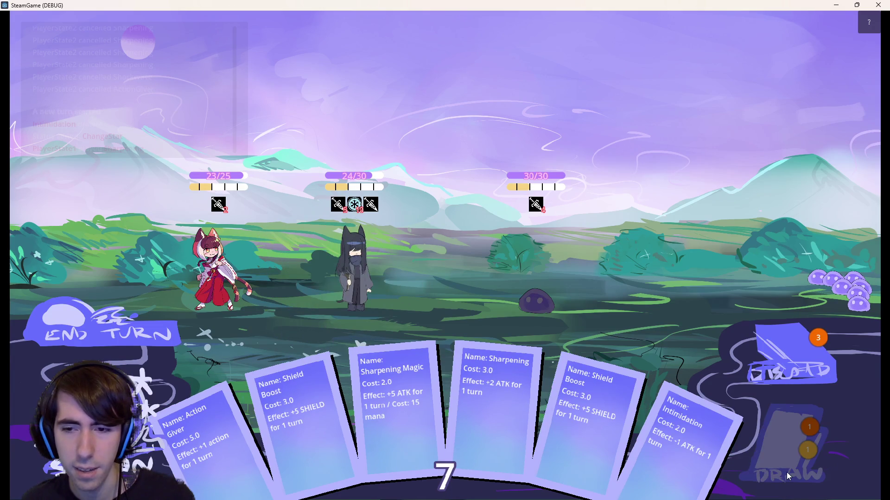
Buff the middle fighter with Sharpening and two Shield Boosts, then end the turn
{"action": "left_click", "coordinate": [786, 472]}
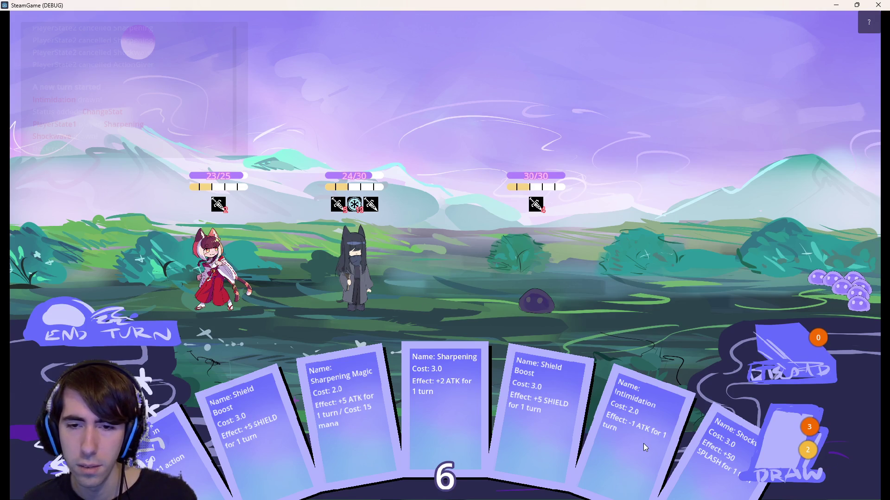
{"action": "mouse_move", "coordinate": [532, 407]}
{"action": "left_mouse_down"}
{"action": "mouse_move", "coordinate": [321, 268]}
{"action": "mouse_move", "coordinate": [348, 265]}
{"action": "left_mouse_up"}
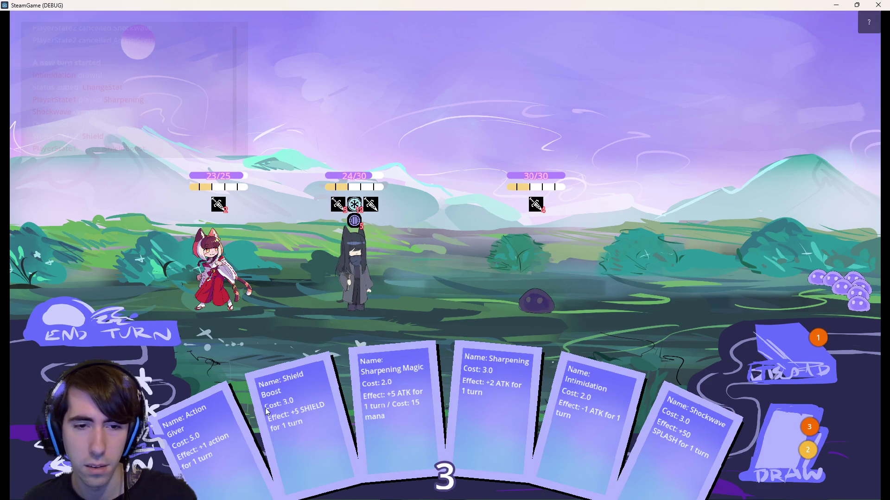
{"action": "left_click_drag", "start_coordinate": [322, 419], "coordinate": [360, 274]}
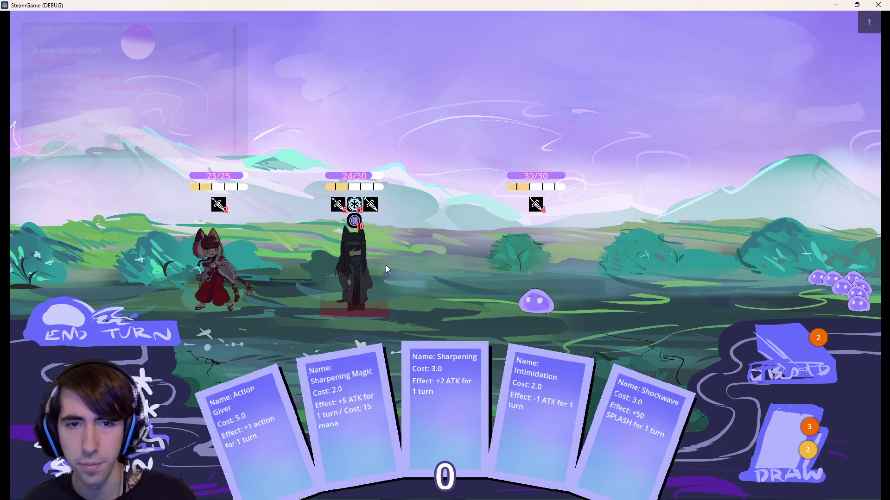
{"action": "left_click", "coordinate": [147, 320]}
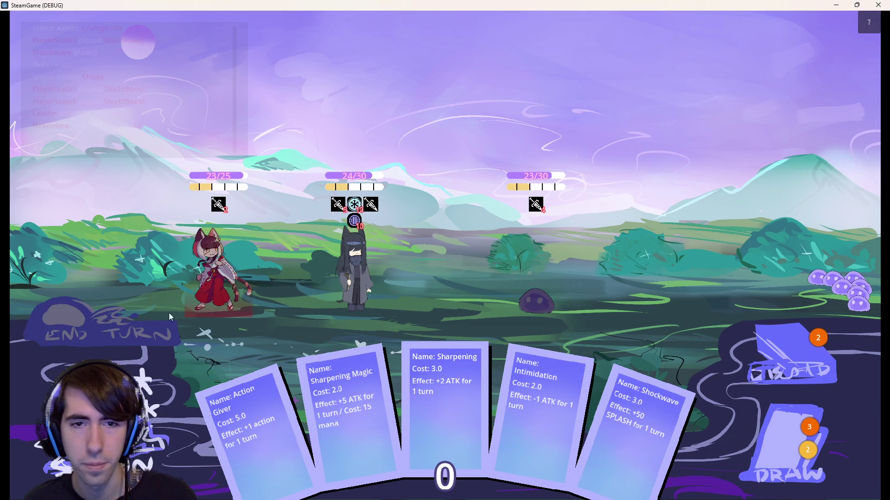
Play Give Mana and Sharpening on the middle fighter, draw two cards, attack the slime, end the turn
{"action": "mouse_move", "coordinate": [735, 436]}
{"action": "left_mouse_down"}
{"action": "mouse_move", "coordinate": [315, 229]}
{"action": "mouse_move", "coordinate": [334, 250]}
{"action": "left_mouse_up"}
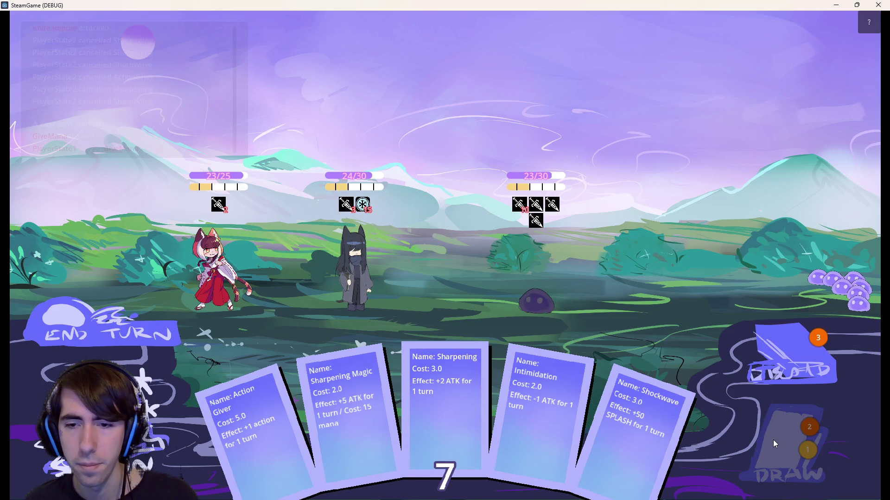
{"action": "left_click", "coordinate": [773, 441]}
{"action": "mouse_move", "coordinate": [673, 429]}
{"action": "left_mouse_down"}
{"action": "mouse_move", "coordinate": [644, 415]}
{"action": "mouse_move", "coordinate": [562, 336]}
{"action": "mouse_move", "coordinate": [363, 252]}
{"action": "left_mouse_up"}
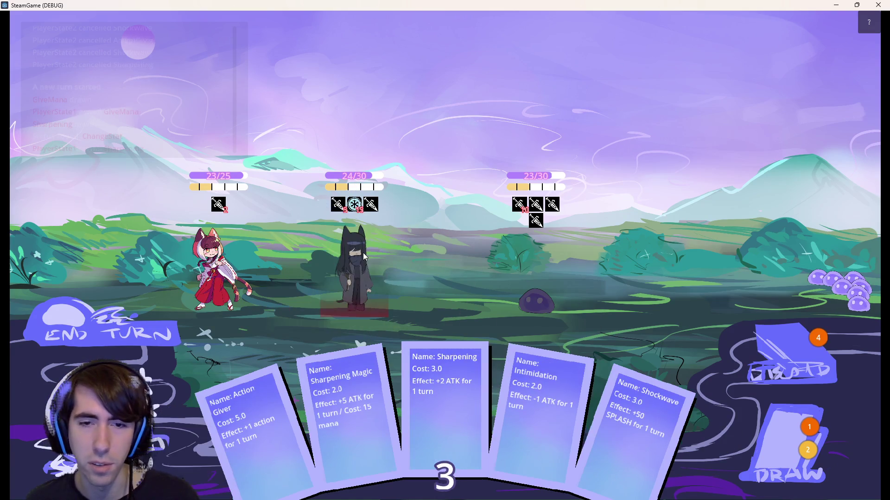
{"action": "left_click", "coordinate": [803, 440]}
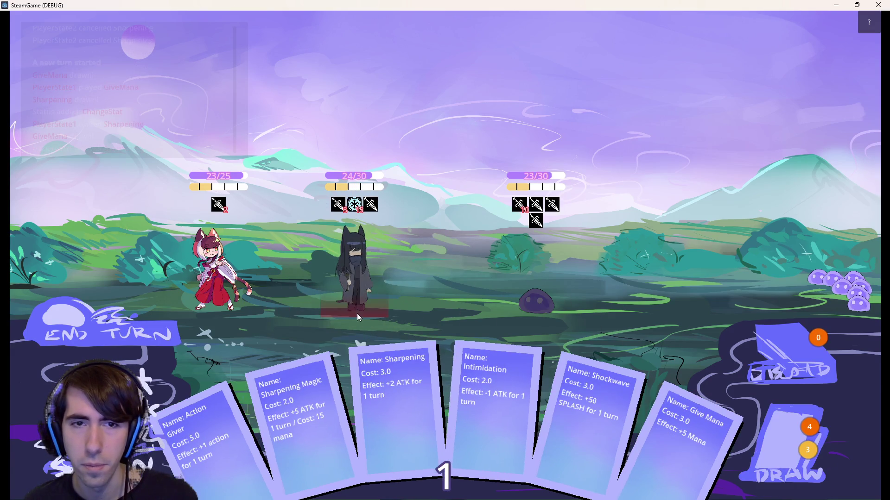
{"action": "left_click", "coordinate": [360, 274]}
{"action": "left_click", "coordinate": [171, 329]}
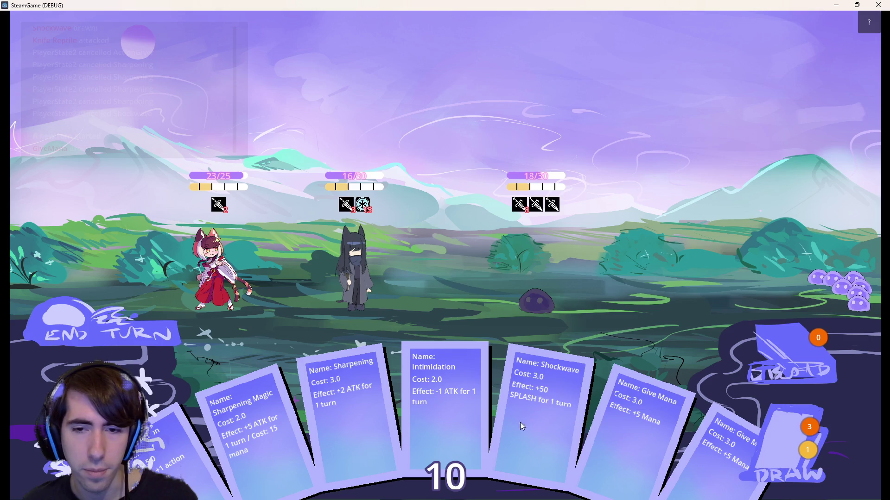
Play Sharpening Magic and Action Giver, kill the slime, clear the dialogue, and stop the game after the retreat error
{"action": "mouse_move", "coordinate": [278, 443]}
{"action": "left_mouse_down"}
{"action": "mouse_move", "coordinate": [281, 416]}
{"action": "mouse_move", "coordinate": [363, 280]}
{"action": "left_mouse_up"}
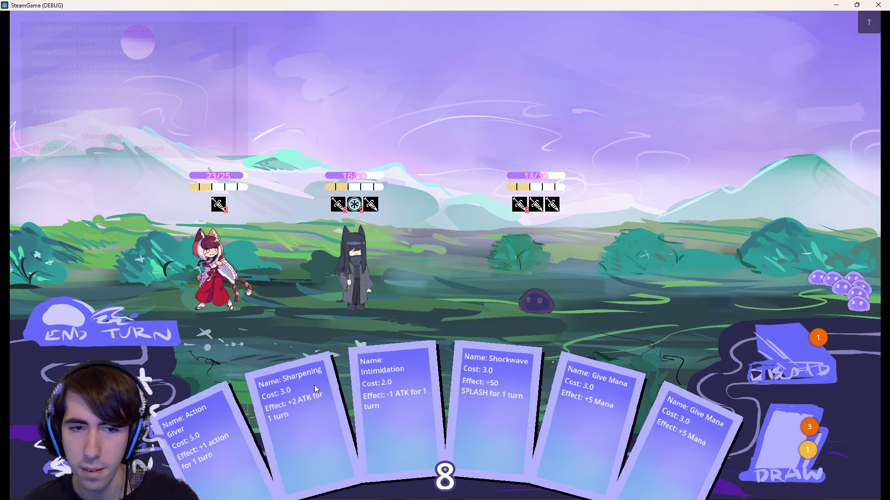
{"action": "mouse_move", "coordinate": [226, 449]}
{"action": "left_mouse_down"}
{"action": "mouse_move", "coordinate": [372, 301]}
{"action": "mouse_move", "coordinate": [365, 295]}
{"action": "left_mouse_up"}
{"action": "left_click", "coordinate": [530, 280]}
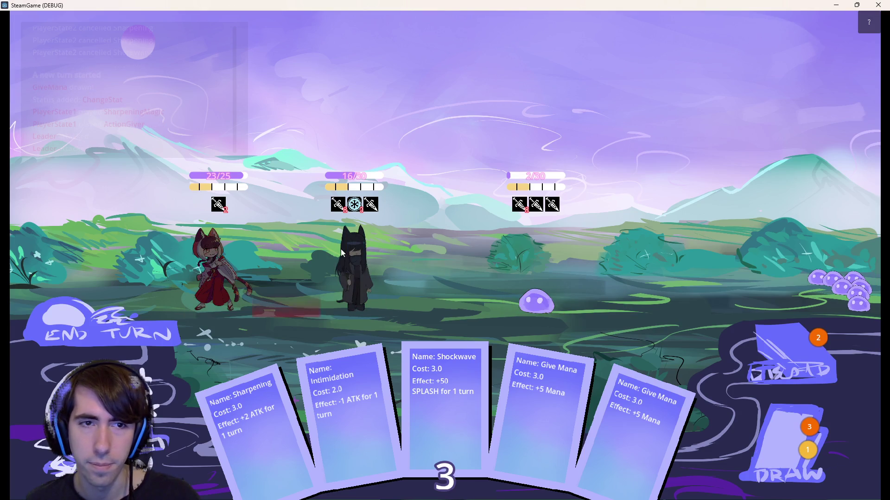
{"action": "left_click", "coordinate": [540, 259]}
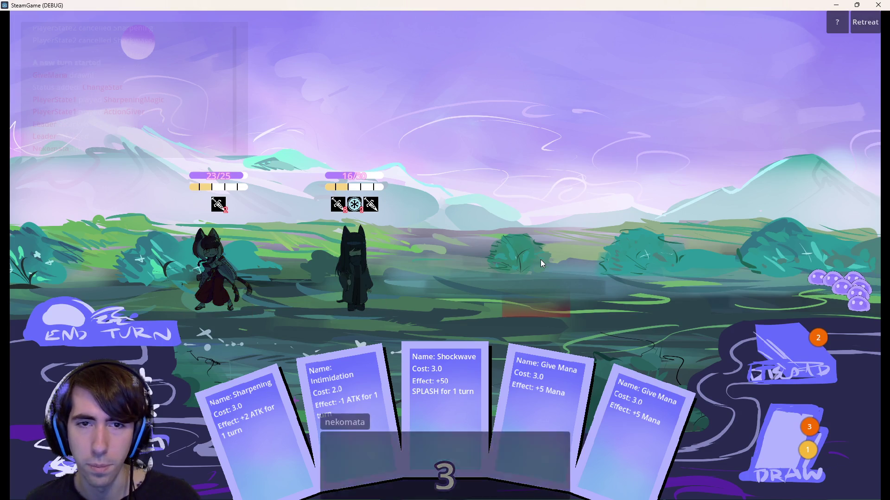
{"action": "left_click", "coordinate": [514, 212]}
{"action": "left_click", "coordinate": [716, 69]}
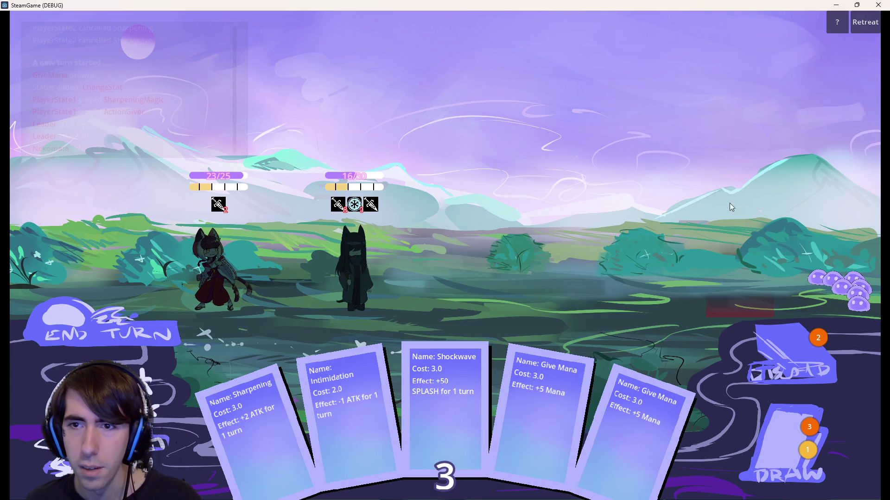
{"action": "key", "text": "F8"}
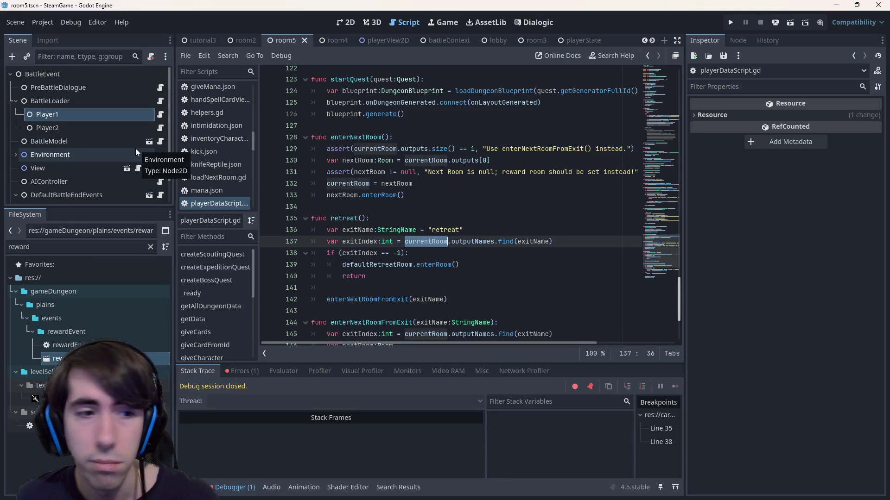
Filter the FileSystem for room4, then for room5
{"action": "mouse_move", "coordinate": [246, 42]}
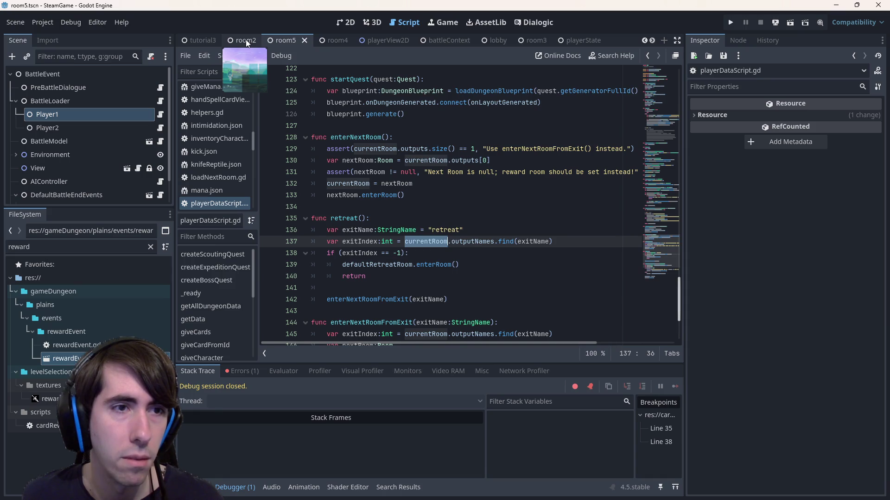
{"action": "mouse_move", "coordinate": [512, 40]}
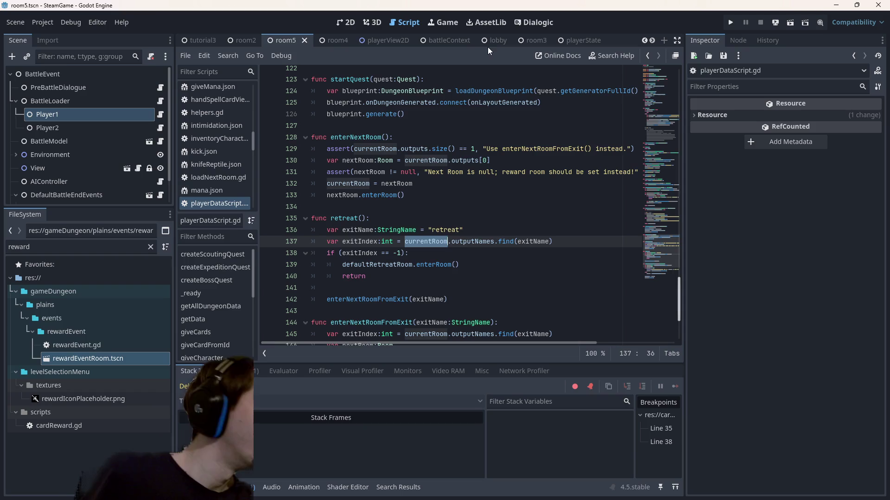
{"action": "mouse_move", "coordinate": [480, 91]}
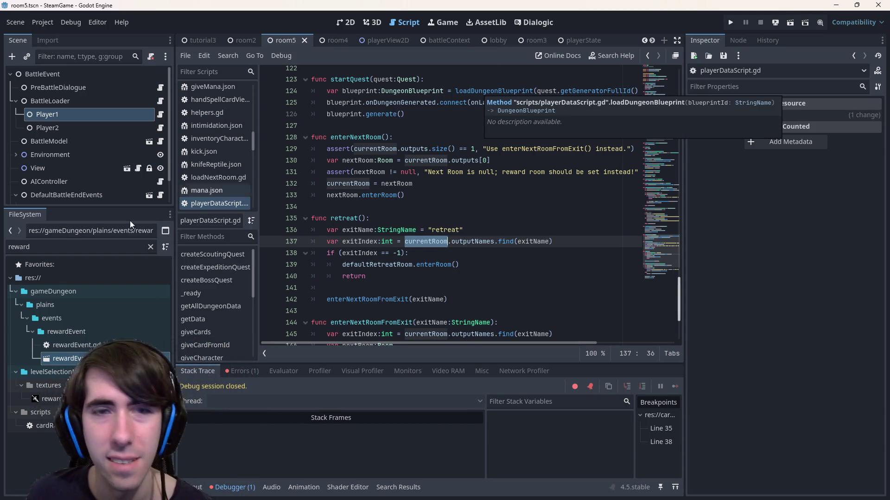
{"action": "double_click", "coordinate": [117, 245]}
{"action": "type", "text": "room4"}
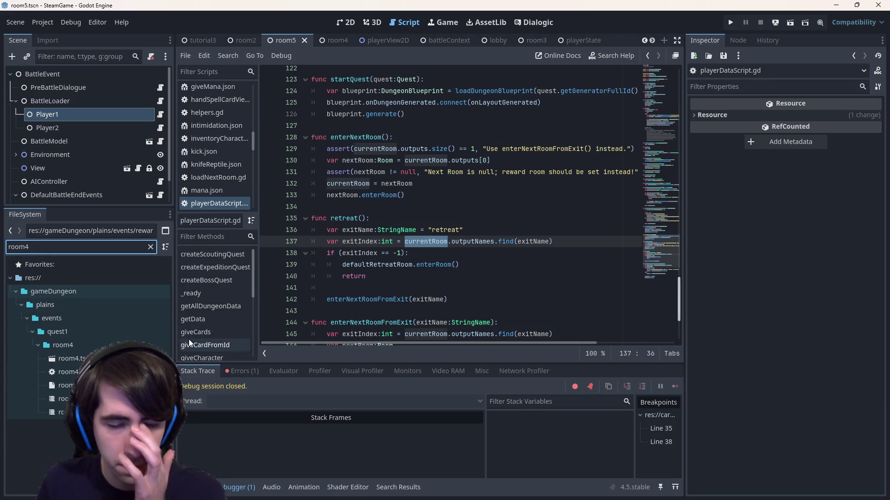
{"action": "key", "text": "BackSpace"}
{"action": "type", "text": "5"}
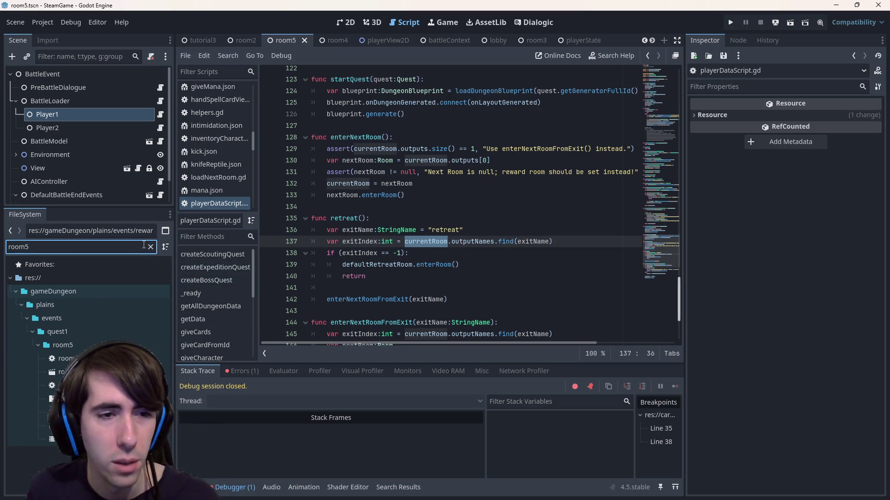
Clear the file filter and put the cursor on blank line 134 of playerDataScript.gd
{"action": "left_click", "coordinate": [151, 247]}
{"action": "left_click", "coordinate": [403, 207]}
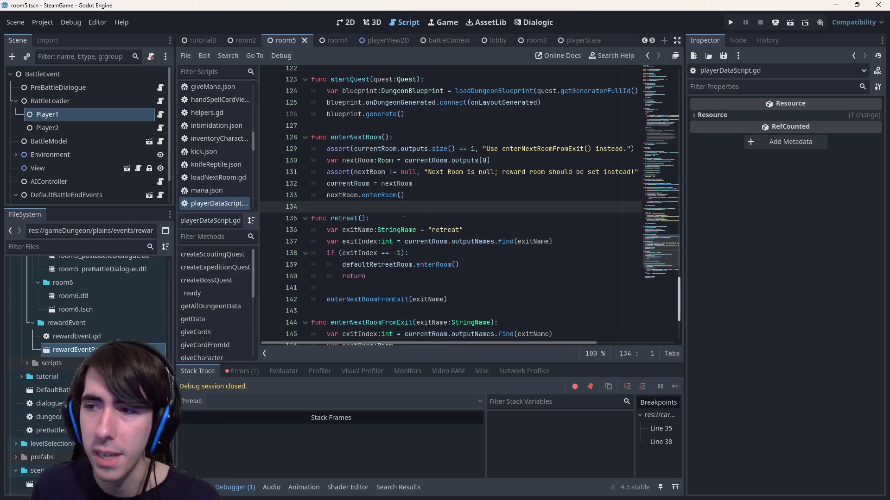
{"action": "mouse_move", "coordinate": [383, 171]}
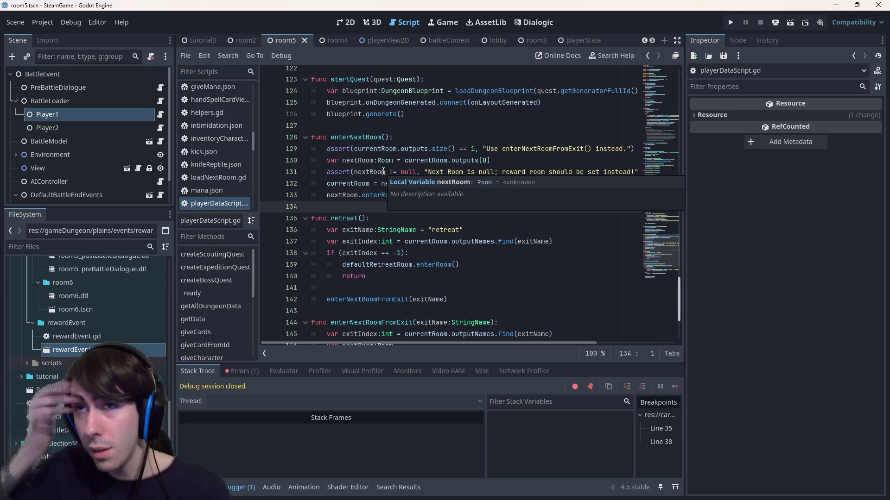
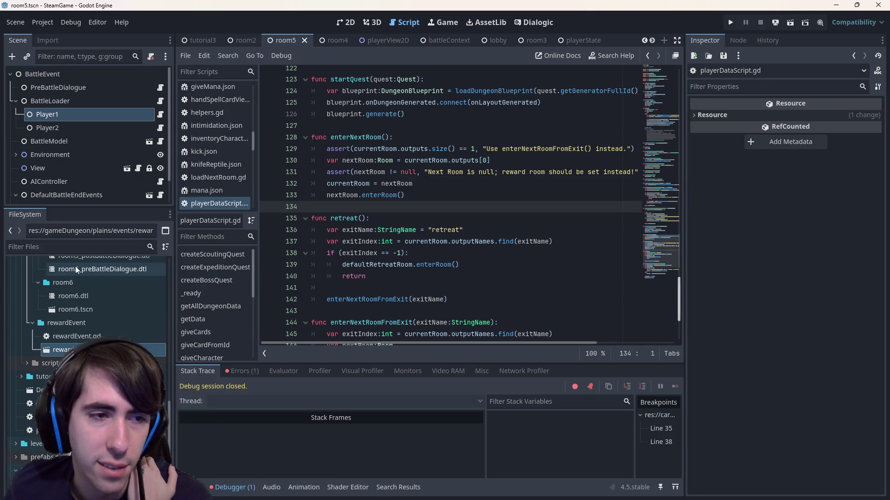
Filter the FileSystem for 'graph' and open dungeonGraph.tscn
{"action": "scroll", "coordinate": [136, 278], "scroll_direction": "up", "scroll_amount": 4}
{"action": "scroll", "coordinate": [137, 271], "scroll_direction": "up", "scroll_amount": 8}
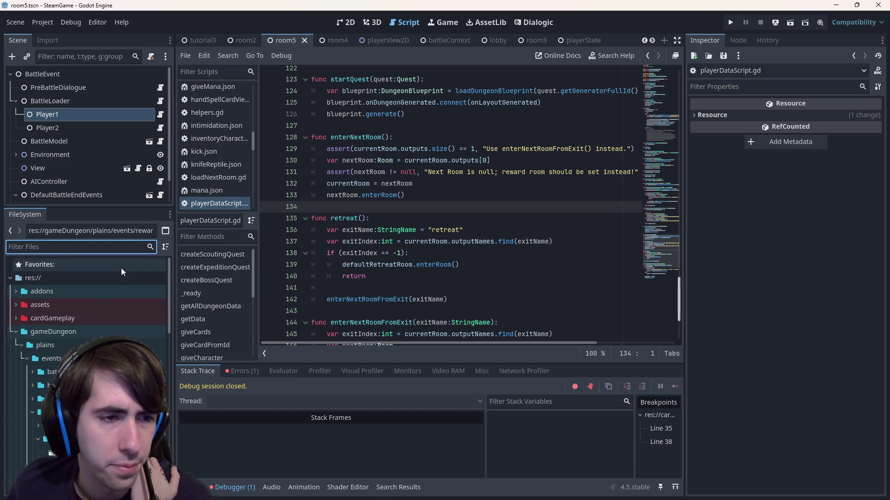
{"action": "double_click", "coordinate": [93, 329]}
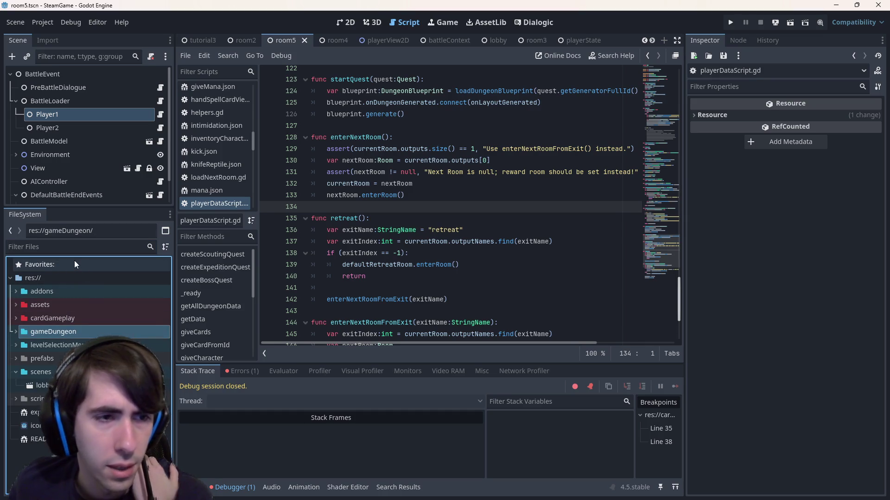
{"action": "left_click", "coordinate": [64, 247]}
{"action": "type", "text": "graph"}
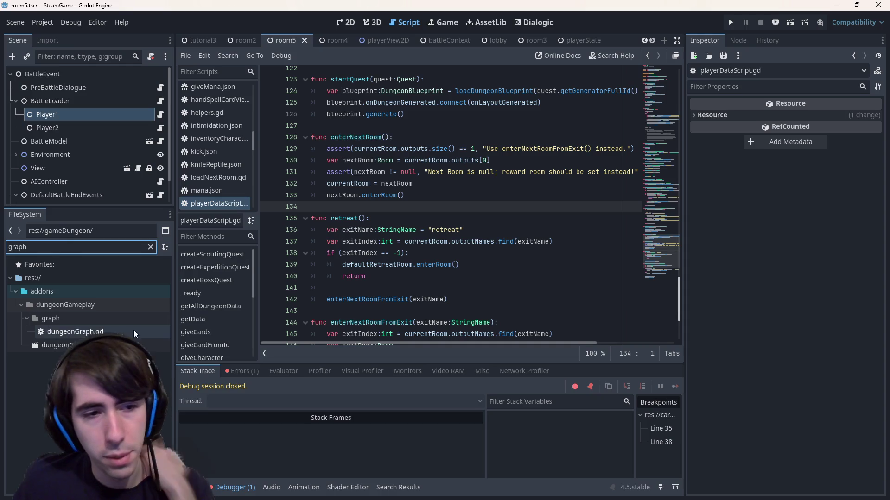
{"action": "double_click", "coordinate": [55, 345]}
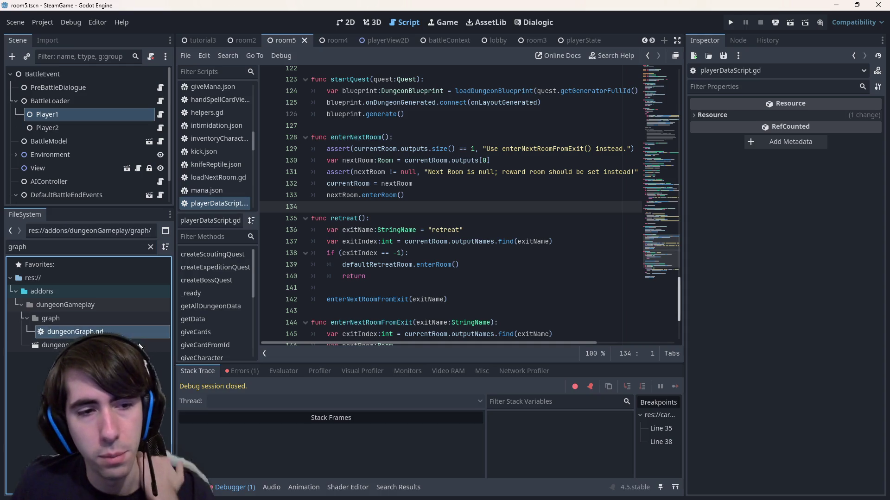
Run the dungeonGraph scene and load mistyHerbFields/quest1Layout.json
{"action": "left_click", "coordinate": [789, 23]}
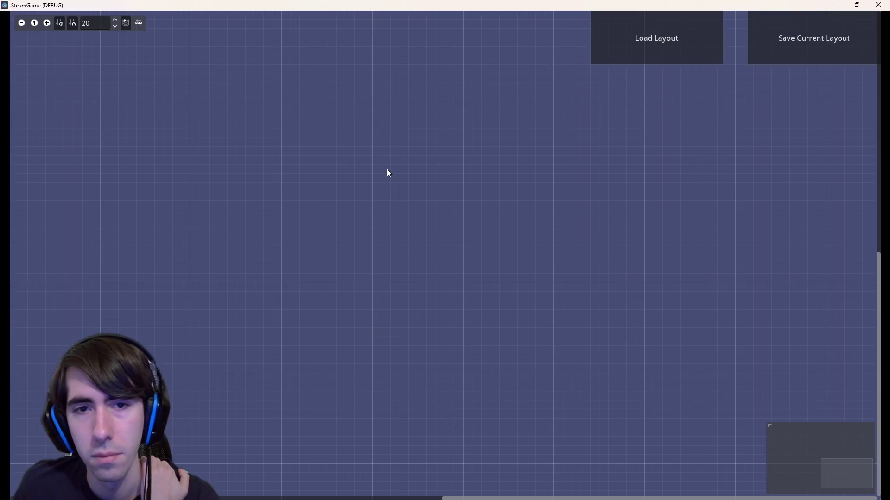
{"action": "left_click", "coordinate": [679, 59]}
{"action": "double_click", "coordinate": [562, 191]}
{"action": "double_click", "coordinate": [536, 202]}
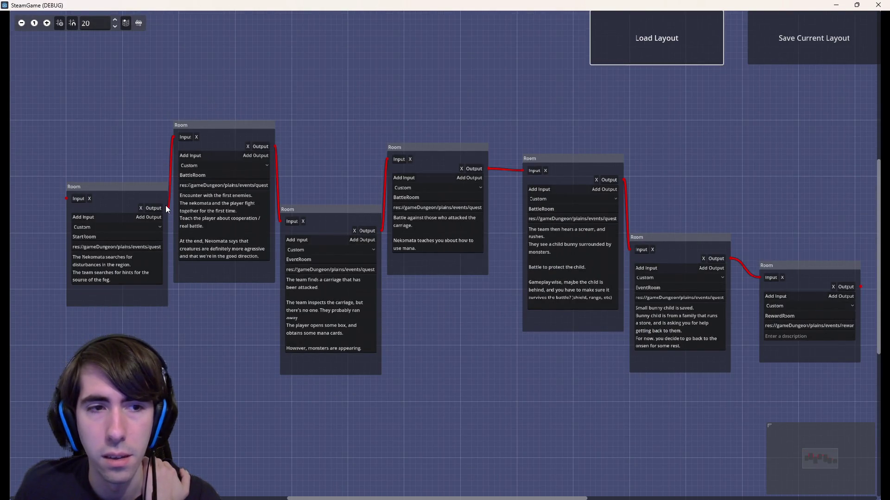
Rename the bunny-saved room from EventRoom to StartRoom
{"action": "left_click_drag", "start_coordinate": [166, 207], "coordinate": [193, 225]}
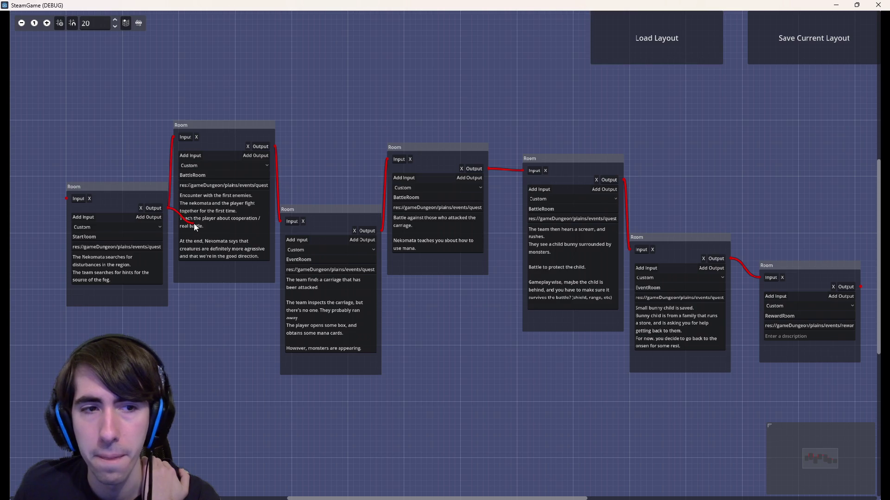
{"action": "left_click", "coordinate": [167, 215]}
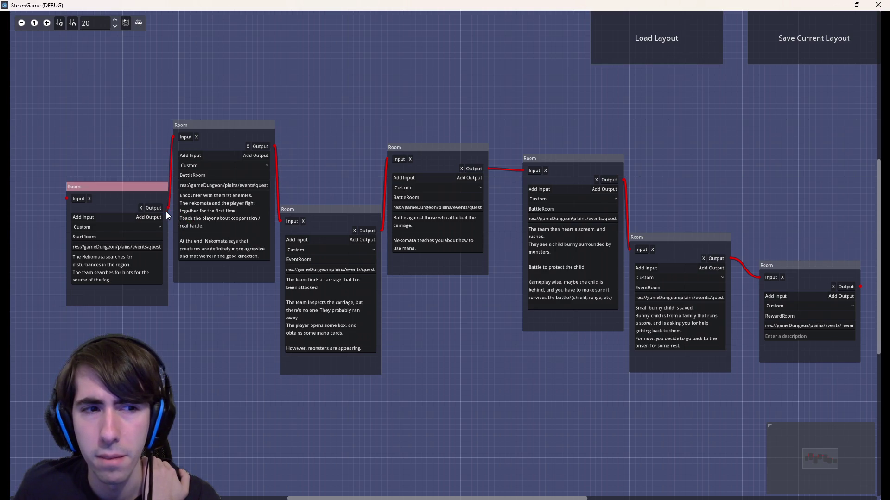
{"action": "left_click", "coordinate": [106, 231]}
{"action": "left_click", "coordinate": [106, 231]}
{"action": "left_click", "coordinate": [106, 230]}
{"action": "left_click", "coordinate": [106, 231]}
{"action": "left_click", "coordinate": [99, 235]}
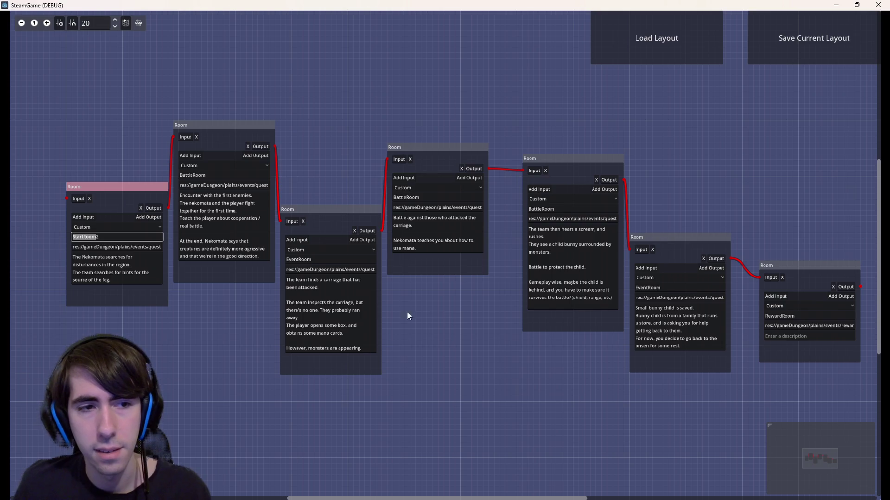
{"action": "scroll", "coordinate": [373, 321], "scroll_direction": "right", "scroll_amount": 5}
{"action": "scroll", "coordinate": [548, 293], "scroll_direction": "up", "scroll_amount": 1}
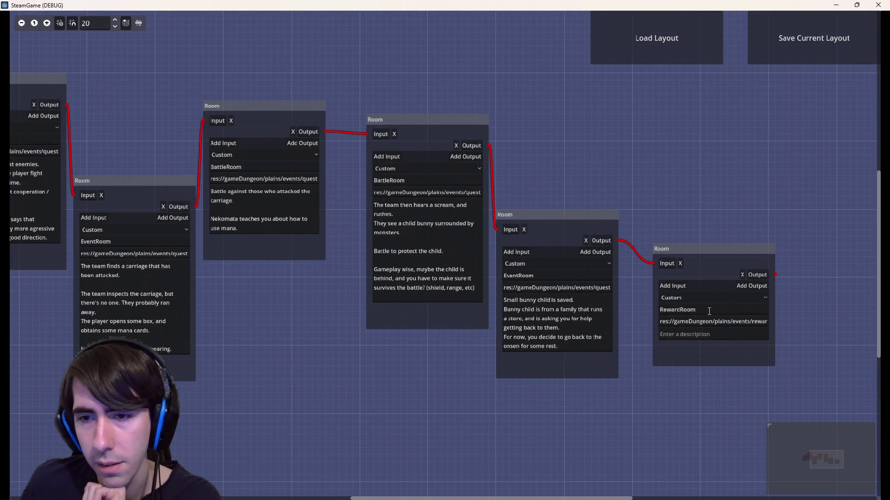
{"action": "double_click", "coordinate": [521, 276]}
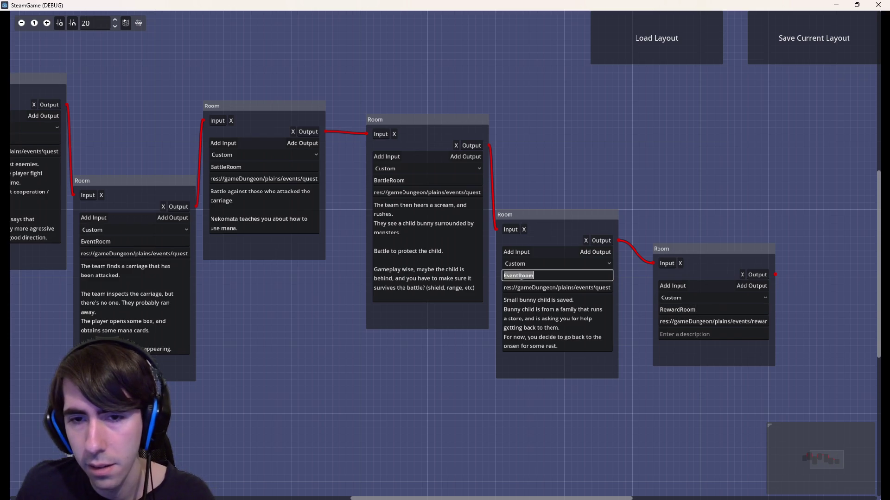
{"action": "left_click", "coordinate": [406, 339]}
Save the layout over quest1Layout.json, confirm the overwrite, and close the game
{"action": "left_click", "coordinate": [777, 46]}
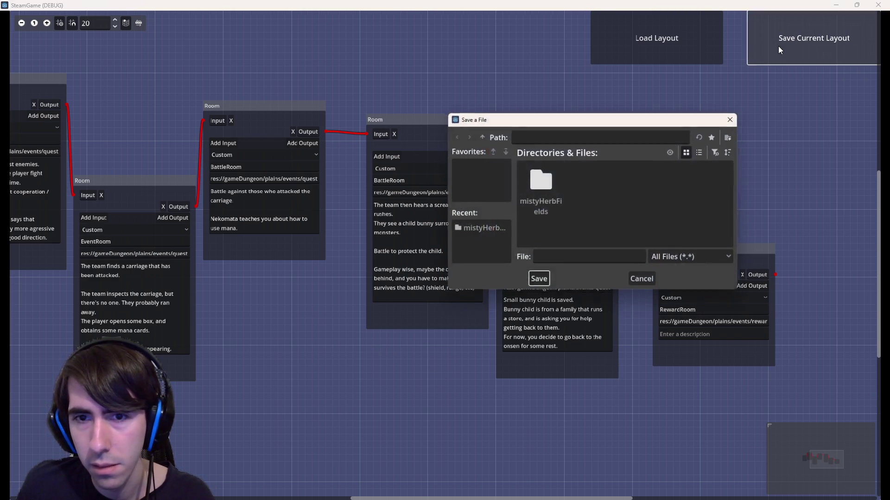
{"action": "double_click", "coordinate": [533, 204]}
{"action": "left_click", "coordinate": [538, 199]}
{"action": "double_click", "coordinate": [538, 199]}
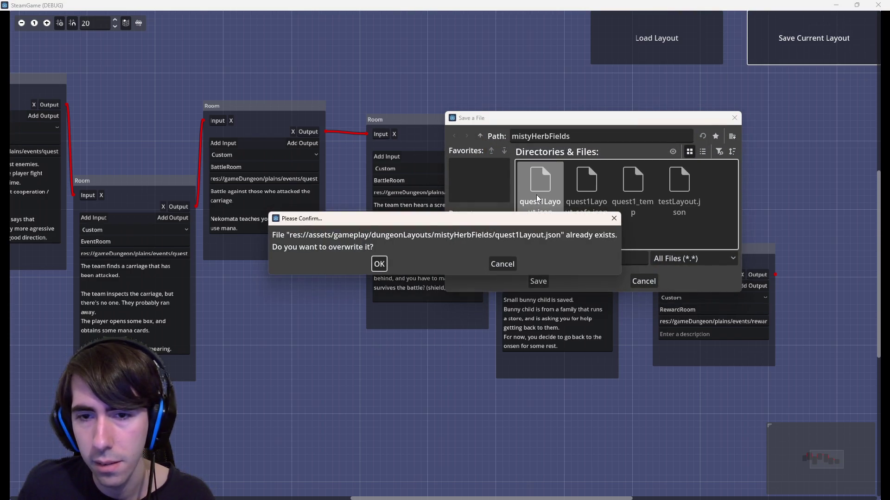
{"action": "left_click", "coordinate": [394, 269]}
{"action": "left_click_drag", "start_coordinate": [302, 336], "coordinate": [382, 374]}
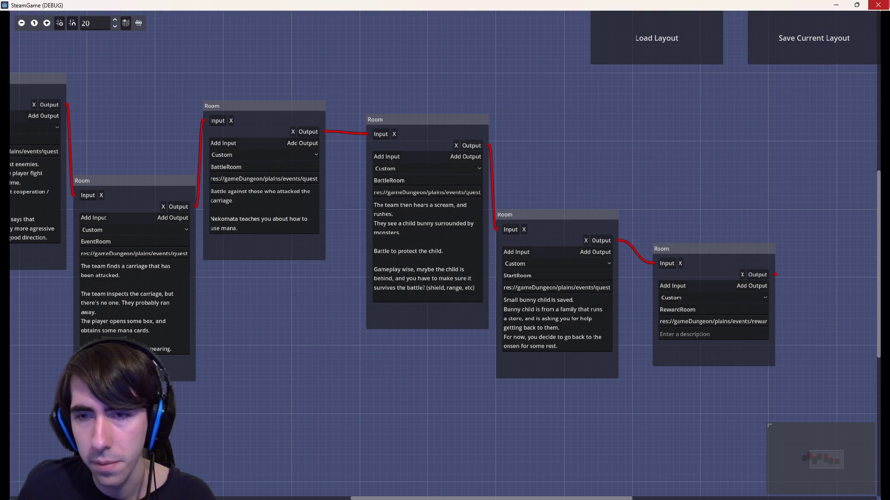
{"action": "left_click", "coordinate": [875, 5]}
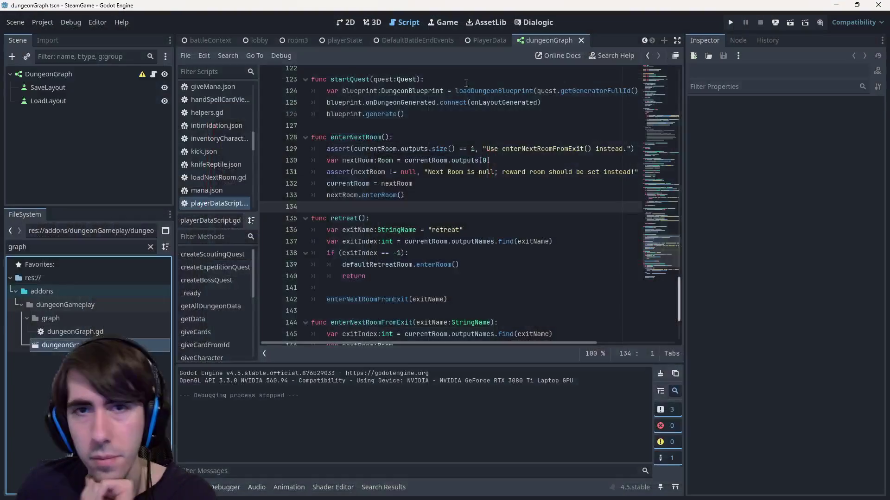
Run the lobby scene and start the Misty Herb Fields quest from Adventure
{"action": "left_click", "coordinate": [260, 40]}
{"action": "left_click", "coordinate": [790, 22]}
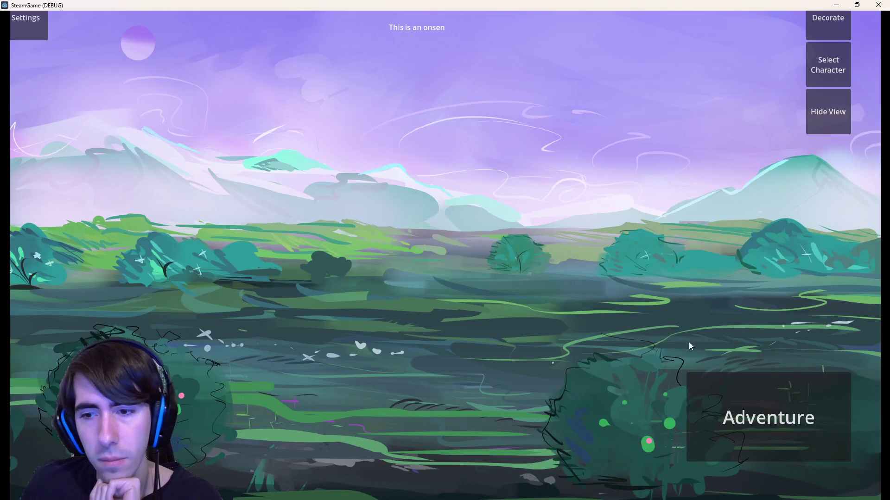
{"action": "left_click", "coordinate": [727, 382]}
{"action": "left_click", "coordinate": [415, 234]}
{"action": "left_click", "coordinate": [812, 172]}
Click through the bunny child's dialogue to QUEST FINISHED, then return to dungeonGraph
{"action": "left_click", "coordinate": [551, 239]}
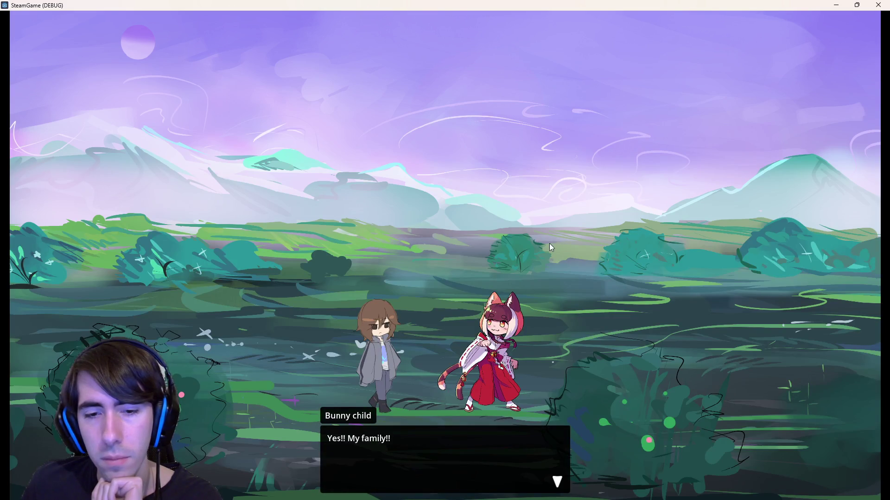
{"action": "left_click", "coordinate": [546, 243]}
{"action": "left_click", "coordinate": [545, 244]}
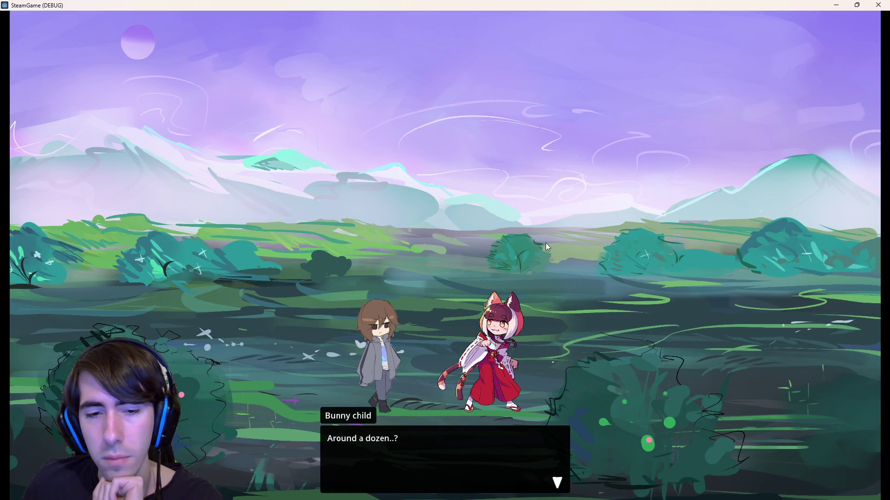
{"action": "left_click", "coordinate": [546, 243]}
{"action": "left_click", "coordinate": [546, 243]}
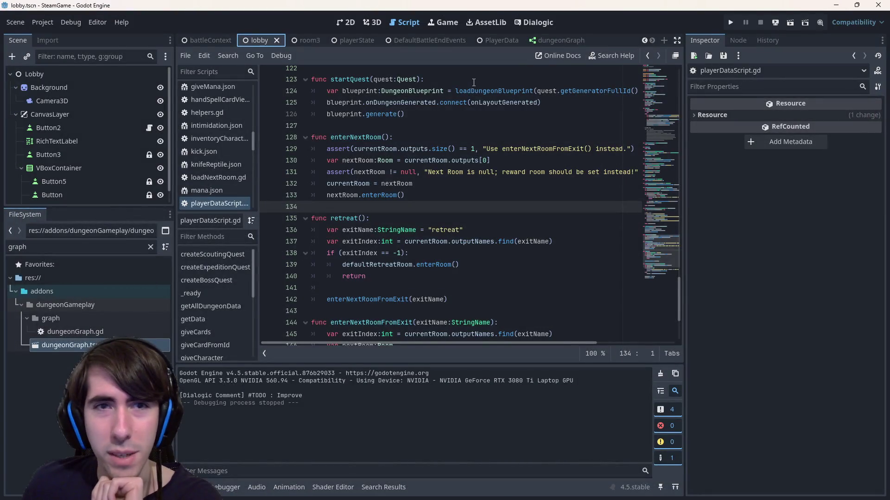
{"action": "left_click", "coordinate": [556, 40]}
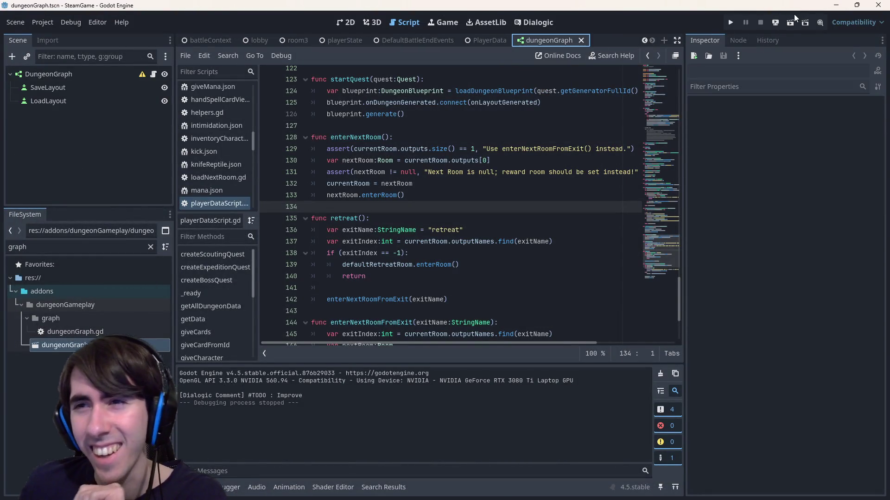
Run dungeonGraph again and load the saved quest1Layout.json room graph
{"action": "left_click", "coordinate": [790, 24]}
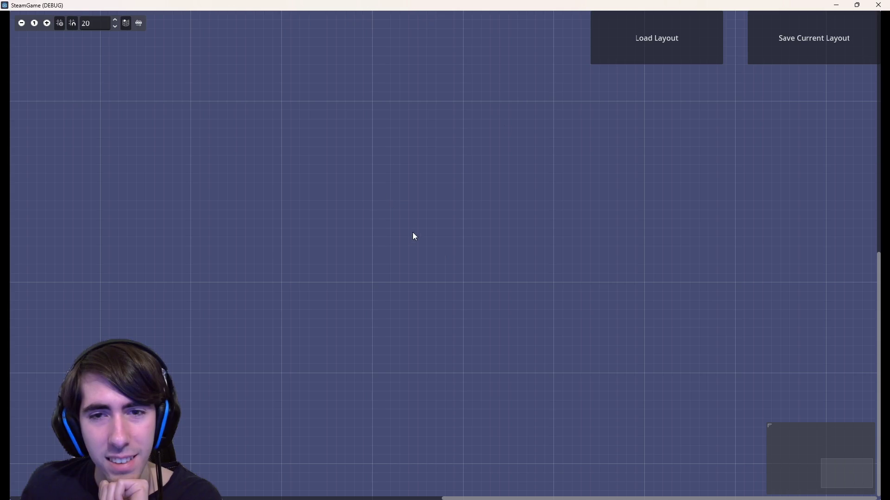
{"action": "left_click", "coordinate": [593, 54]}
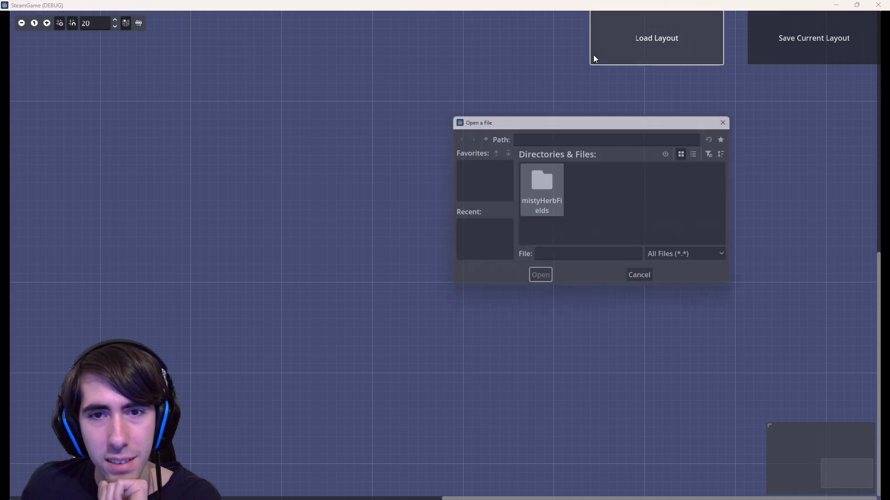
{"action": "double_click", "coordinate": [543, 183]}
{"action": "double_click", "coordinate": [554, 184]}
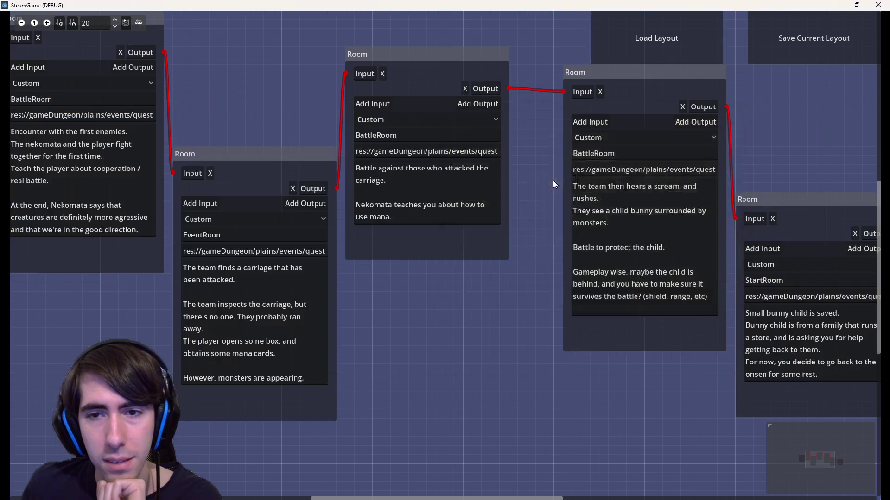
{"action": "scroll", "coordinate": [499, 287], "scroll_direction": "down", "scroll_amount": 2}
{"action": "left_click_drag", "start_coordinate": [427, 339], "coordinate": [611, 301]}
{"action": "left_click_drag", "start_coordinate": [396, 278], "coordinate": [123, 284]}
{"action": "scroll", "coordinate": [669, 290], "scroll_direction": "up", "scroll_amount": 1}
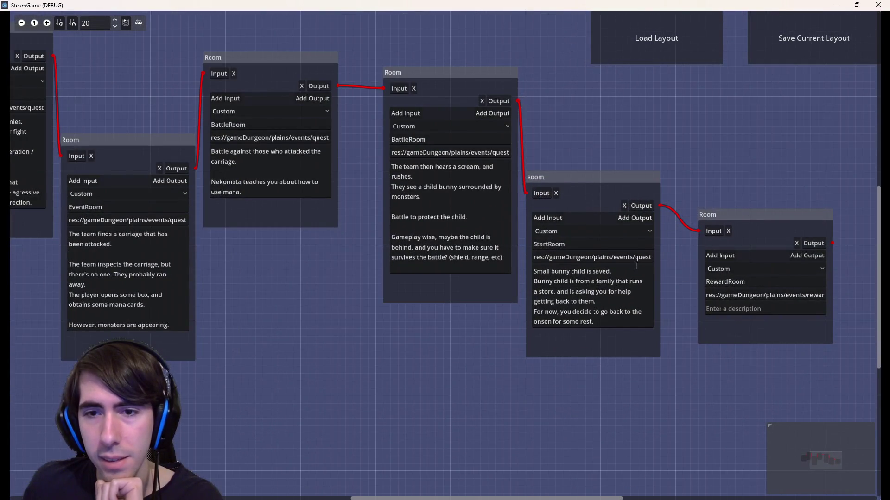
Set the bunny-saved room to EventRoom and the child-protection battle room to StartRoom
{"action": "left_click", "coordinate": [613, 228]}
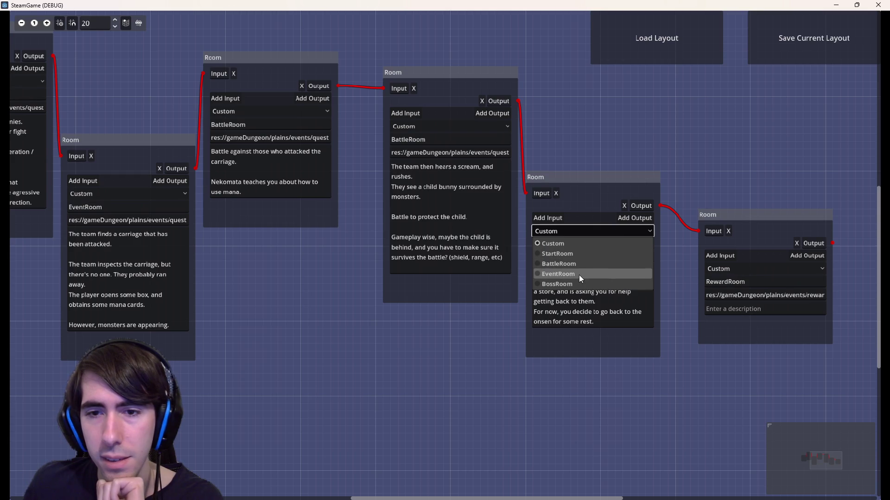
{"action": "left_click", "coordinate": [579, 274]}
{"action": "scroll", "coordinate": [397, 342], "scroll_direction": "up", "scroll_amount": 3}
{"action": "scroll", "coordinate": [417, 340], "scroll_direction": "left", "scroll_amount": 5}
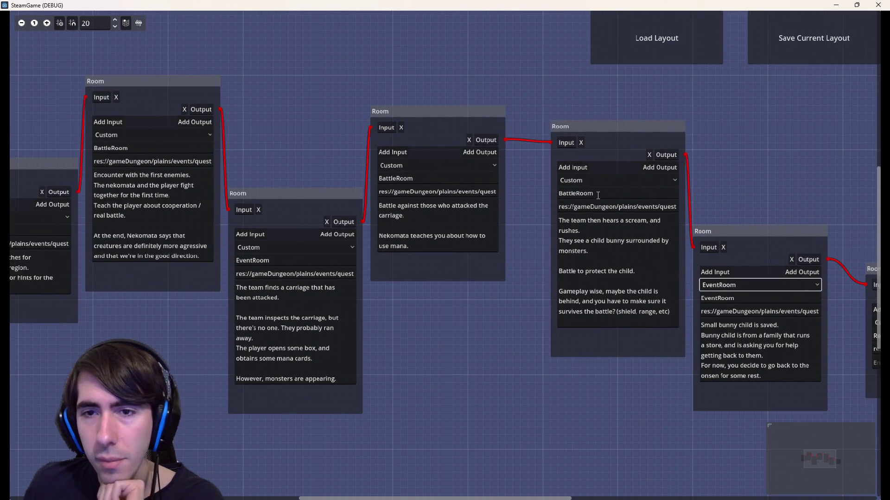
{"action": "left_click", "coordinate": [618, 178]}
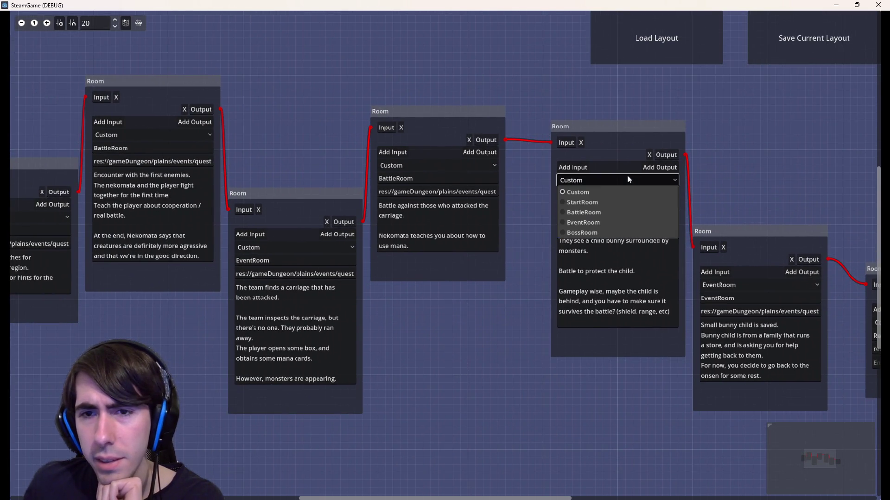
{"action": "left_click", "coordinate": [487, 318]}
{"action": "left_click", "coordinate": [595, 181]}
{"action": "left_click", "coordinate": [575, 201]}
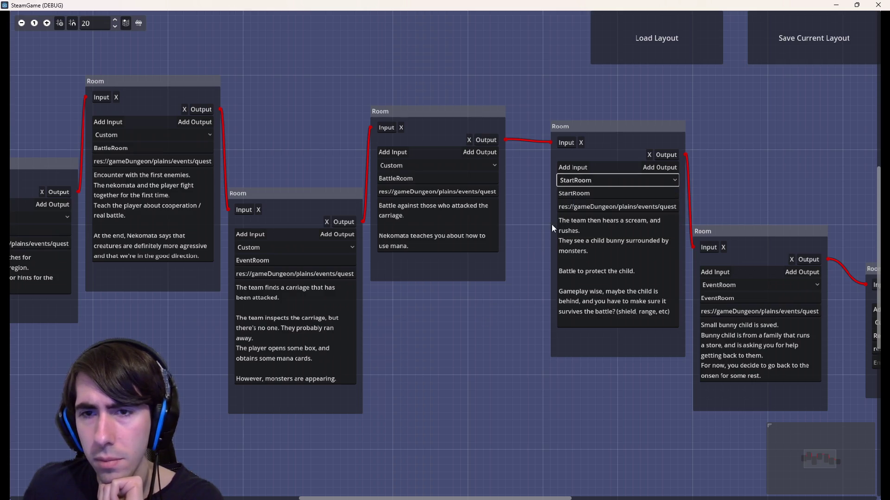
{"action": "scroll", "coordinate": [419, 341], "scroll_direction": "right", "scroll_amount": 1}
{"action": "scroll", "coordinate": [419, 342], "scroll_direction": "up", "scroll_amount": 1}
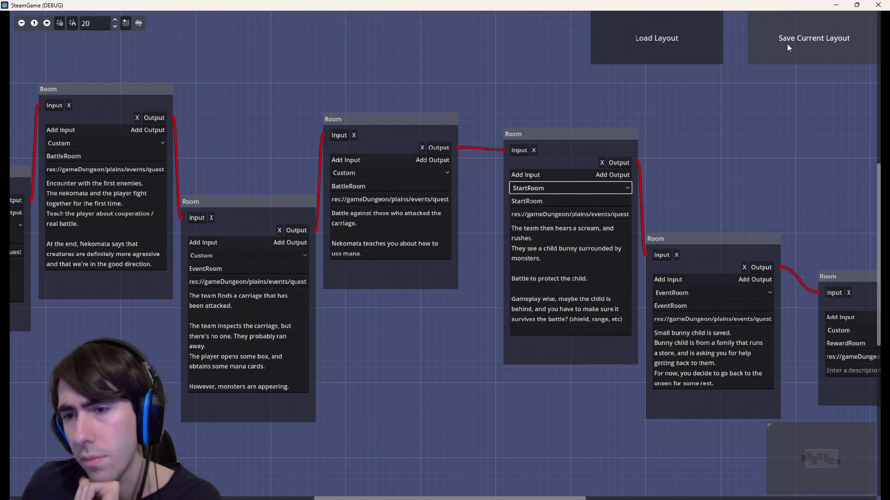
Save the layout over quest1Layout.json, confirm the overwrite, and close the game
{"action": "left_click", "coordinate": [786, 44]}
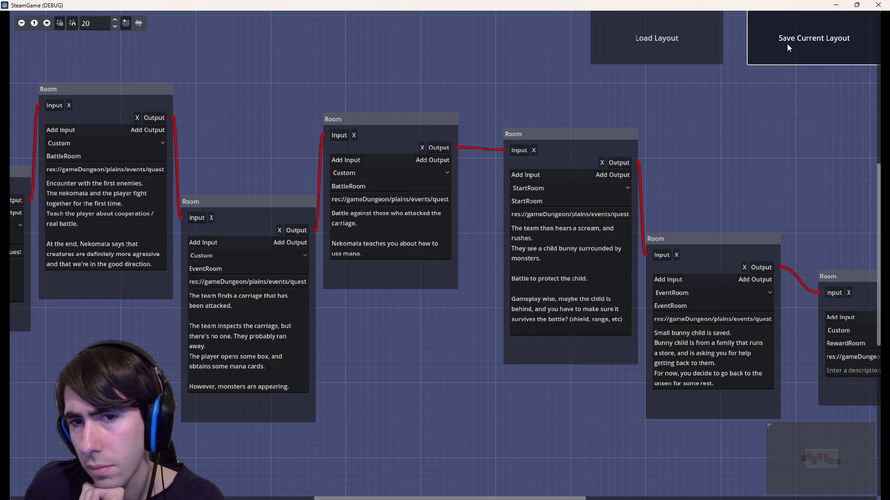
{"action": "double_click", "coordinate": [542, 185]}
{"action": "double_click", "coordinate": [537, 199]}
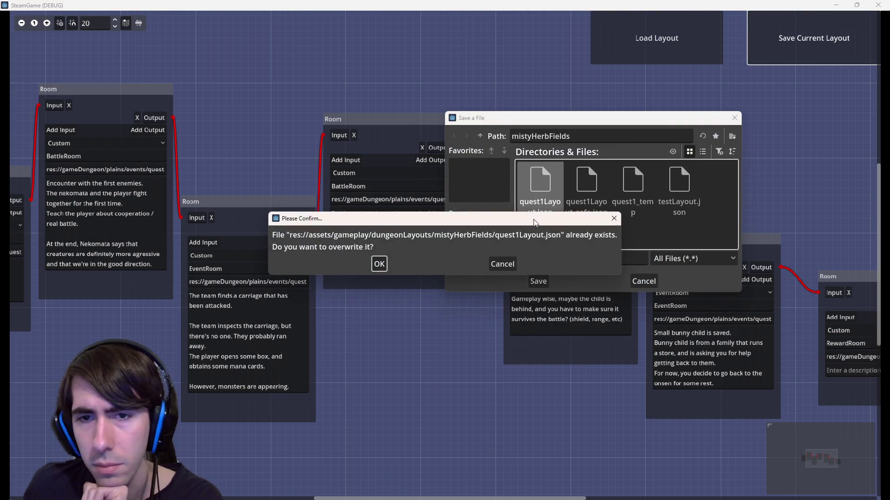
{"action": "left_click", "coordinate": [379, 265]}
{"action": "left_click", "coordinate": [877, 5]}
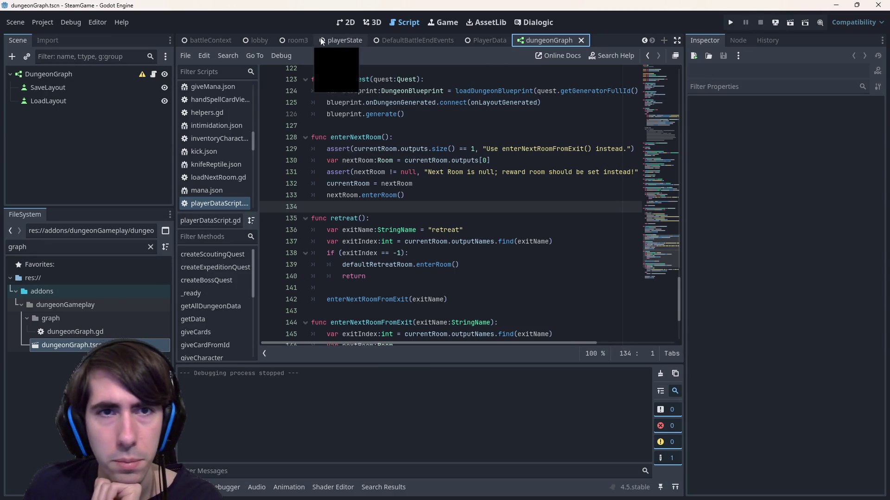
Run the lobby scene and start the Explore your surroundings quest
{"action": "left_click", "coordinate": [258, 41]}
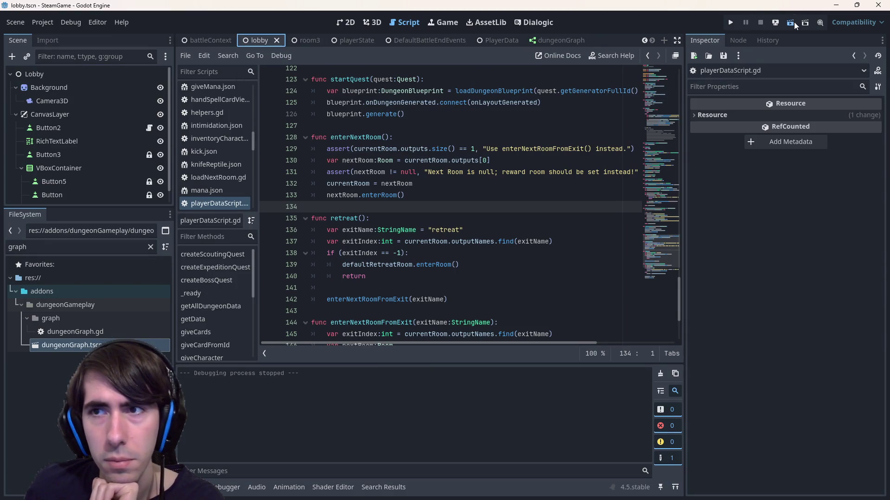
{"action": "left_click", "coordinate": [794, 21]}
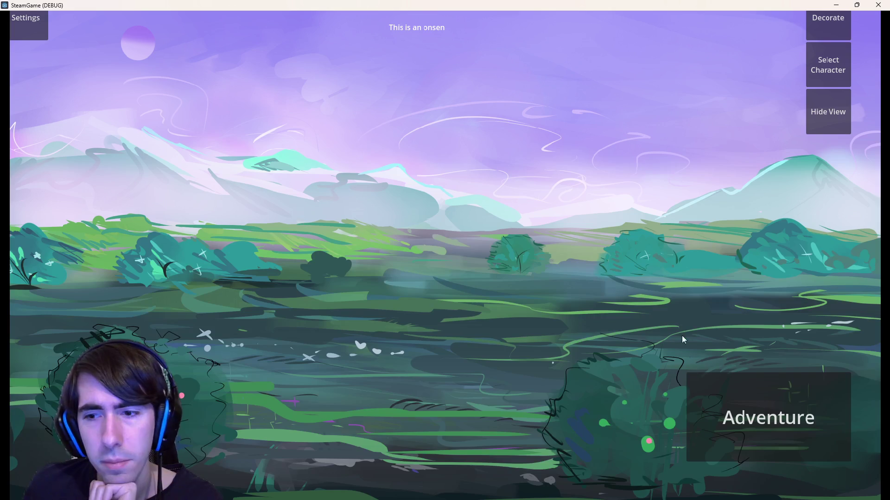
{"action": "left_click", "coordinate": [694, 378]}
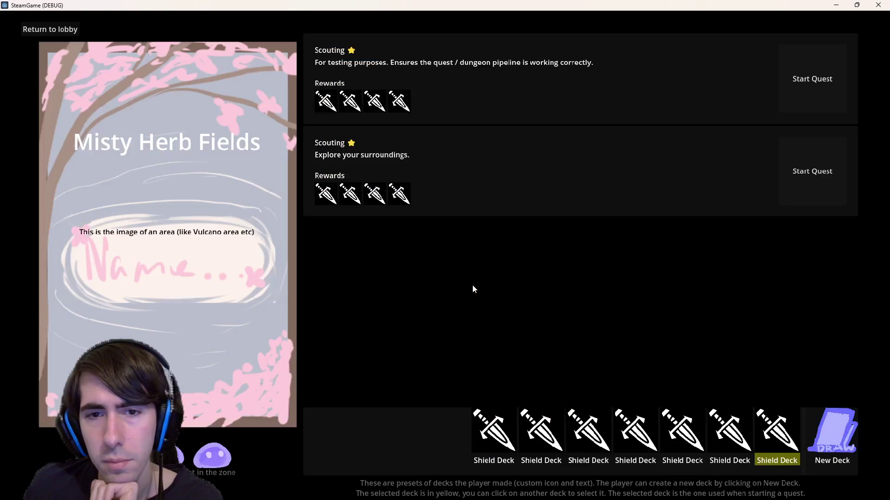
{"action": "left_click", "coordinate": [791, 153]}
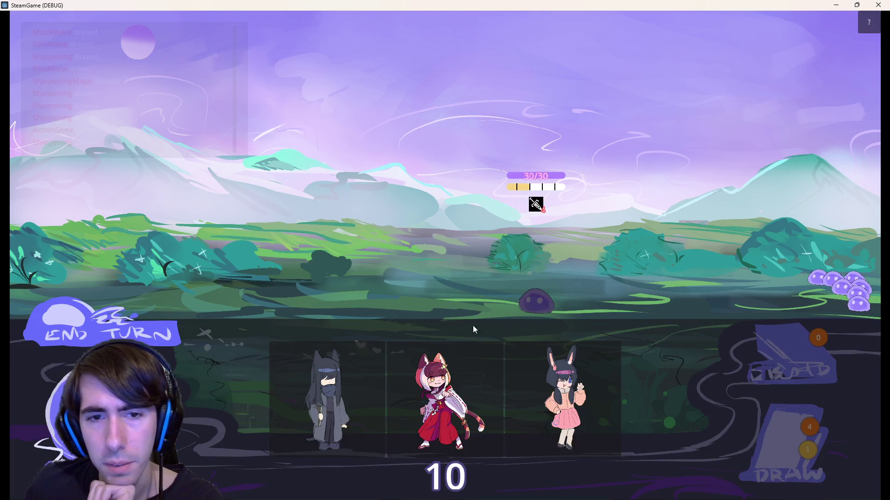
Deploy the fox girl, play two Give Mana and Shield Boost, then end the turn
{"action": "left_click_drag", "start_coordinate": [366, 386], "coordinate": [284, 274]}
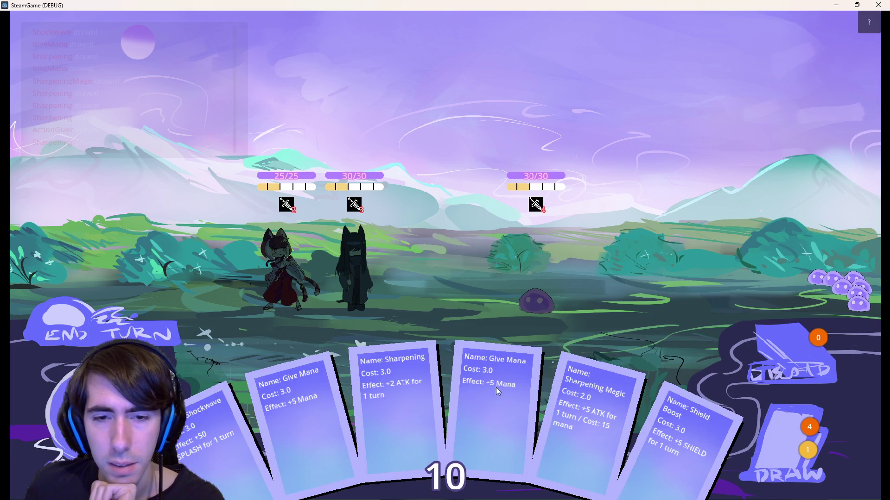
{"action": "mouse_move", "coordinate": [495, 387]}
{"action": "left_mouse_down"}
{"action": "mouse_move", "coordinate": [380, 280]}
{"action": "mouse_move", "coordinate": [377, 261]}
{"action": "left_mouse_up"}
{"action": "left_click_drag", "start_coordinate": [365, 379], "coordinate": [340, 266]}
{"action": "mouse_move", "coordinate": [582, 441]}
{"action": "left_mouse_down"}
{"action": "mouse_move", "coordinate": [396, 303]}
{"action": "mouse_move", "coordinate": [241, 291]}
{"action": "left_mouse_up"}
{"action": "mouse_move", "coordinate": [586, 418]}
{"action": "left_mouse_down"}
{"action": "mouse_move", "coordinate": [355, 316]}
{"action": "mouse_move", "coordinate": [285, 257]}
{"action": "left_mouse_up"}
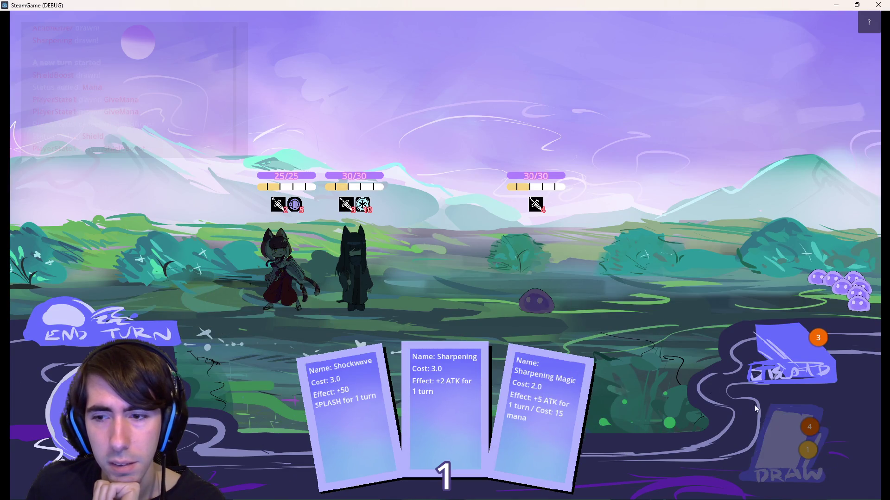
{"action": "left_click", "coordinate": [787, 441]}
{"action": "left_click", "coordinate": [122, 327]}
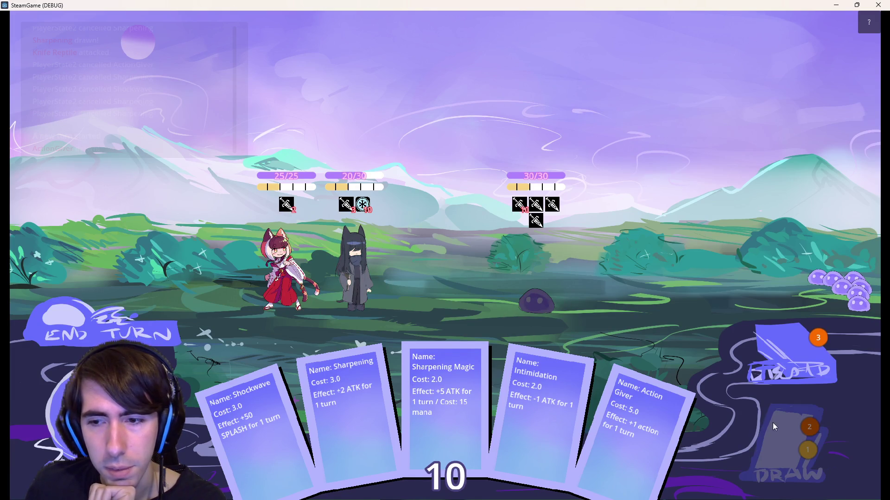
Draw two cards, buff the red-haired character with Sharpening, and end the turn
{"action": "left_click", "coordinate": [785, 438]}
{"action": "left_click", "coordinate": [784, 438]}
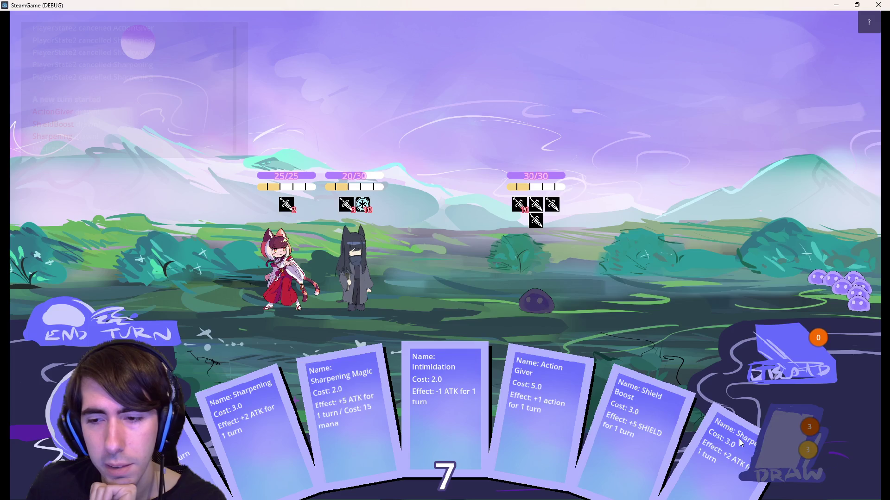
{"action": "mouse_move", "coordinate": [723, 445]}
{"action": "left_mouse_down"}
{"action": "mouse_move", "coordinate": [364, 238]}
{"action": "mouse_move", "coordinate": [357, 260]}
{"action": "left_mouse_up"}
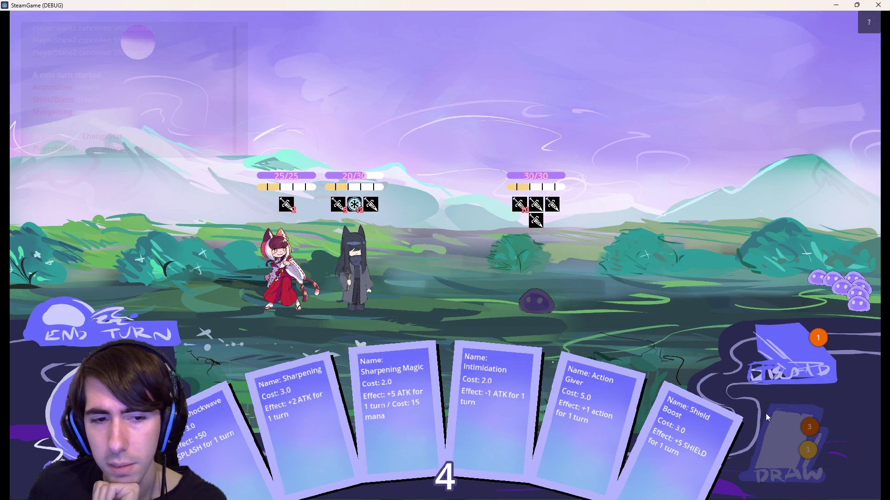
{"action": "mouse_move", "coordinate": [317, 424]}
{"action": "left_mouse_down"}
{"action": "mouse_move", "coordinate": [280, 280]}
{"action": "mouse_move", "coordinate": [285, 291]}
{"action": "left_mouse_up"}
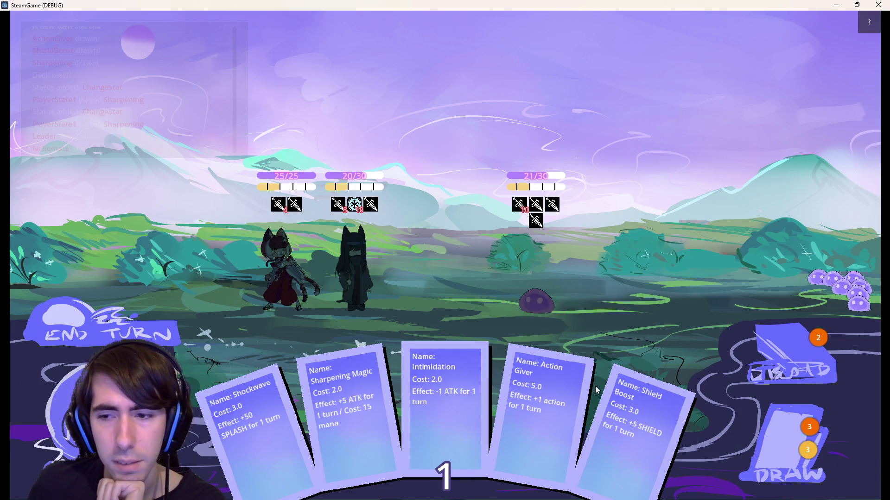
{"action": "left_click", "coordinate": [135, 323]}
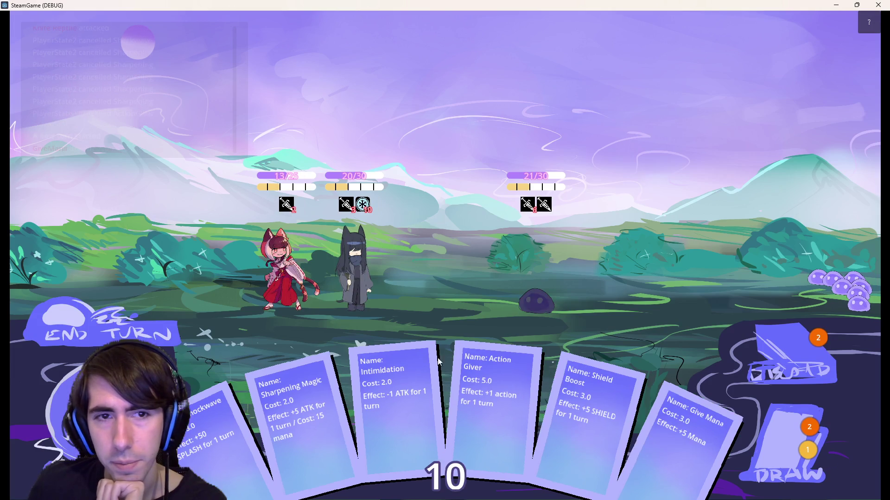
Give the dark-haired character mana, shield the fox girl with Shield Boost, end turn
{"action": "left_click_drag", "start_coordinate": [690, 431], "coordinate": [348, 274]}
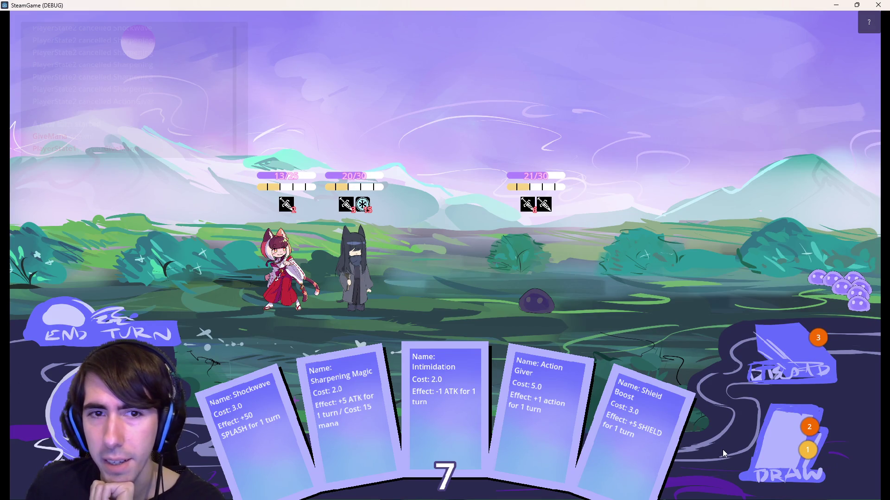
{"action": "left_click", "coordinate": [786, 449]}
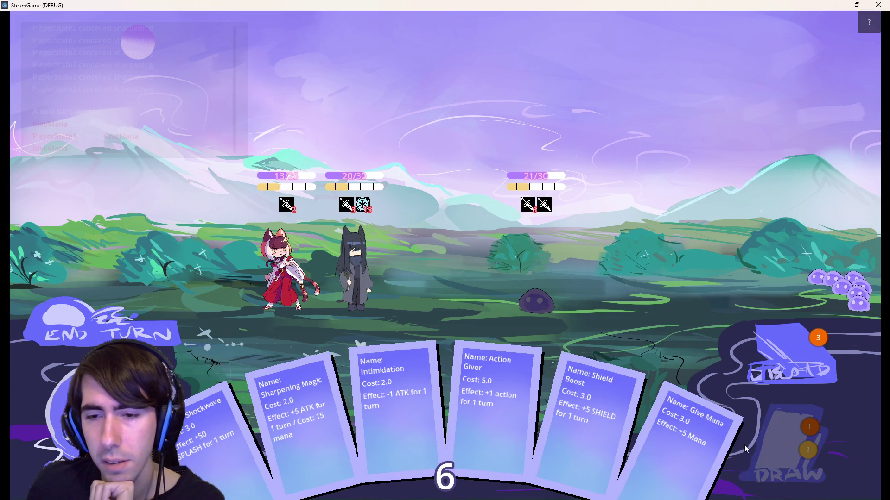
{"action": "left_click_drag", "start_coordinate": [579, 409], "coordinate": [252, 254]}
{"action": "mouse_move", "coordinate": [587, 394]}
{"action": "left_mouse_down"}
{"action": "mouse_move", "coordinate": [260, 260]}
{"action": "mouse_move", "coordinate": [294, 248]}
{"action": "left_mouse_up"}
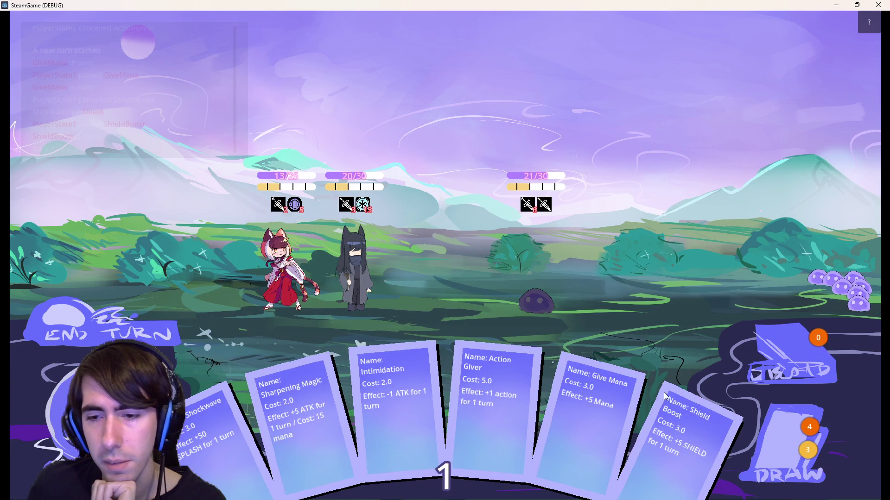
{"action": "left_click", "coordinate": [101, 326]}
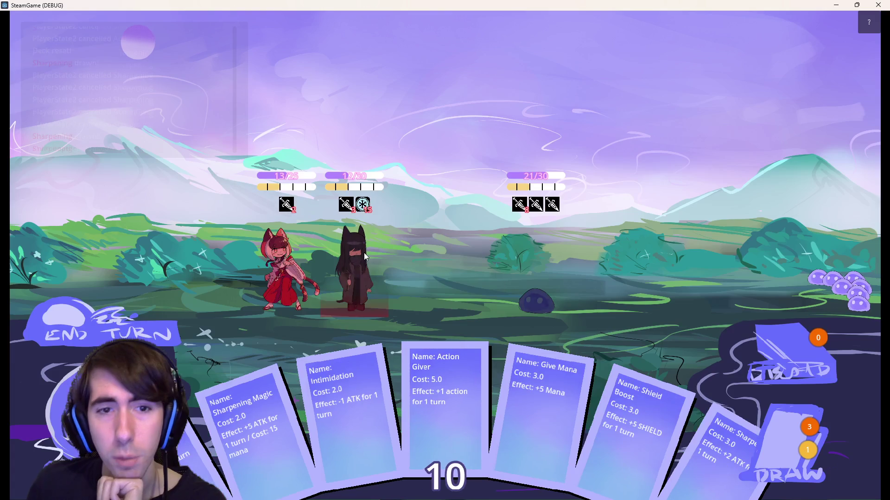
Play Action Giver, Sharpening Magic and Sharpening on the dark-haired girl, then Retreat
{"action": "left_click_drag", "start_coordinate": [421, 405], "coordinate": [368, 274]}
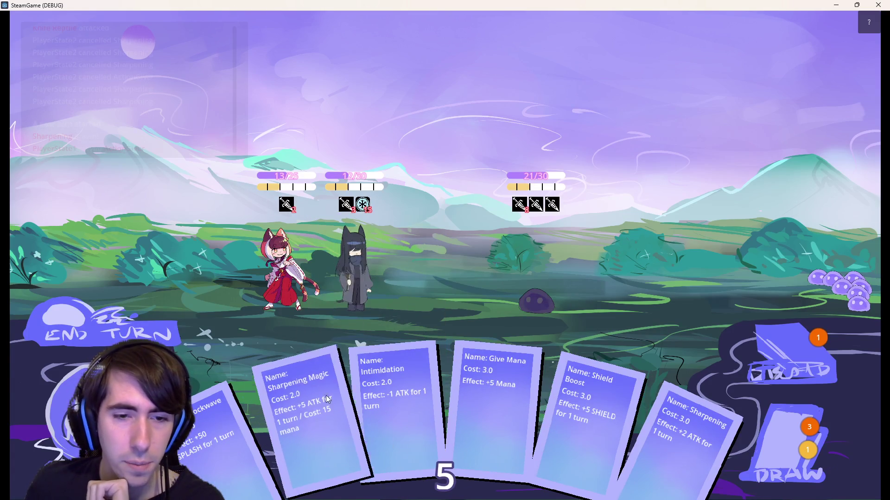
{"action": "left_click_drag", "start_coordinate": [311, 426], "coordinate": [355, 257]}
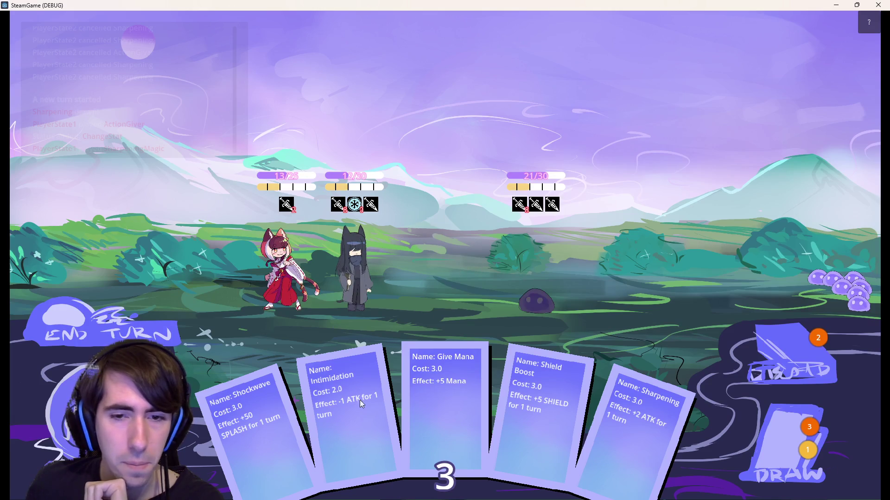
{"action": "left_click_drag", "start_coordinate": [641, 430], "coordinate": [359, 267]}
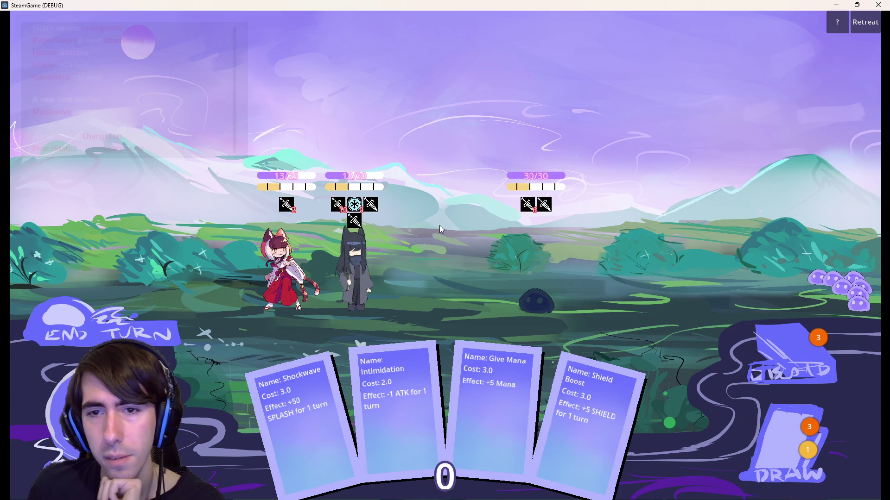
{"action": "left_click", "coordinate": [855, 25]}
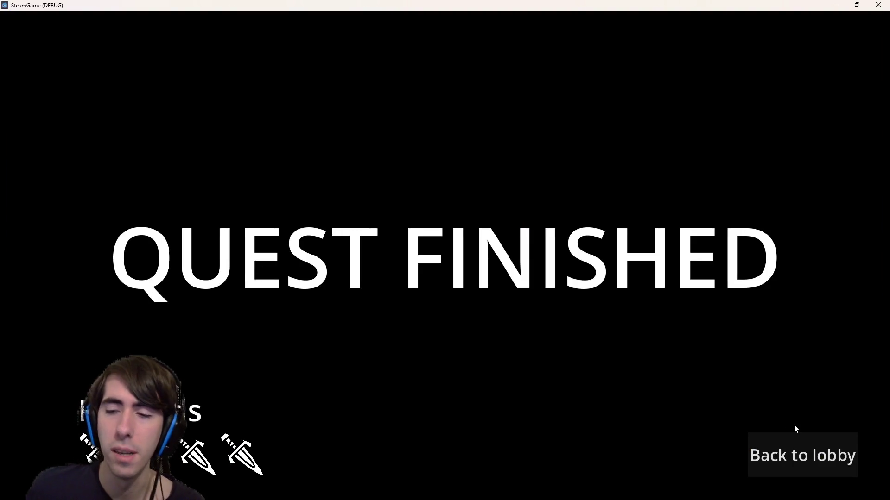
Go Back to lobby from QUEST FINISHED and reopen the Adventure quest list
{"action": "left_click", "coordinate": [777, 436]}
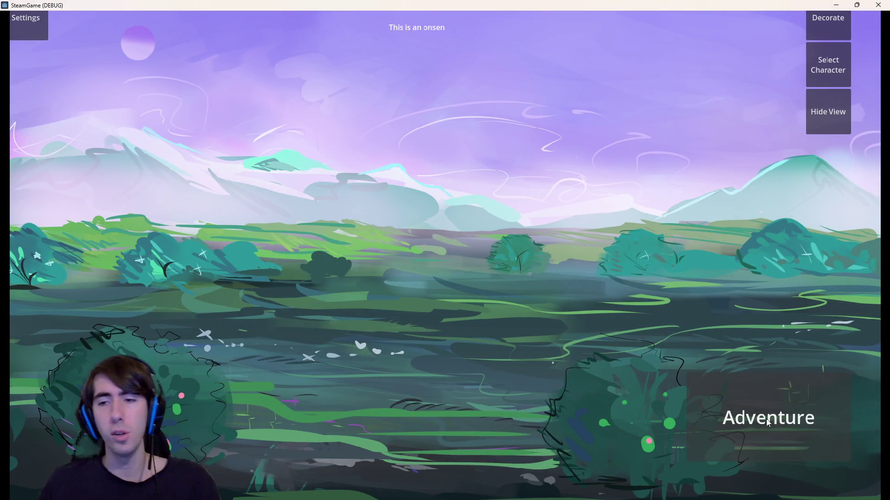
{"action": "left_click", "coordinate": [773, 400]}
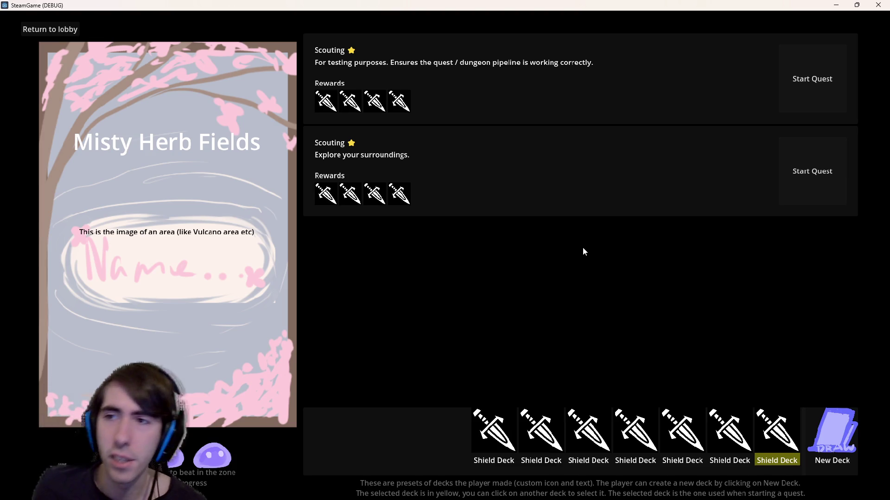
Start the first Scouting test quest
{"action": "left_click", "coordinate": [821, 84]}
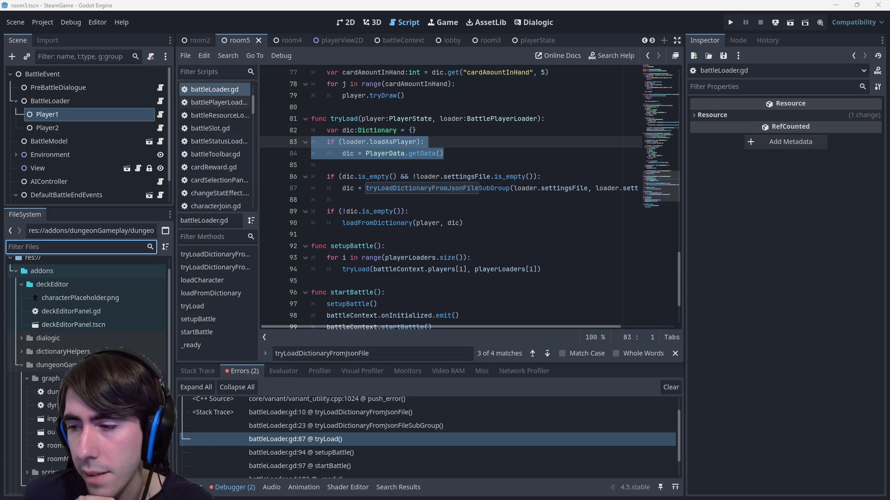
Run git status in the PowerShell terminal
{"action": "key", "text": "alt+Tab"}
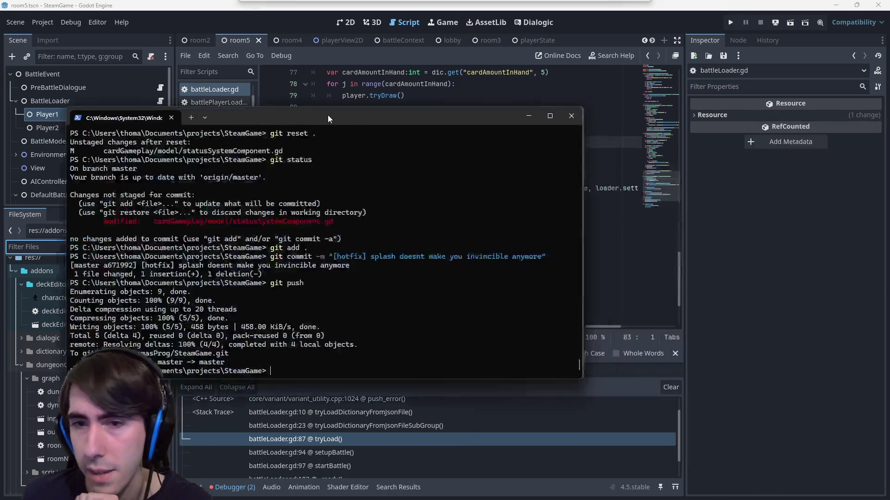
{"action": "type", "text": "git status"}
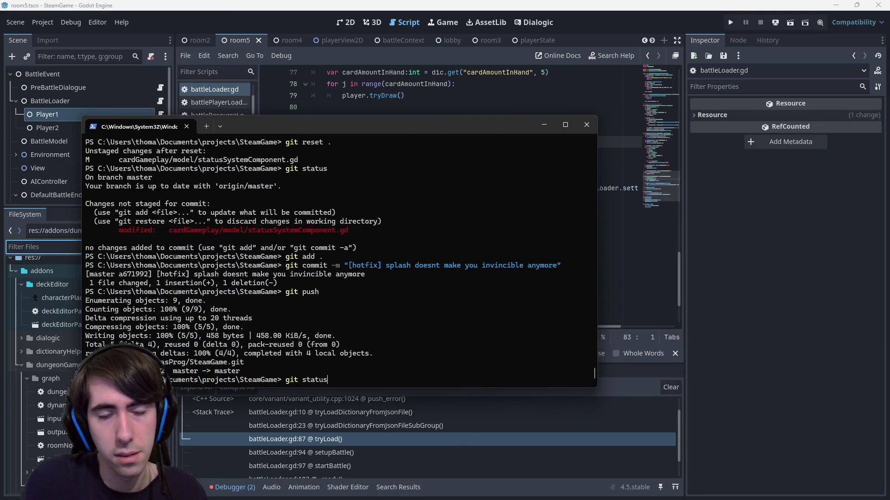
{"action": "key", "text": "Return"}
Discard local changes with git checkout on the copied quest1Layout.json path, then leave the terminal
{"action": "type", "text": "git add"}
{"action": "key", "text": "BackSpace"}
{"action": "key", "text": "BackSpace"}
{"action": "key", "text": "BackSpace"}
{"action": "type", "text": "checko"}
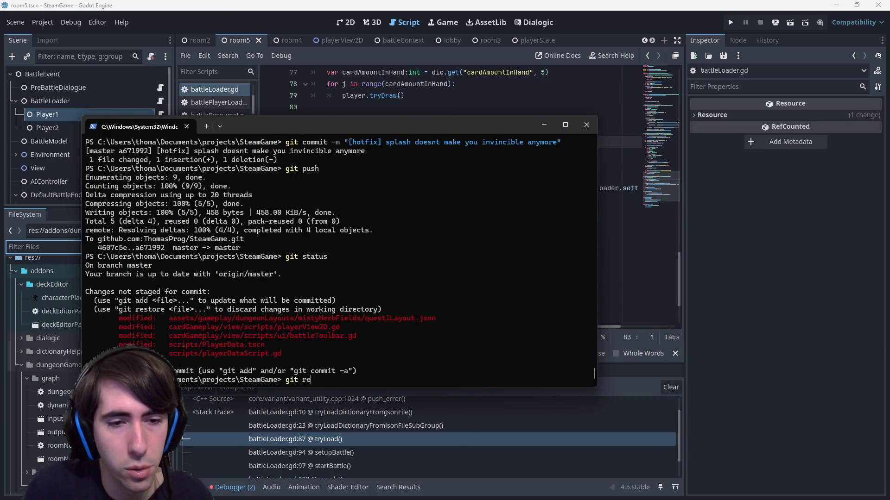
{"action": "type", "text": "ut"}
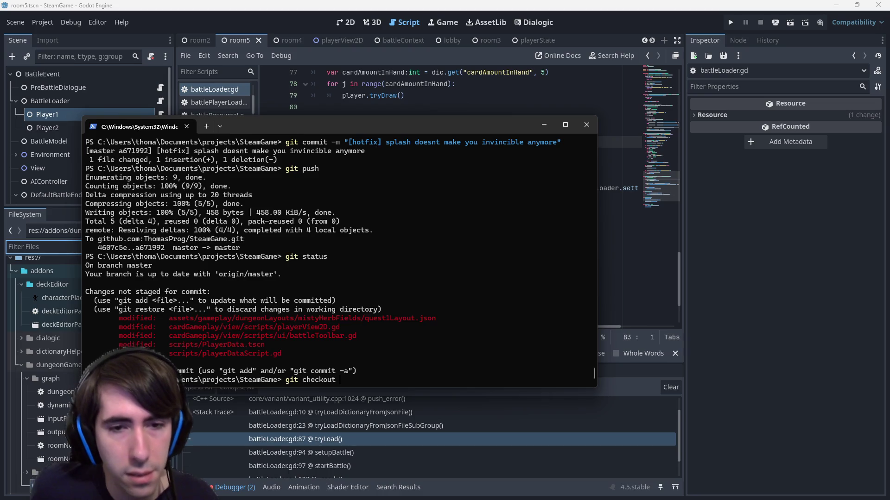
{"action": "mouse_move", "coordinate": [438, 322]}
{"action": "left_mouse_down"}
{"action": "mouse_move", "coordinate": [207, 329]}
{"action": "mouse_move", "coordinate": [178, 320]}
{"action": "left_mouse_up"}
{"action": "right_click", "coordinate": [169, 320]}
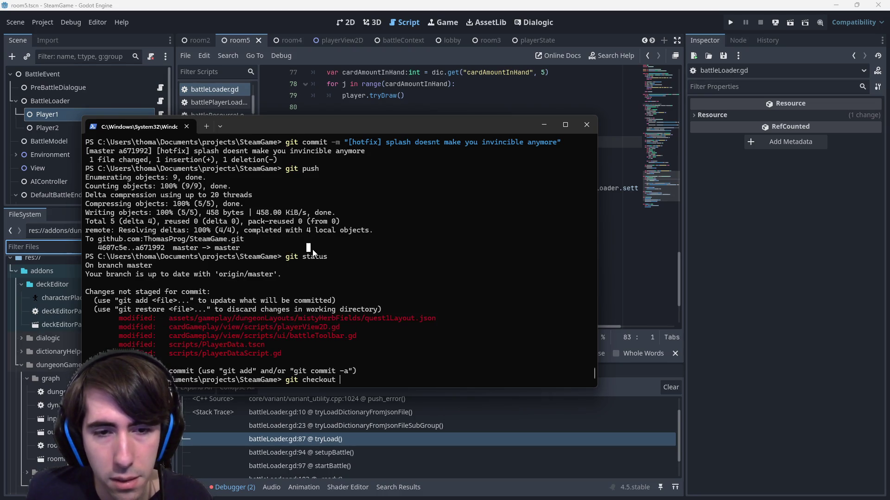
{"action": "right_click", "coordinate": [312, 249]}
{"action": "key", "text": "Return"}
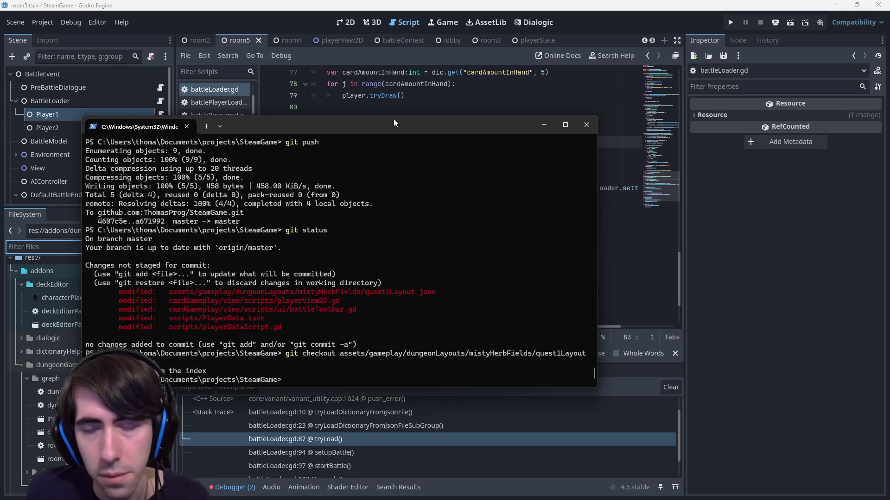
{"action": "key", "text": "alt+Tab"}
{"action": "left_click", "coordinate": [468, 223]}
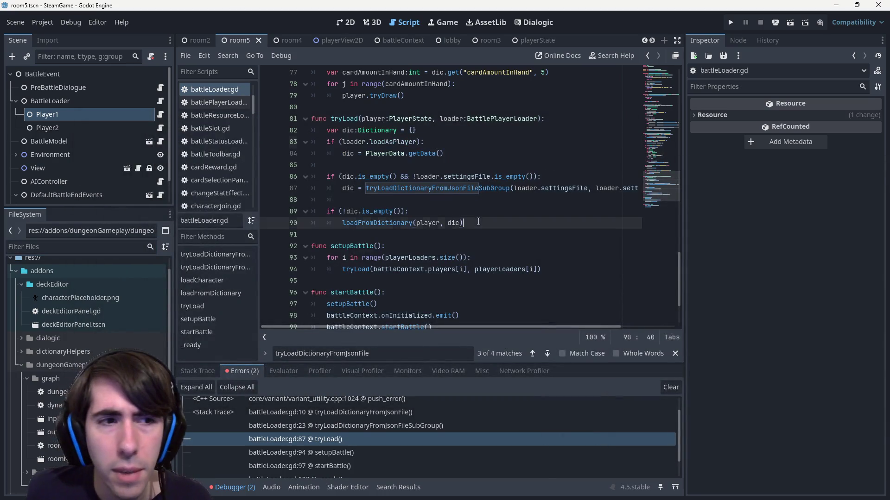
{"action": "scroll", "coordinate": [53, 179], "scroll_direction": "down", "scroll_amount": 2}
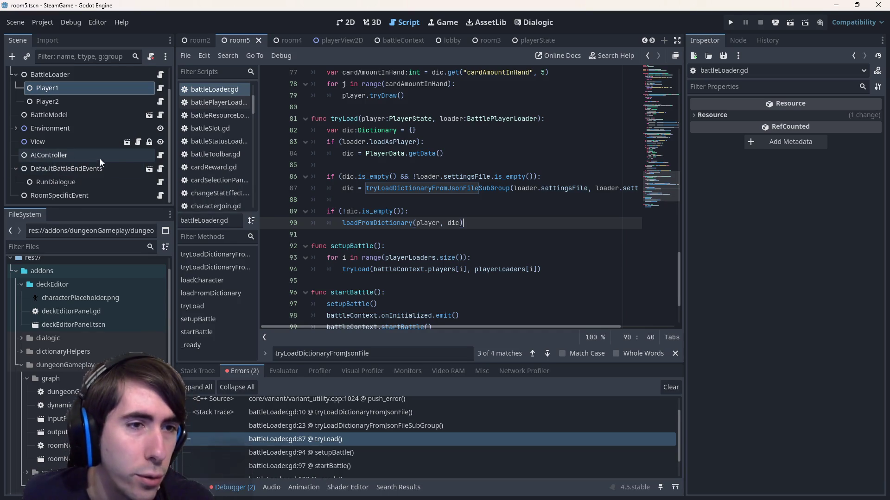
{"action": "left_click", "coordinate": [149, 169]}
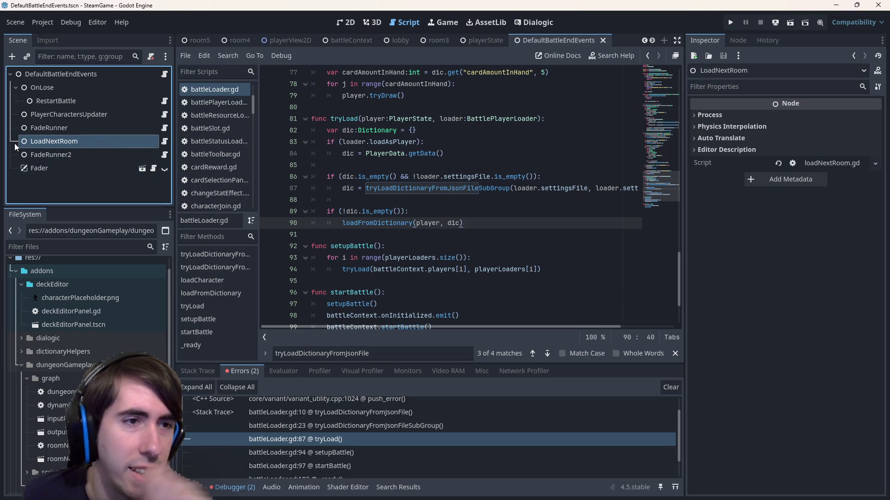
{"action": "left_click", "coordinate": [62, 130]}
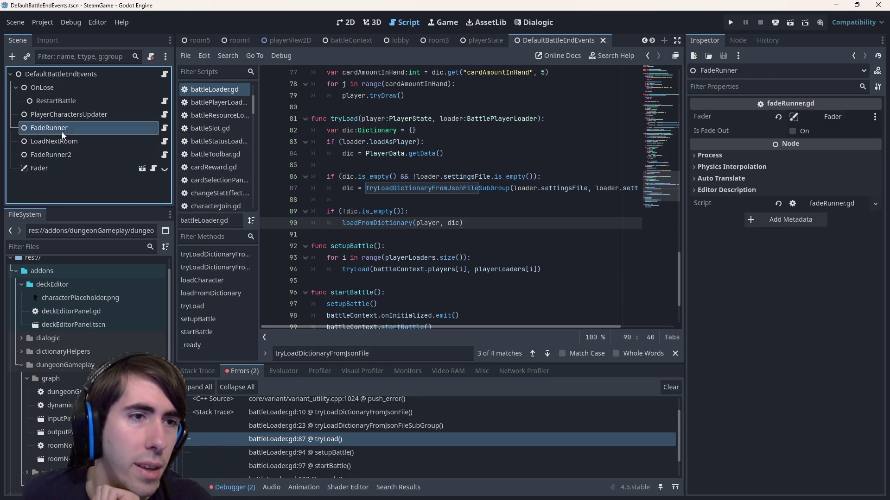
{"action": "left_click", "coordinate": [77, 141]}
{"action": "left_click", "coordinate": [78, 153]}
{"action": "left_click", "coordinate": [71, 128]}
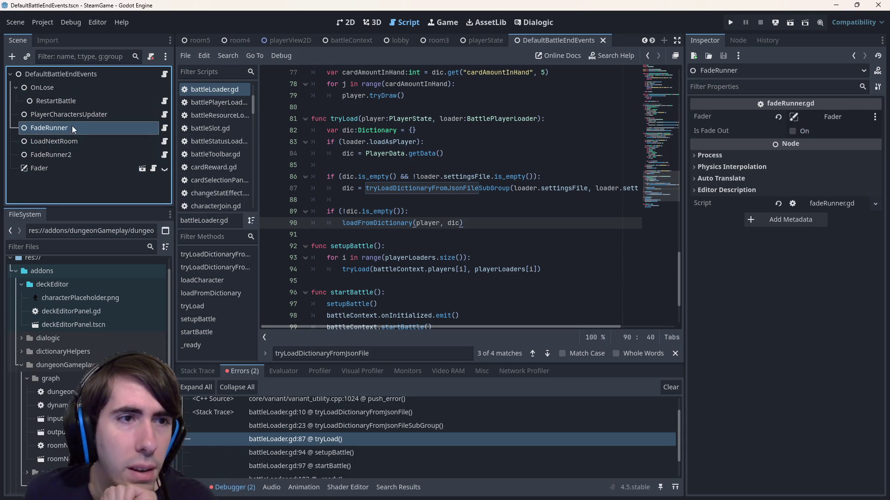
{"action": "left_click", "coordinate": [66, 100]}
{"action": "left_click", "coordinate": [48, 114]}
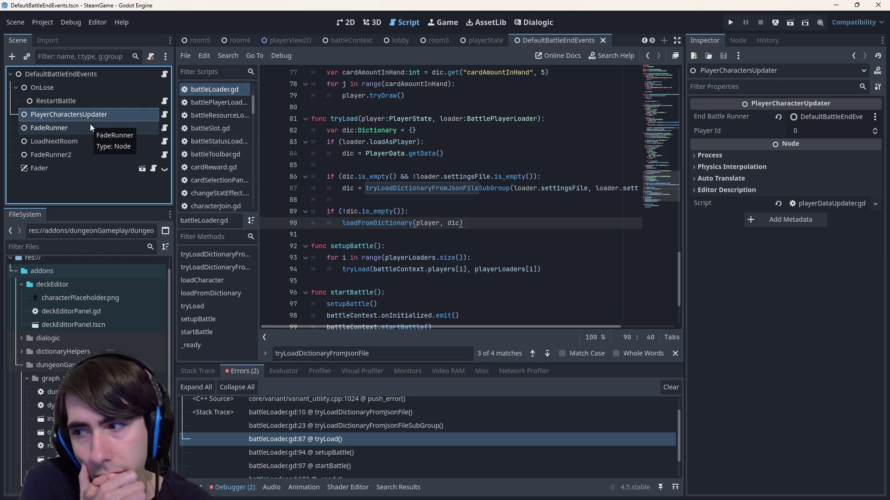
{"action": "right_click", "coordinate": [113, 76]}
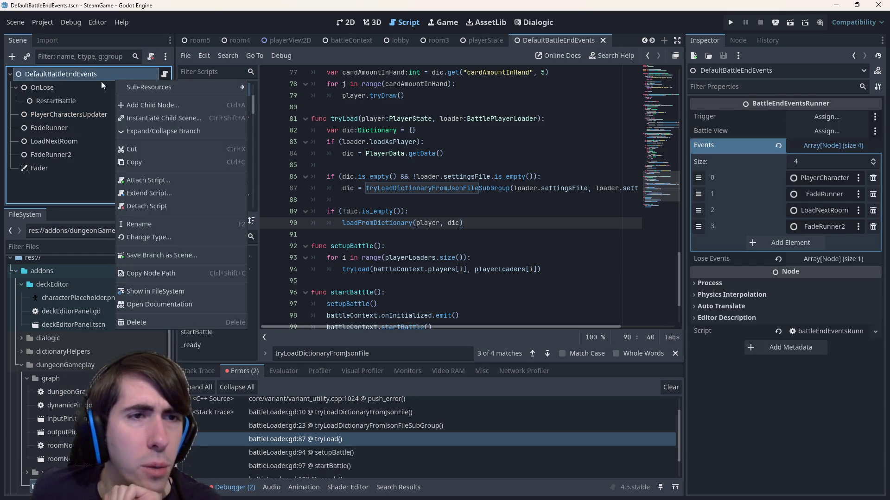
Add a plain Node child to DefaultBattleEndEvents and place it right after OnLose
{"action": "left_click", "coordinate": [130, 105]}
{"action": "key", "text": "Escape"}
{"action": "right_click", "coordinate": [86, 71]}
{"action": "left_click", "coordinate": [104, 97]}
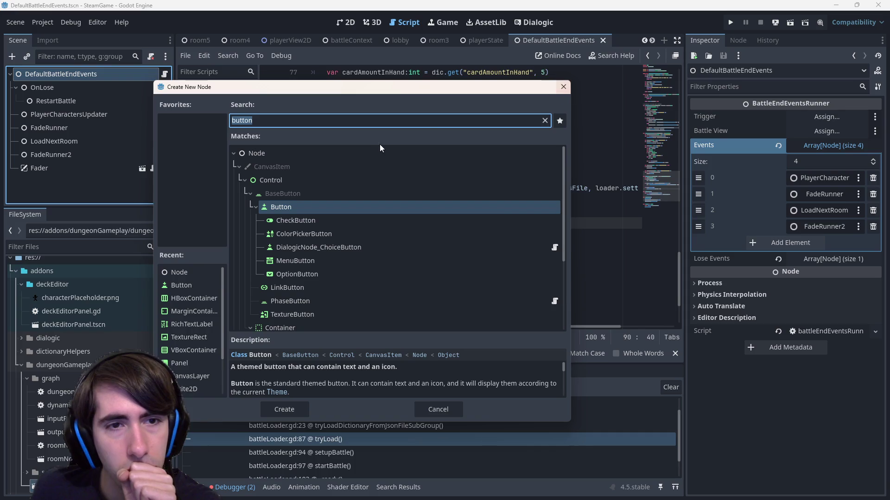
{"action": "double_click", "coordinate": [337, 152]}
{"action": "mouse_move", "coordinate": [68, 181]}
{"action": "left_mouse_down"}
{"action": "mouse_move", "coordinate": [70, 143]}
{"action": "mouse_move", "coordinate": [62, 116]}
{"action": "mouse_move", "coordinate": [50, 110]}
{"action": "left_mouse_up"}
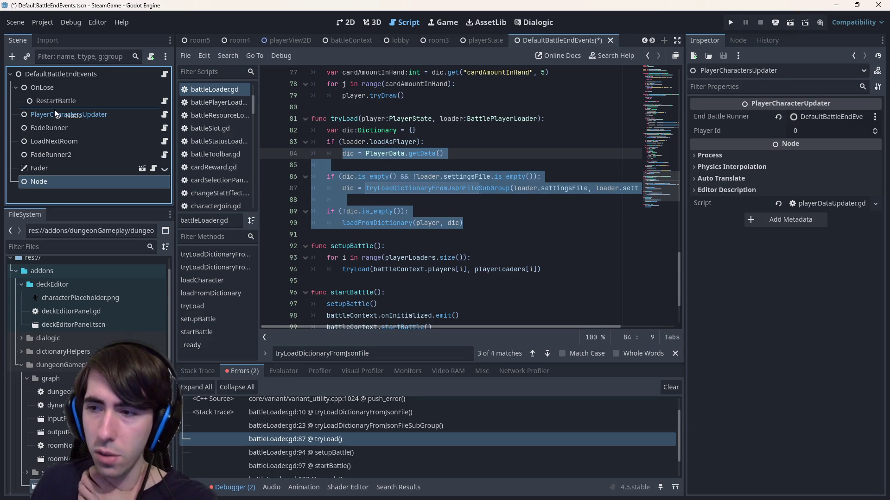
{"action": "left_click_drag", "start_coordinate": [55, 109], "coordinate": [54, 109]}
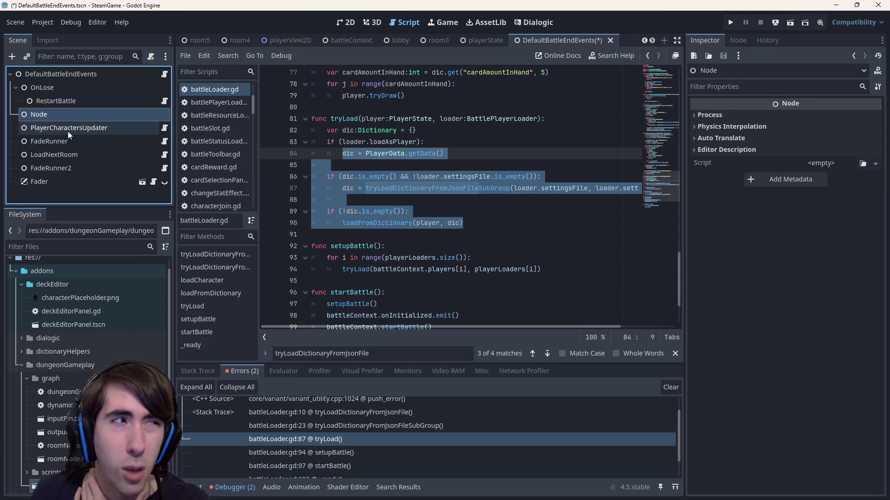
Rename the new node to OnRetreat
{"action": "left_click", "coordinate": [58, 113]}
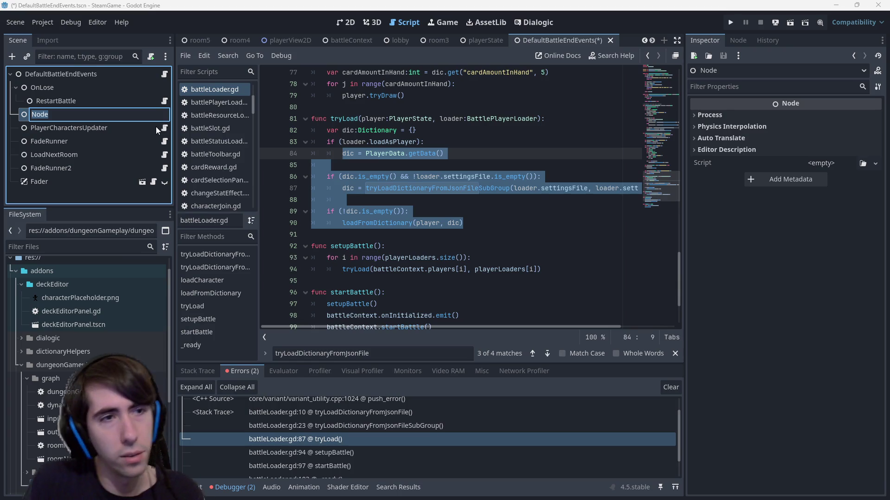
{"action": "type", "text": "OnRetreat"}
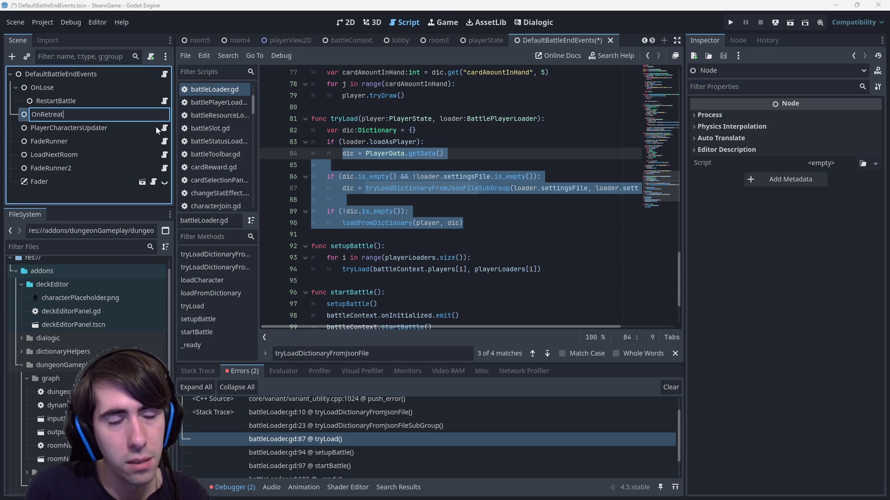
{"action": "key", "text": "Return"}
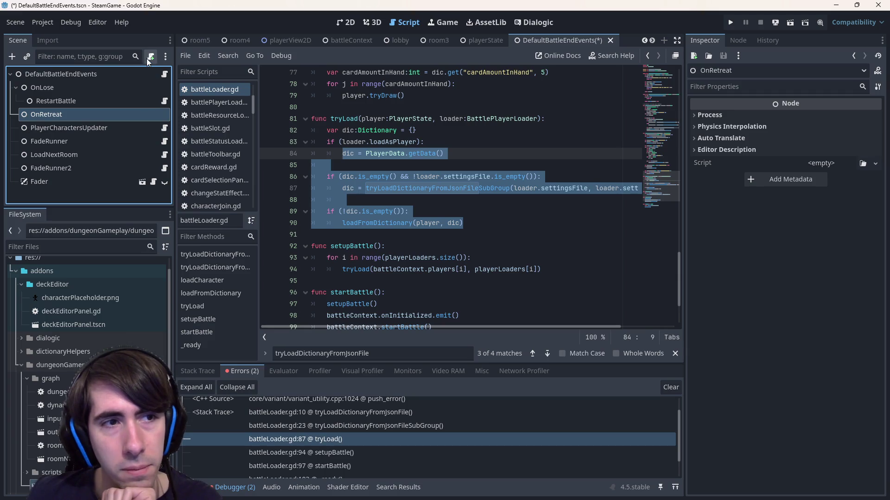
Copy PlayerCharactersUpdater under OnRetreat
{"action": "left_click", "coordinate": [15, 88]}
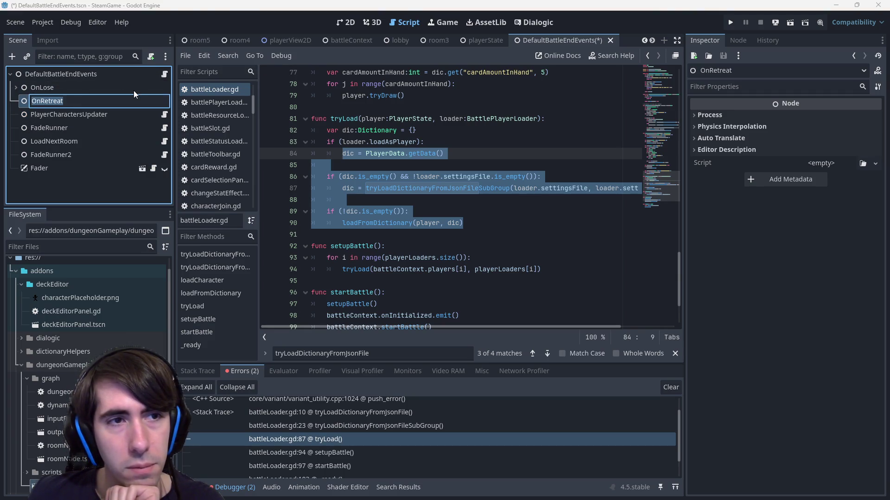
{"action": "double_click", "coordinate": [126, 104]}
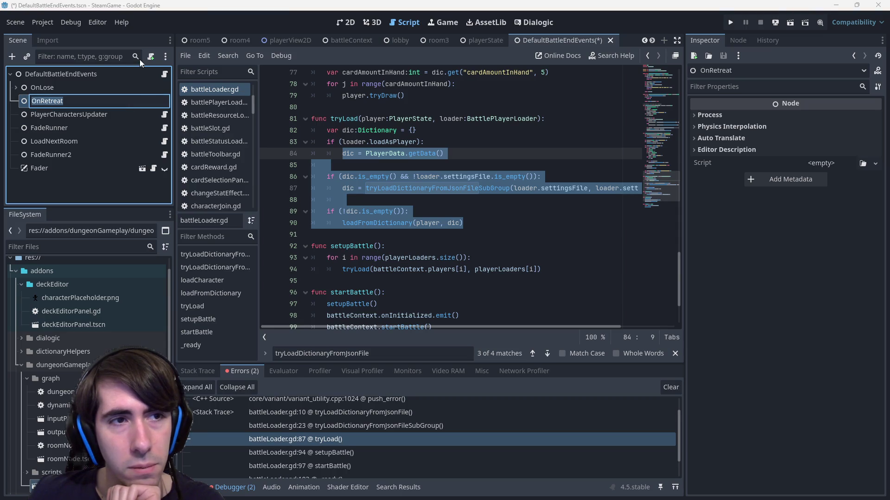
{"action": "key", "text": "Escape"}
{"action": "right_click", "coordinate": [84, 101]}
{"action": "left_click", "coordinate": [13, 94]}
{"action": "left_click", "coordinate": [16, 88]}
{"action": "left_click", "coordinate": [69, 104]}
{"action": "left_click", "coordinate": [78, 110]}
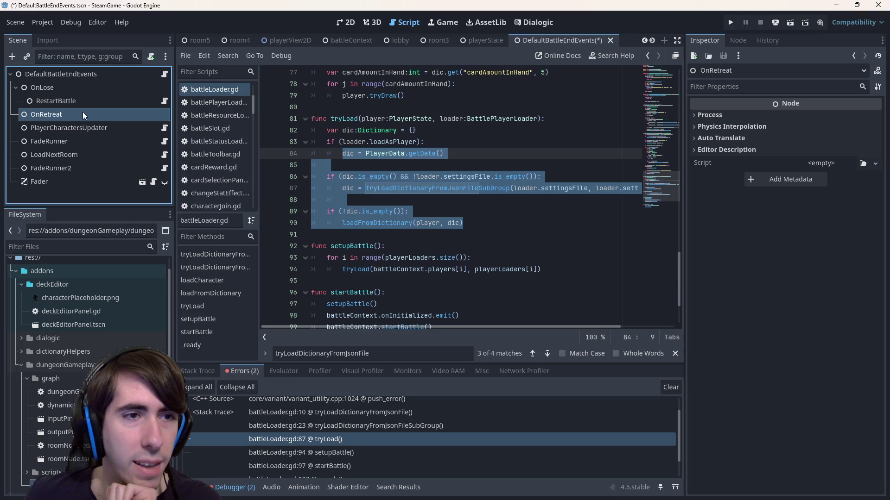
{"action": "left_click", "coordinate": [73, 129]}
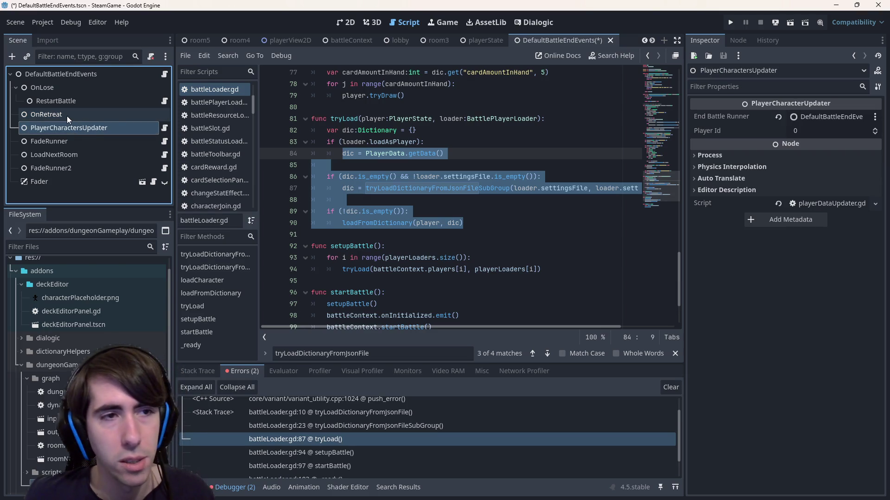
{"action": "left_click_drag", "start_coordinate": [73, 140], "coordinate": [53, 113]}
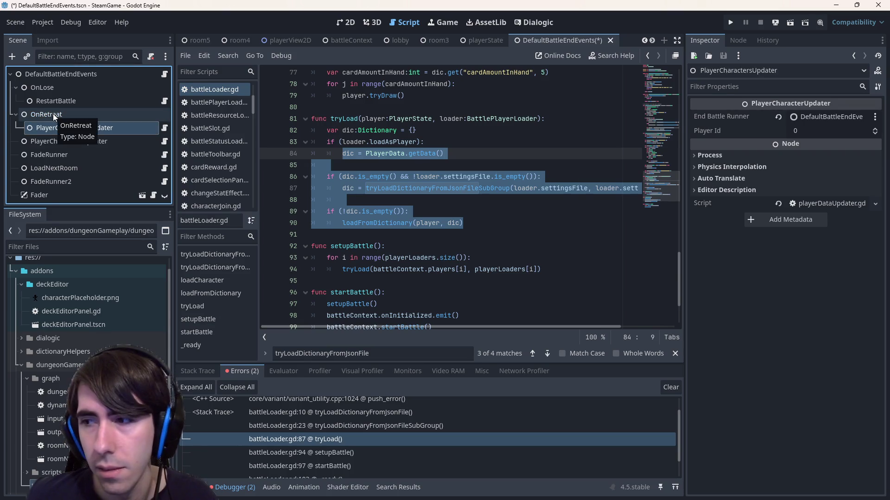
Inspect the LoadNextRoom script's enterNextRoom call
{"action": "left_click", "coordinate": [65, 153]}
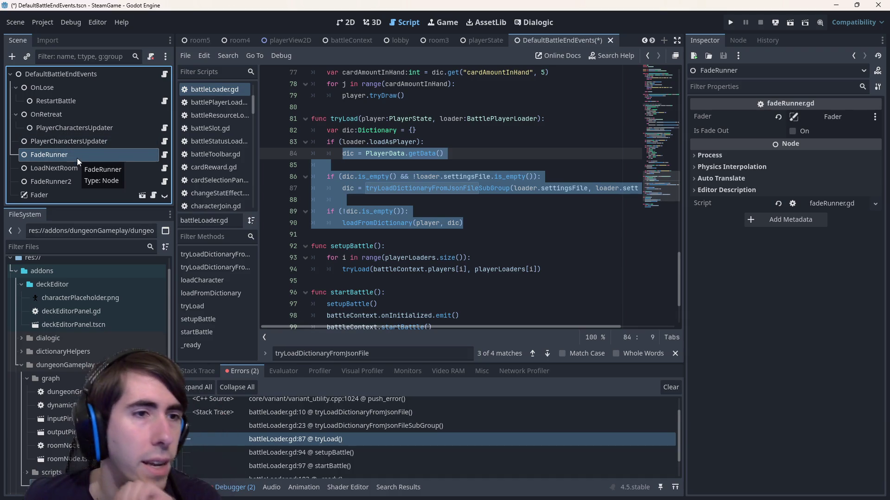
{"action": "left_click", "coordinate": [60, 176], "text": "ctrl"}
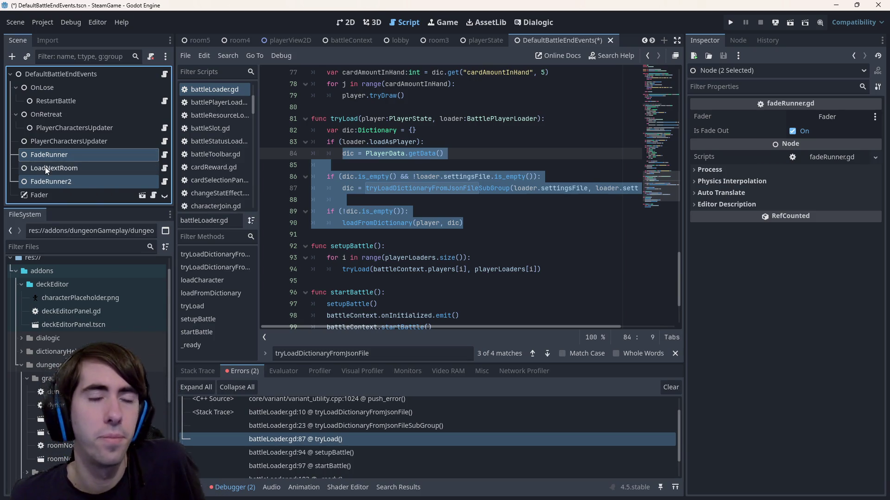
{"action": "left_click", "coordinate": [45, 168]}
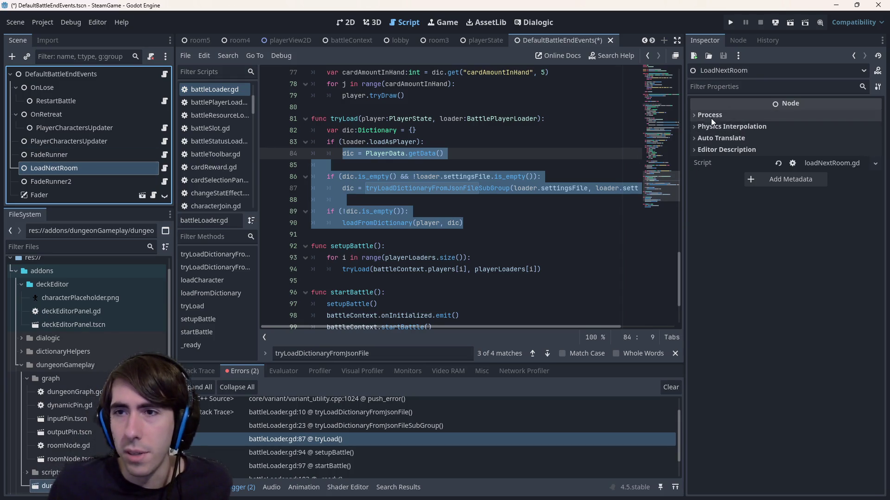
{"action": "left_click", "coordinate": [165, 169]}
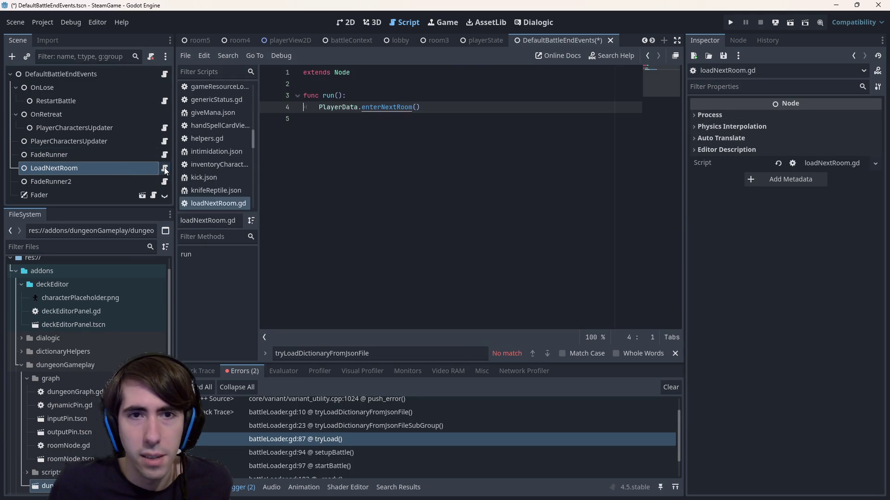
{"action": "left_click", "coordinate": [296, 148]}
{"action": "mouse_move", "coordinate": [385, 108]}
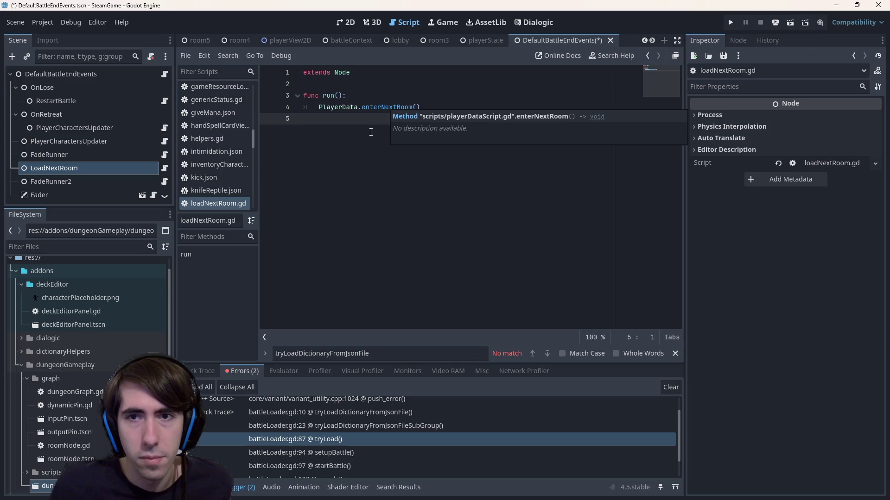
Paste copies of FadeRunner, LoadNextRoom and FadeRunner2 under OnRetreat
{"action": "left_click", "coordinate": [49, 178]}
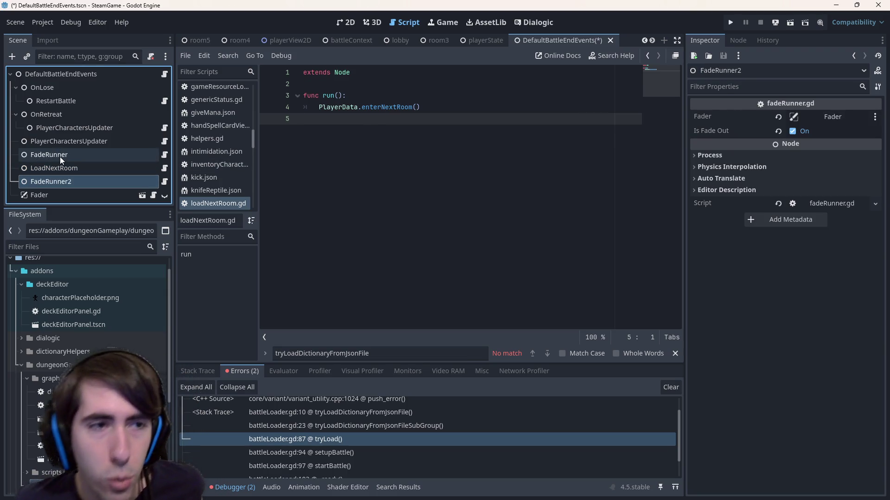
{"action": "left_click", "coordinate": [60, 157], "text": "shift"}
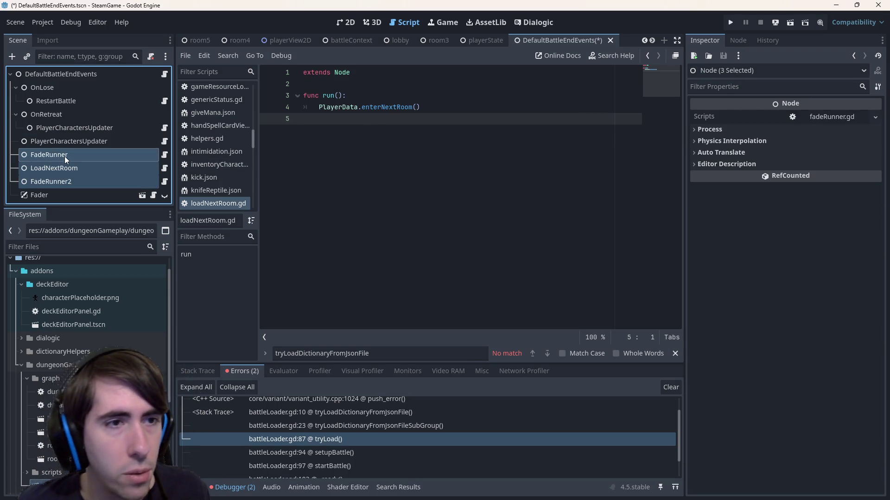
{"action": "left_click", "coordinate": [52, 116]}
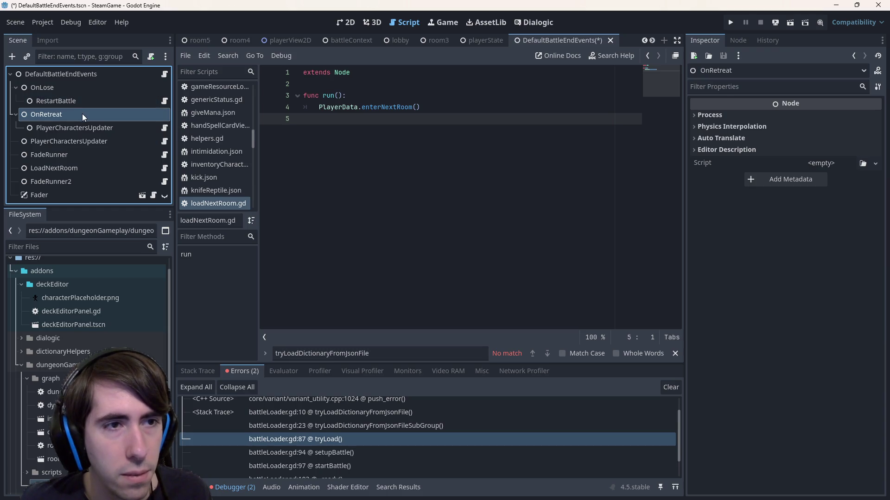
{"action": "key", "text": "ctrl+v"}
{"action": "scroll", "coordinate": [76, 150], "scroll_direction": "down", "scroll_amount": 2}
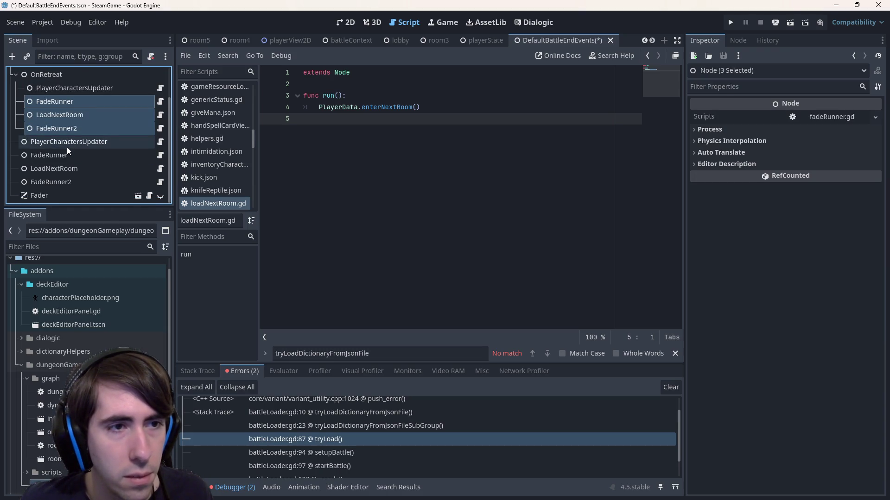
{"action": "scroll", "coordinate": [66, 145], "scroll_direction": "up", "scroll_amount": 3}
{"action": "right_click", "coordinate": [54, 73]}
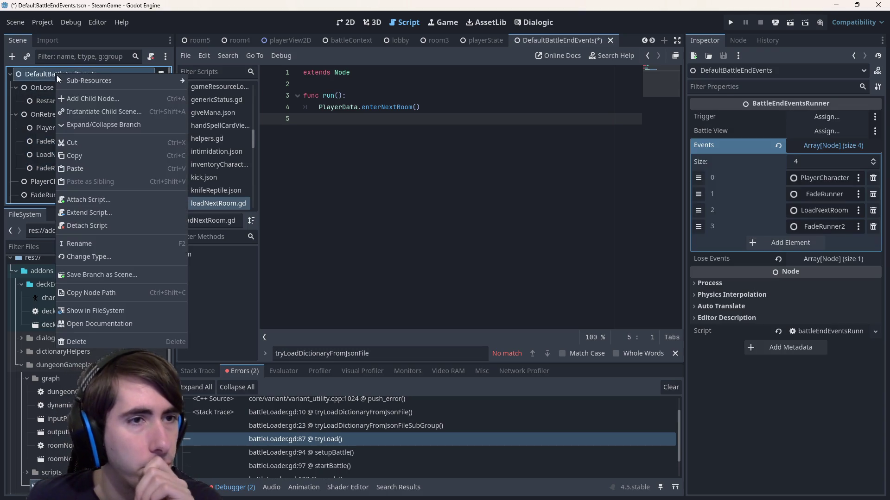
Add a plain Node child named OnWin and place it right after OnRetreat
{"action": "left_click", "coordinate": [81, 99]}
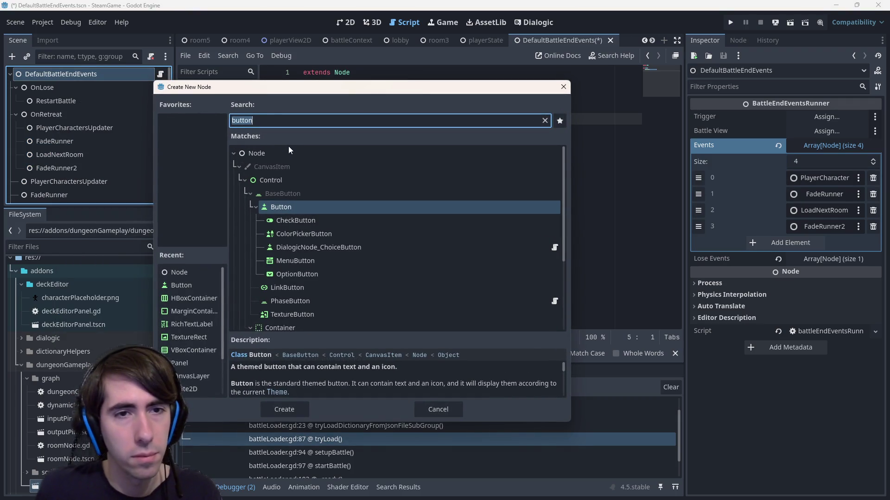
{"action": "double_click", "coordinate": [289, 151]}
{"action": "double_click", "coordinate": [69, 191]}
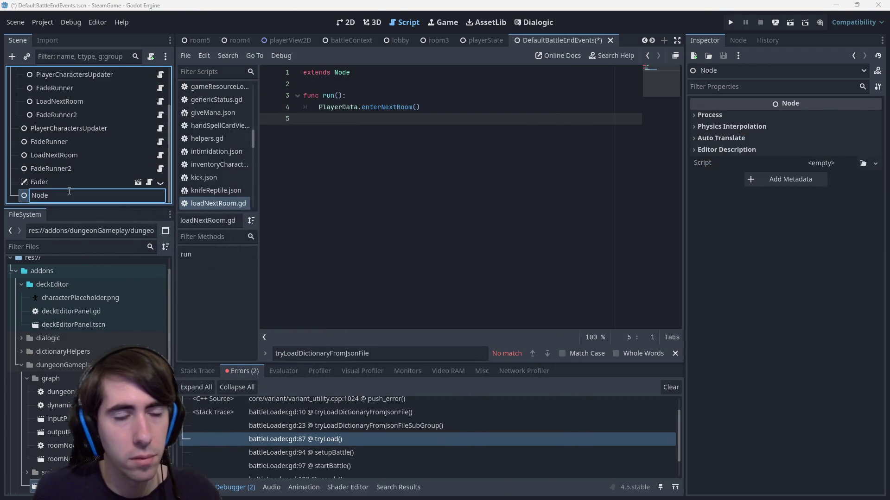
{"action": "type", "text": "OnWin"}
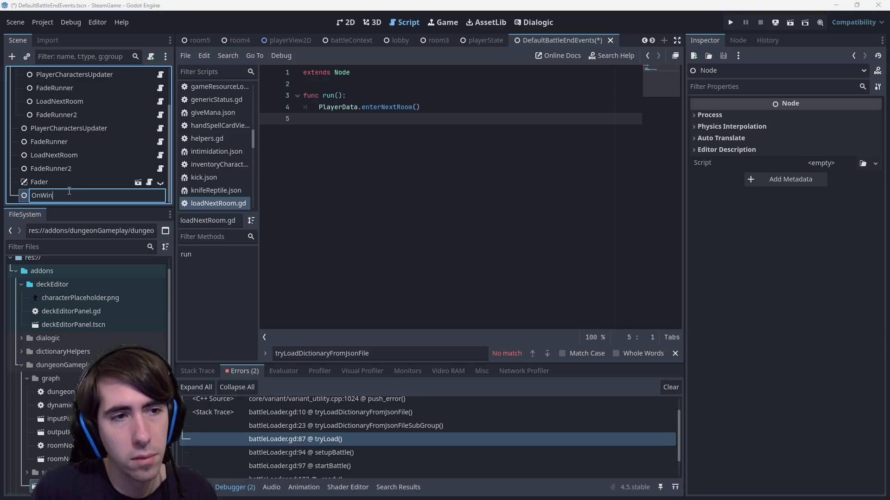
{"action": "key", "text": "Escape"}
{"action": "key", "text": "Delete"}
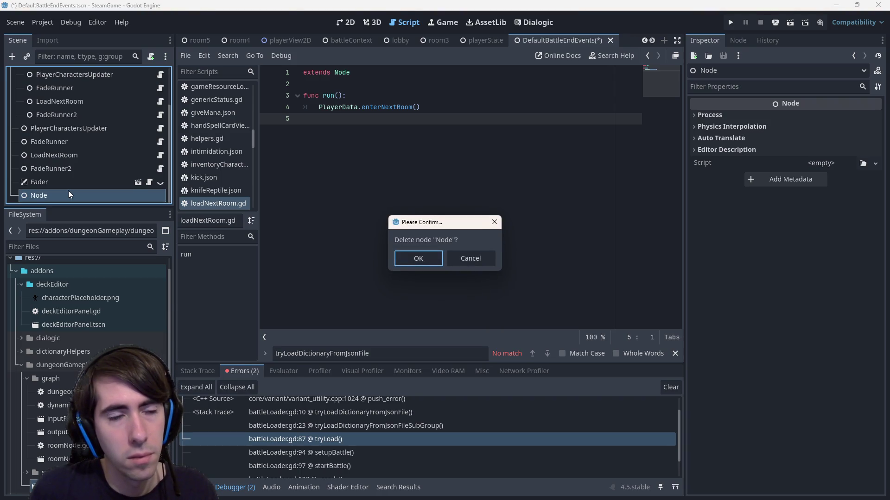
{"action": "key", "text": "Escape"}
{"action": "key", "text": "F2"}
{"action": "type", "text": "OnWin"}
{"action": "key", "text": "Return"}
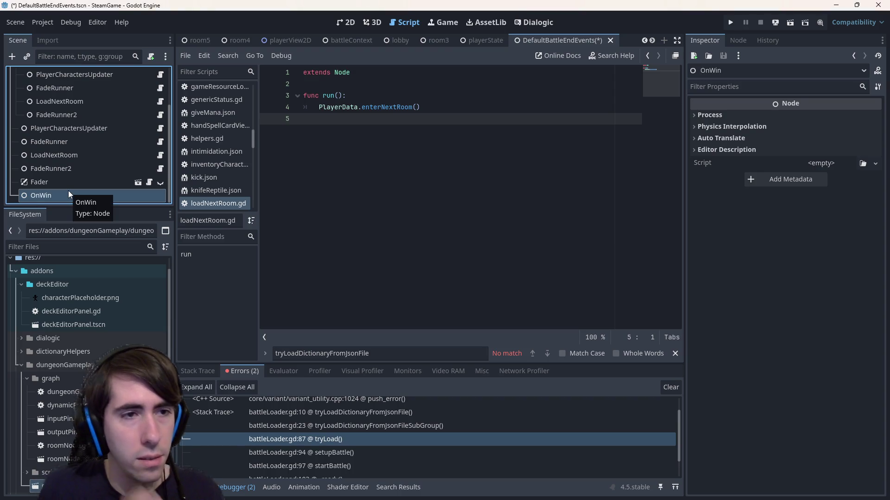
{"action": "left_click_drag", "start_coordinate": [68, 190], "coordinate": [46, 119]}
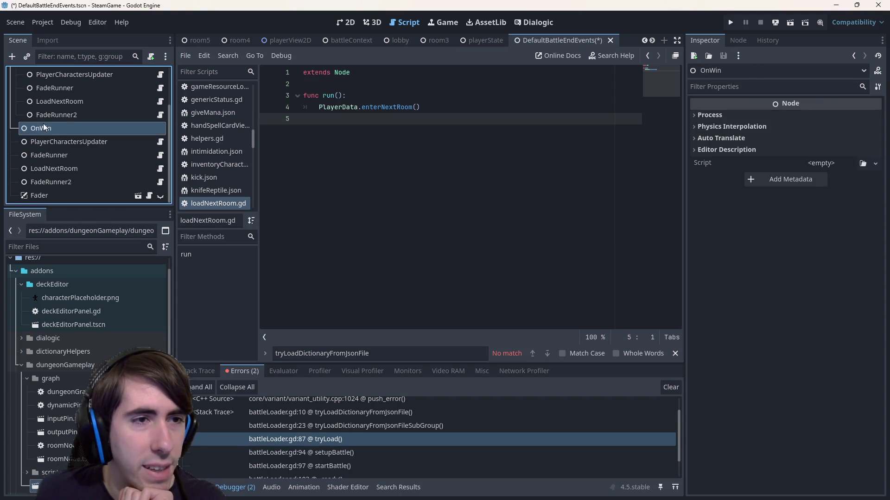
Nest PlayerCharactersUpdater, FadeRunner, LoadNextRoom and FadeRunner2 under OnWin, then save the scene
{"action": "left_click", "coordinate": [70, 139]}
{"action": "left_click", "coordinate": [75, 182], "text": "shift"}
{"action": "left_click_drag", "start_coordinate": [68, 149], "coordinate": [54, 128]}
{"action": "scroll", "coordinate": [69, 144], "scroll_direction": "up", "scroll_amount": 3}
{"action": "key", "text": "ctrl+s"}
Rename the LoadNextRoom node under OnRetreat to LoadRetreatRoom by replacing NextRoom with RetreatRoom
{"action": "left_click", "coordinate": [92, 126]}
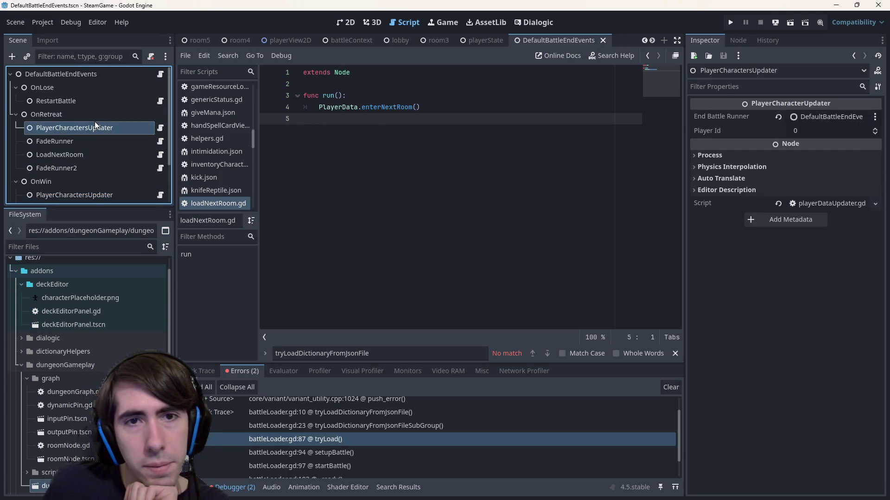
{"action": "left_click", "coordinate": [81, 141]}
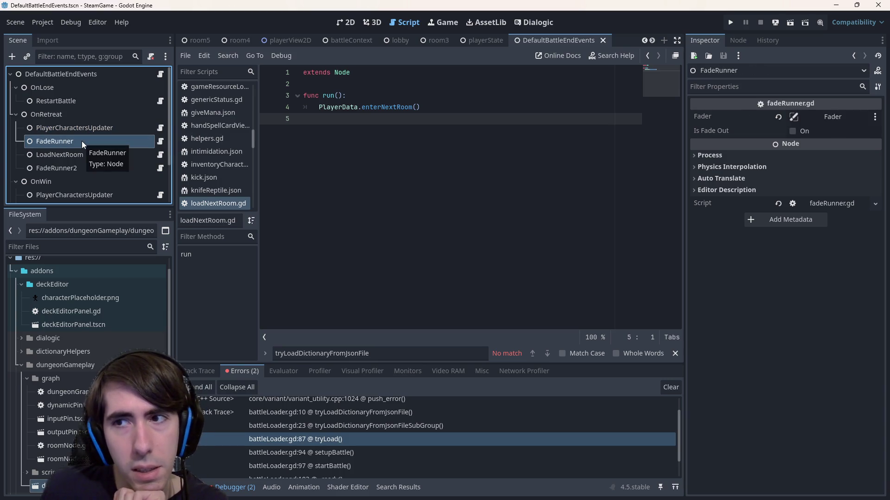
{"action": "left_click", "coordinate": [60, 154]}
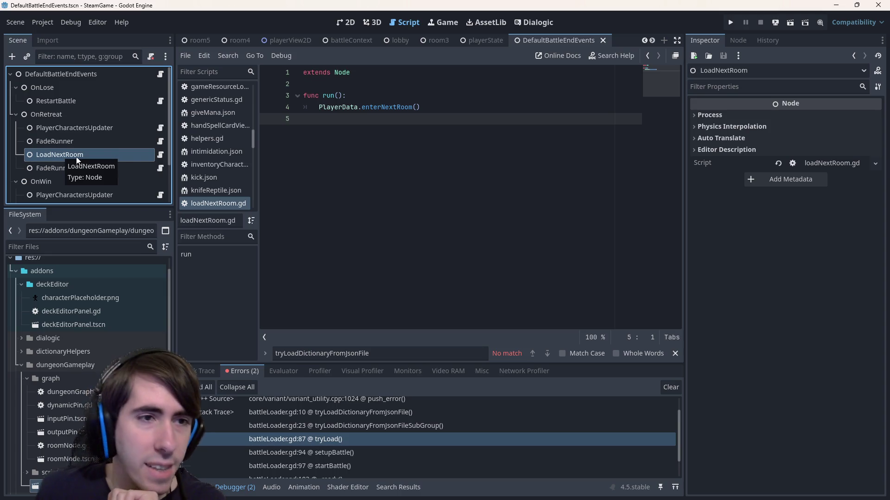
{"action": "left_click", "coordinate": [67, 155]}
{"action": "left_click_drag", "start_coordinate": [85, 155], "coordinate": [52, 154]}
{"action": "type", "text": "RetreatRoom"}
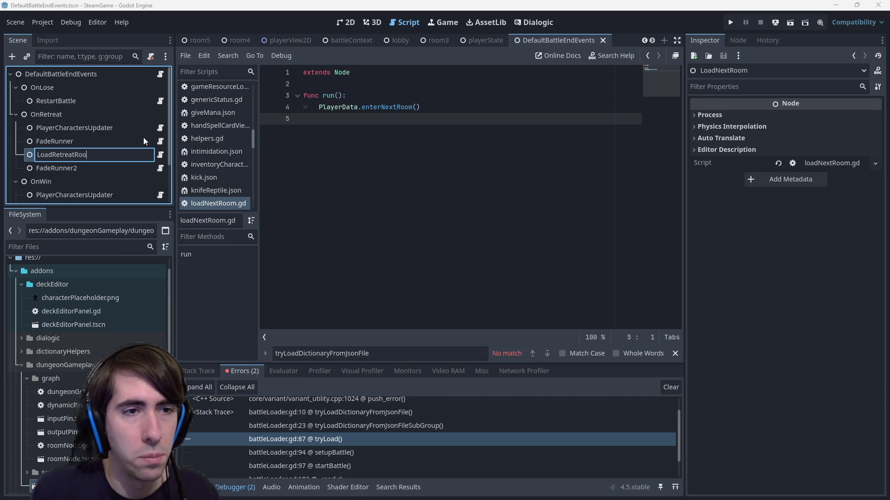
{"action": "key", "text": "Return"}
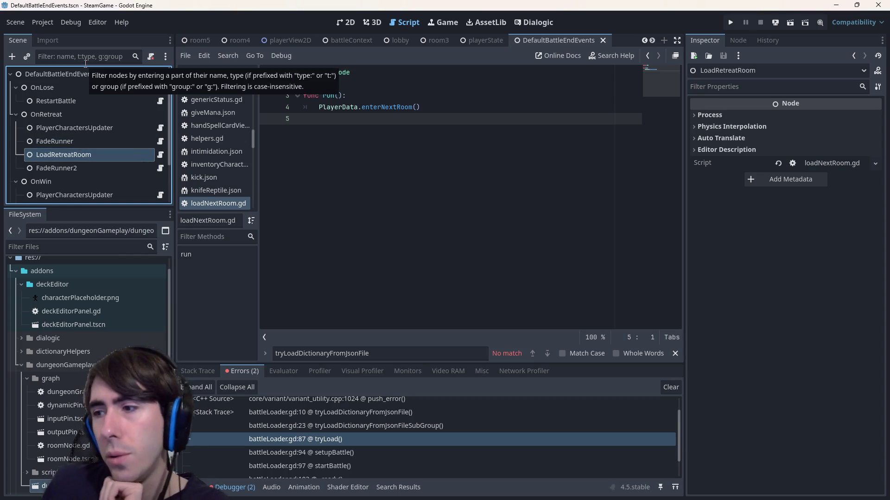
{"action": "left_click", "coordinate": [102, 130]}
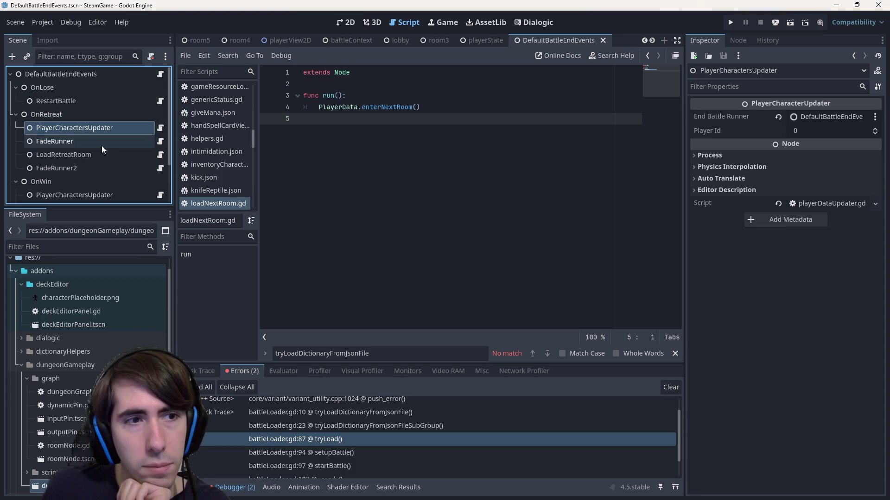
{"action": "left_click", "coordinate": [104, 141]}
{"action": "left_click", "coordinate": [94, 156]}
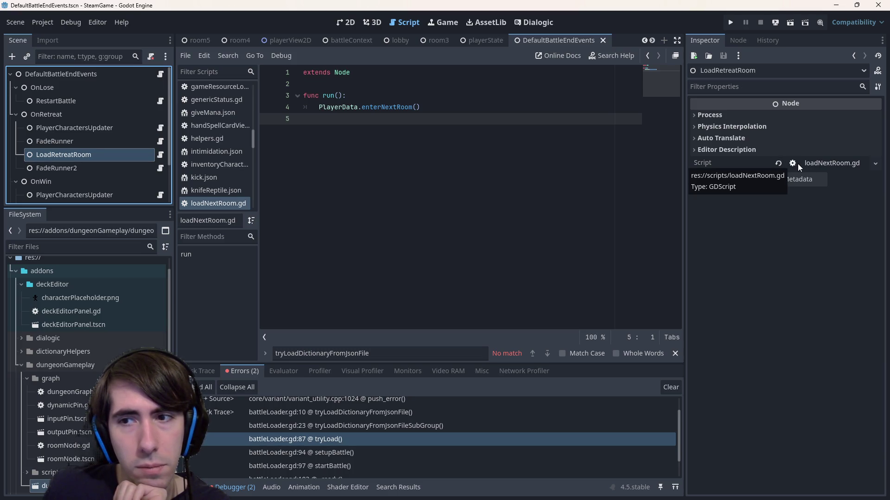
Open LoadRetreatRoom's loadNextRoom.gd script and review the enterNextRoom call in run()
{"action": "left_click", "coordinate": [813, 167]}
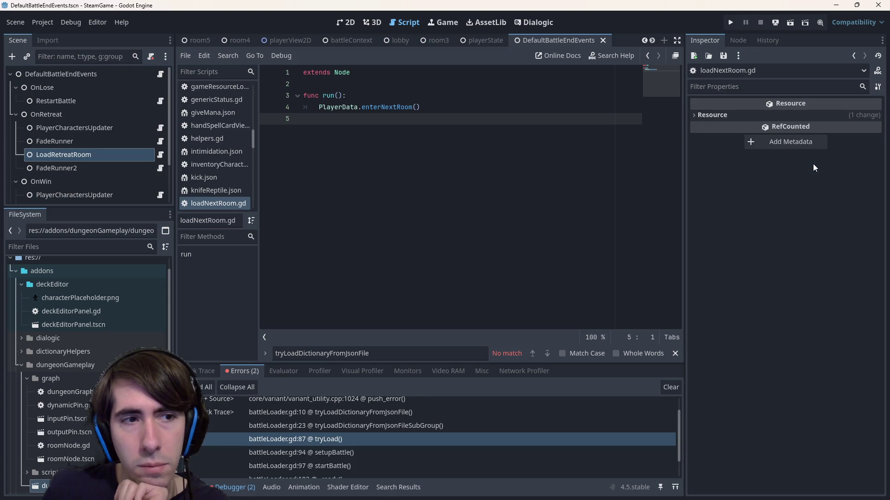
{"action": "left_click", "coordinate": [352, 77]}
{"action": "left_click", "coordinate": [398, 107]}
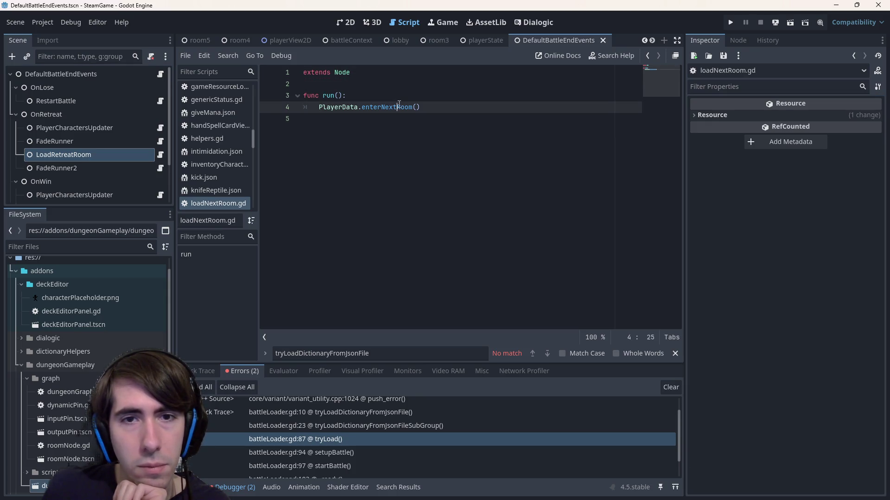
{"action": "left_click", "coordinate": [382, 82]}
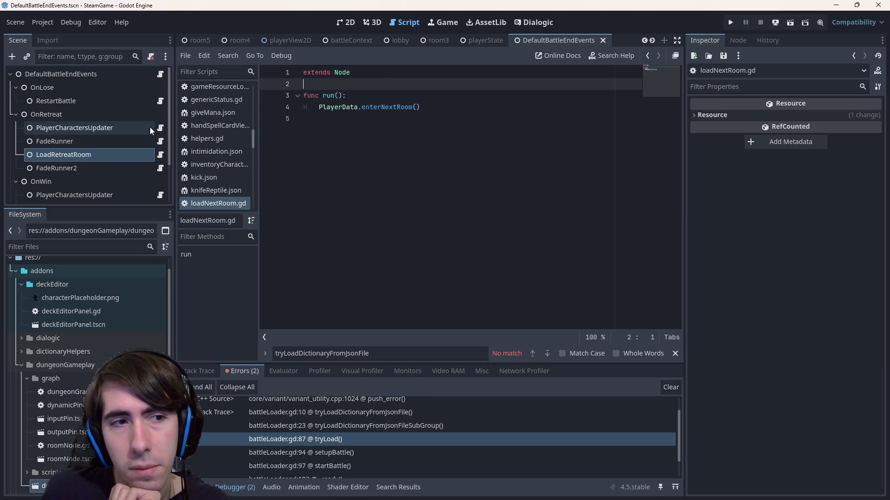
{"action": "scroll", "coordinate": [108, 134], "scroll_direction": "down", "scroll_amount": 2}
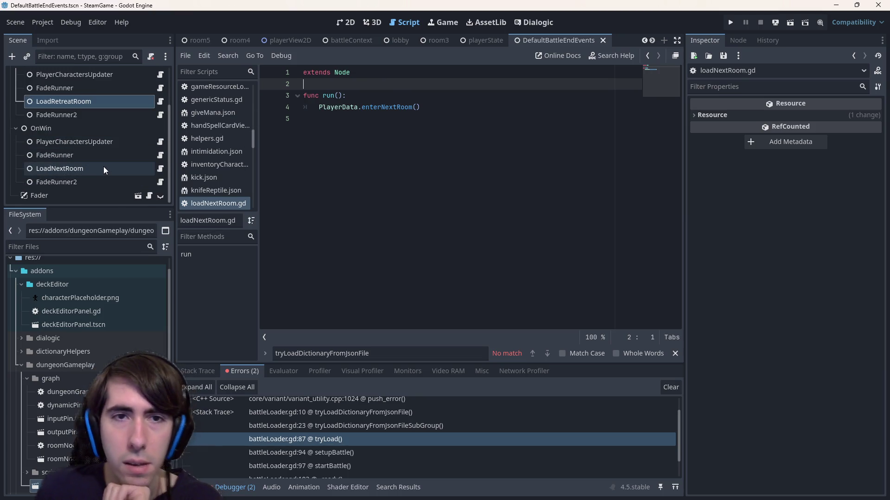
{"action": "scroll", "coordinate": [113, 354], "scroll_direction": "down", "scroll_amount": 2}
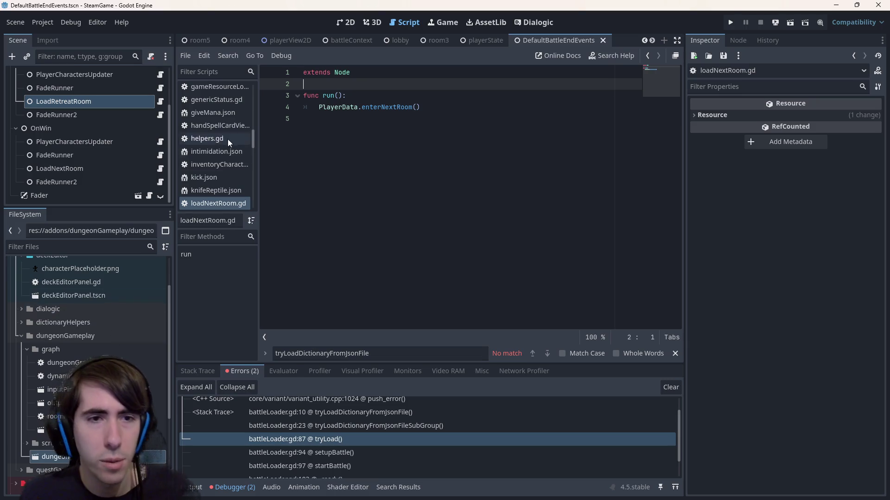
{"action": "scroll", "coordinate": [207, 192], "scroll_direction": "down", "scroll_amount": 1}
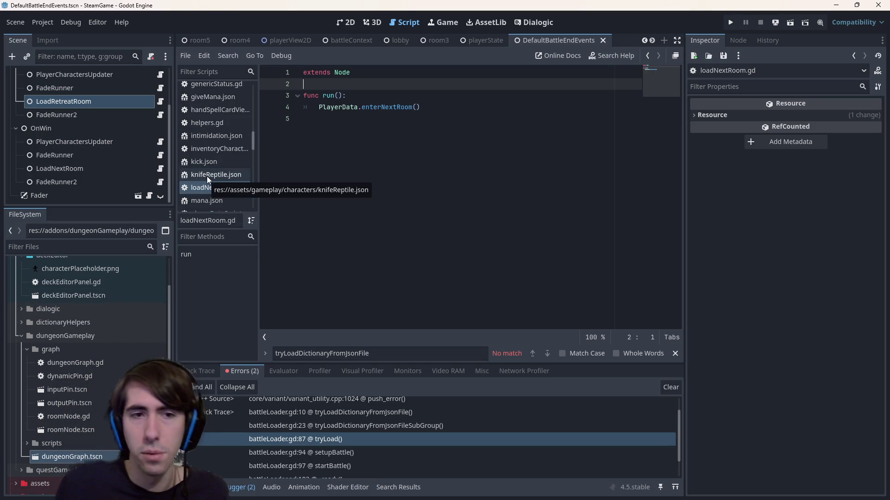
{"action": "scroll", "coordinate": [107, 149], "scroll_direction": "up", "scroll_amount": 1}
{"action": "scroll", "coordinate": [107, 149], "scroll_direction": "up", "scroll_amount": 3}
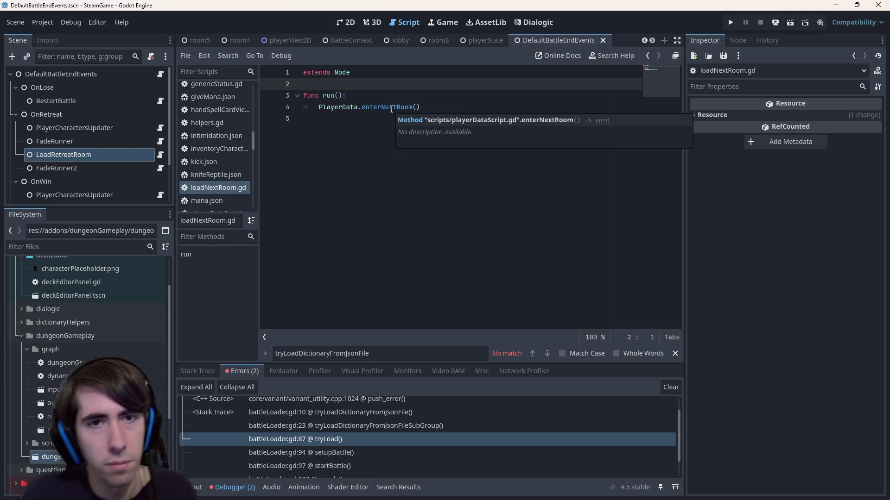
{"action": "key", "text": "Return"}
{"action": "key", "text": "Return"}
{"action": "key", "text": "Up"}
{"action": "type", "text": "@export var "}
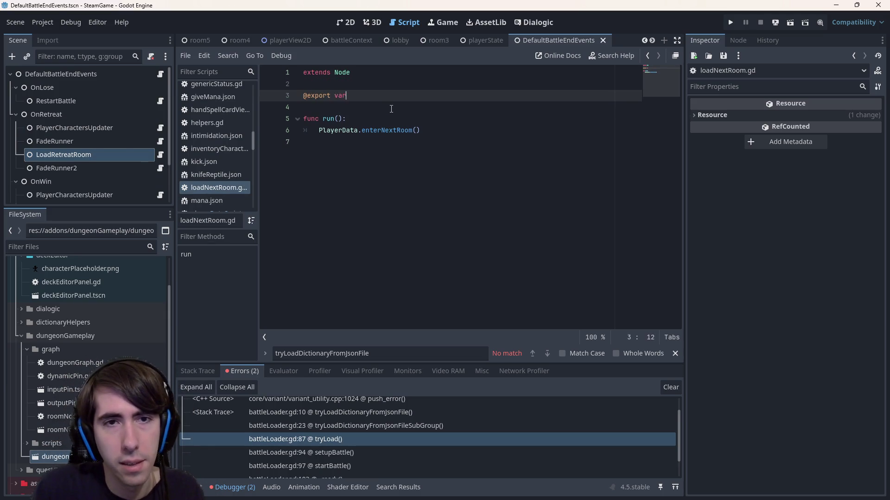
{"action": "type", "text": "loadRetre"}
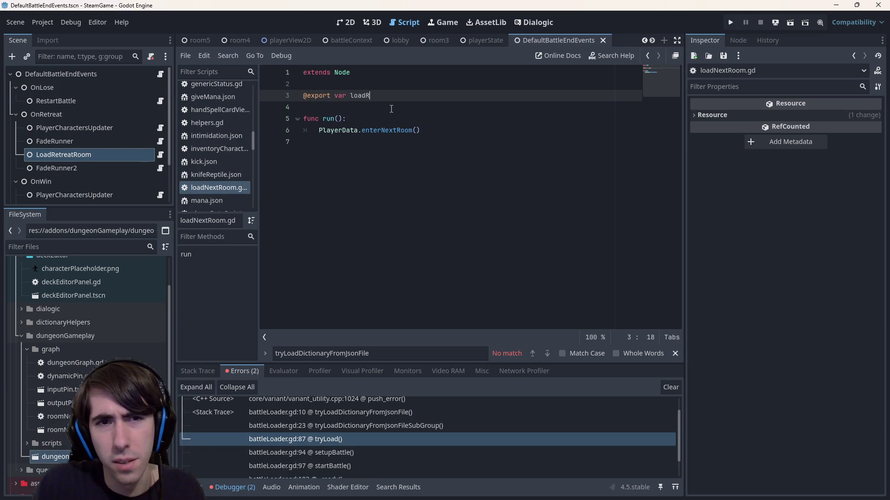
{"action": "type", "text": "atRoom:"}
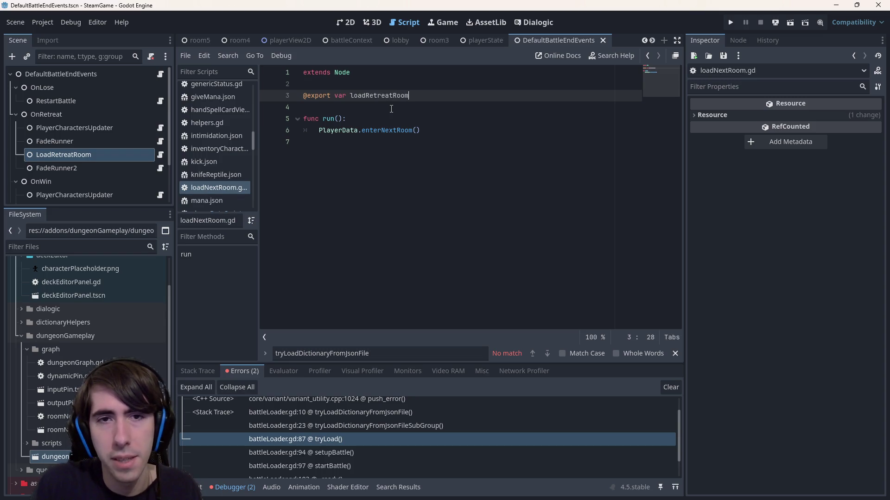
{"action": "type", "text": "bool = false"}
{"action": "key", "text": "ctrl+s"}
Add an 'if loadRetreatRoom:' block at the start of run()
{"action": "key", "text": "ctrl+Left"}
{"action": "key", "text": "ctrl+Left"}
{"action": "key", "text": "ctrl+Left"}
{"action": "key", "text": "Down"}
{"action": "key", "text": "Down"}
{"action": "key", "text": "Down"}
{"action": "key", "text": "Up"}
{"action": "key", "text": "Return"}
{"action": "type", "text": "if "}
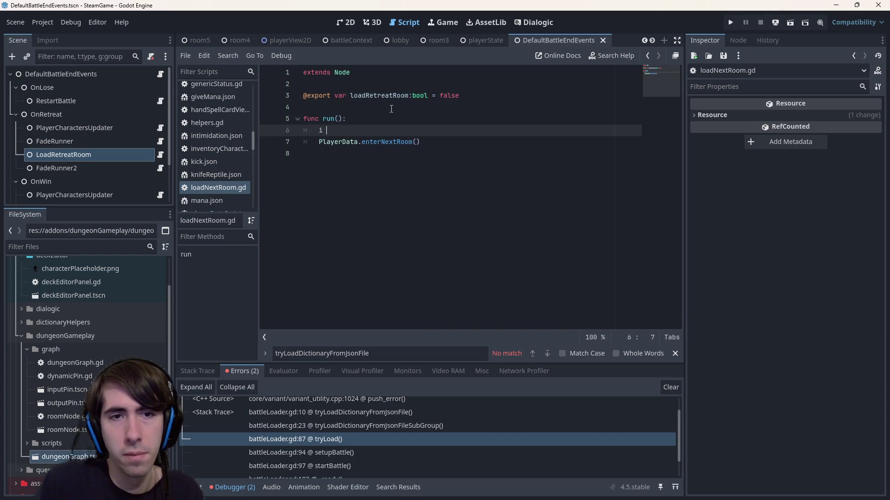
{"action": "type", "text": "loadRetreatRoom:"}
{"action": "key", "text": "Return"}
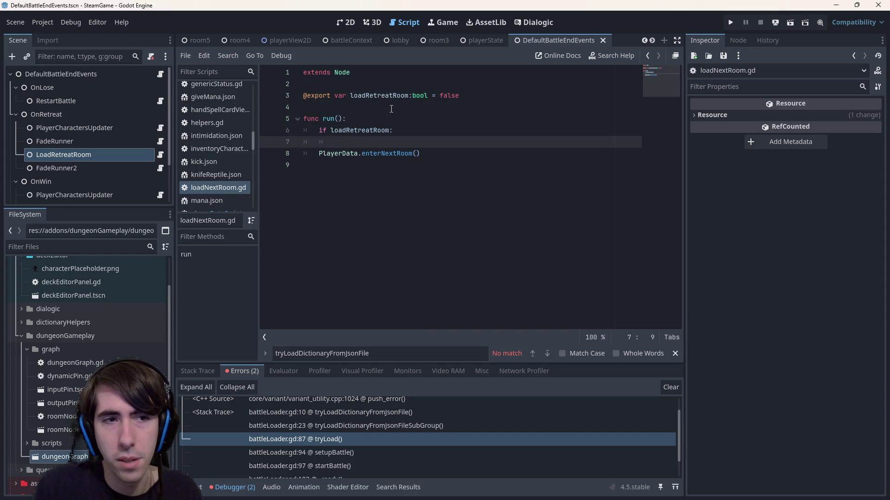
{"action": "key", "text": "Return"}
{"action": "key", "text": "Up"}
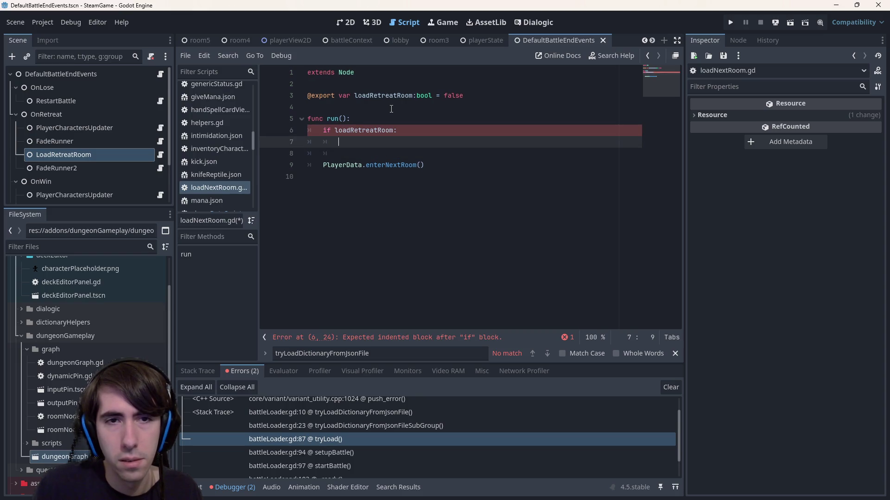
{"action": "key", "text": "Down"}
{"action": "key", "text": "BackSpace"}
Call PlayerData.retreat() in the if body before return, and open retreat()'s definition
{"action": "key", "text": "Up"}
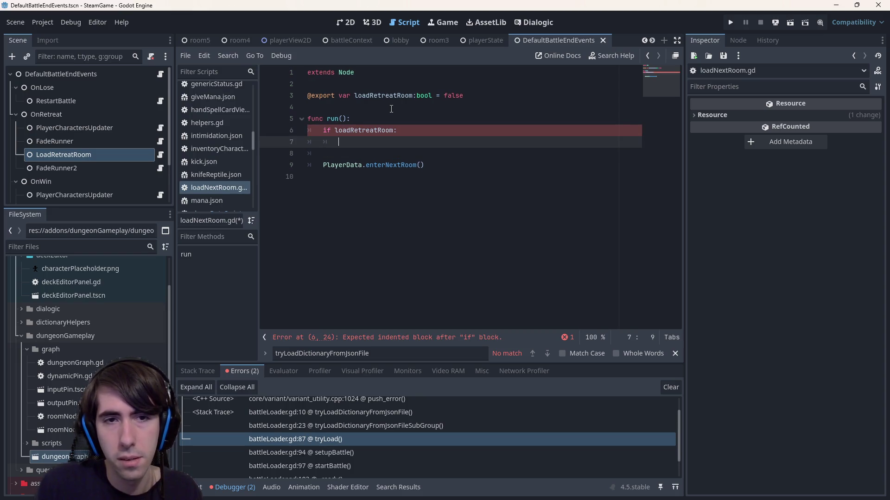
{"action": "key", "text": "Home"}
{"action": "key", "text": "Return"}
{"action": "key", "text": "Up"}
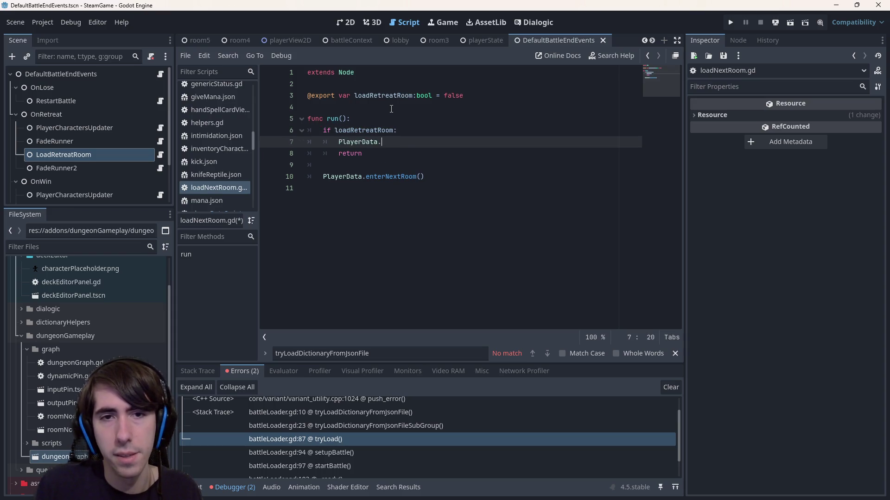
{"action": "type", "text": "retr"}
{"action": "key", "text": "Return"}
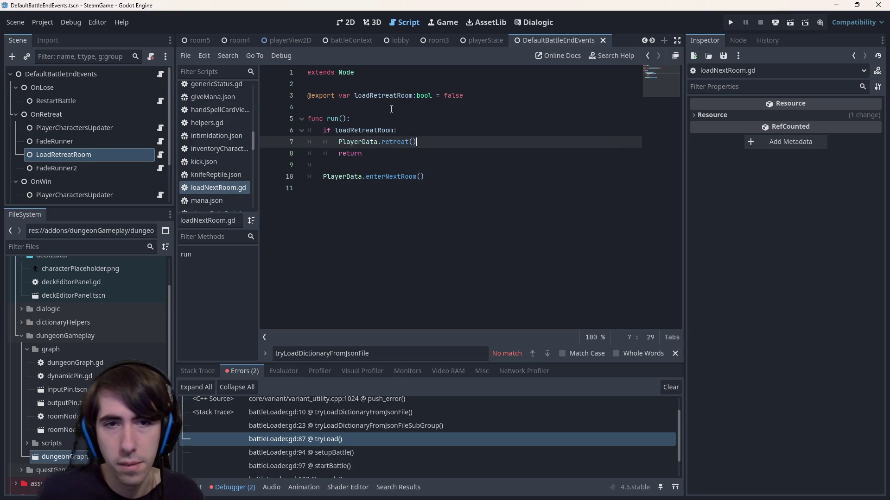
{"action": "double_click", "coordinate": [400, 144]}
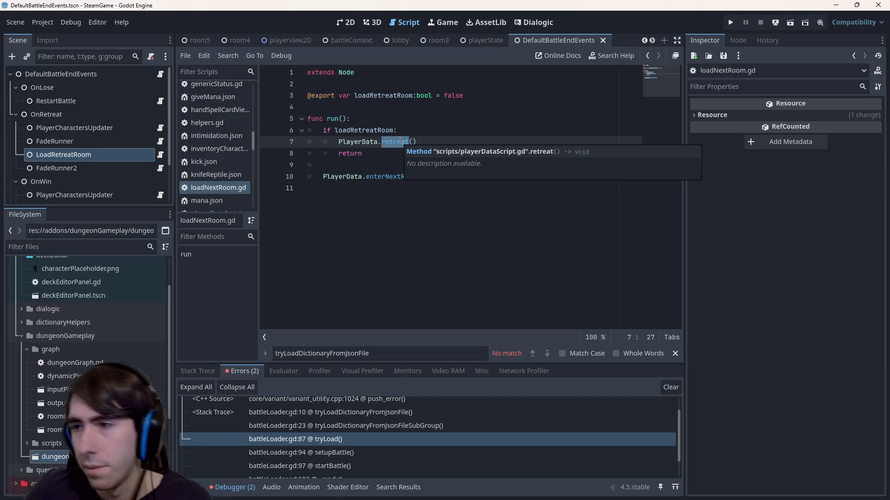
{"action": "left_click", "coordinate": [401, 141], "text": "ctrl"}
Turn on Load Retreat Room for the LoadRetreatRoom node and save the scene
{"action": "scroll", "coordinate": [396, 159], "scroll_direction": "down", "scroll_amount": 3}
{"action": "scroll", "coordinate": [393, 170], "scroll_direction": "up", "scroll_amount": 2}
{"action": "double_click", "coordinate": [348, 165]}
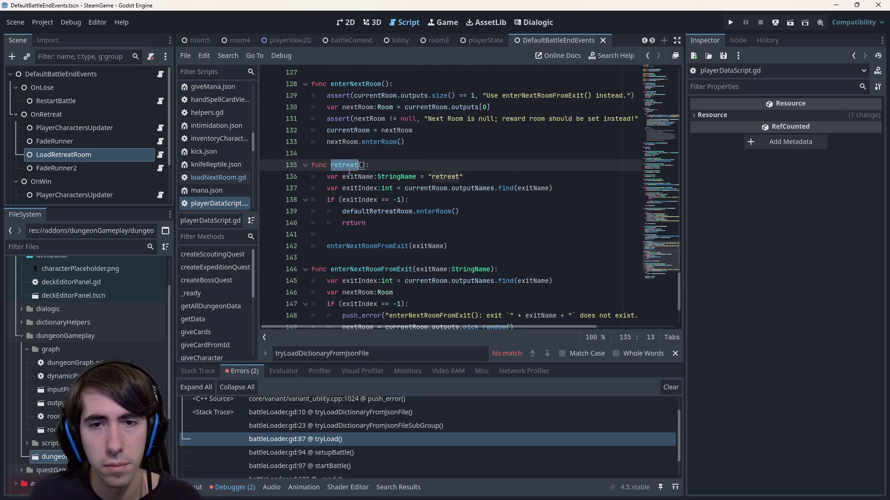
{"action": "scroll", "coordinate": [391, 206], "scroll_direction": "down", "scroll_amount": 2}
{"action": "scroll", "coordinate": [390, 206], "scroll_direction": "up", "scroll_amount": 2}
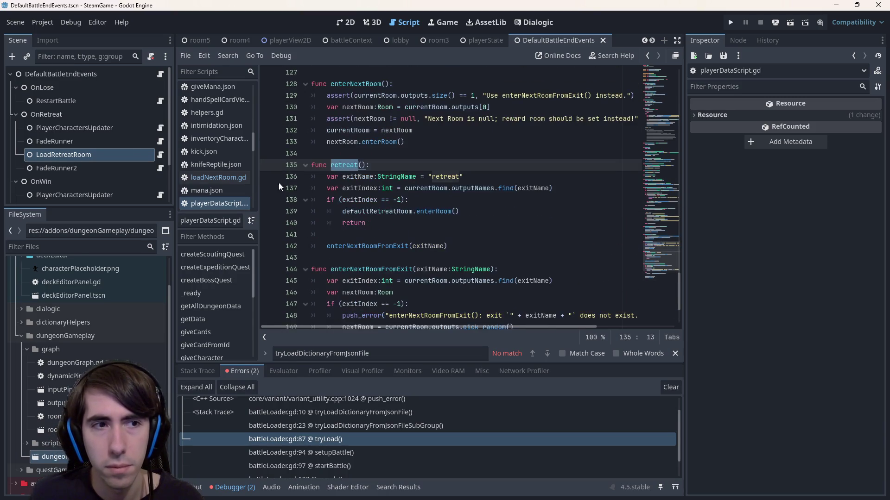
{"action": "left_click", "coordinate": [113, 156]}
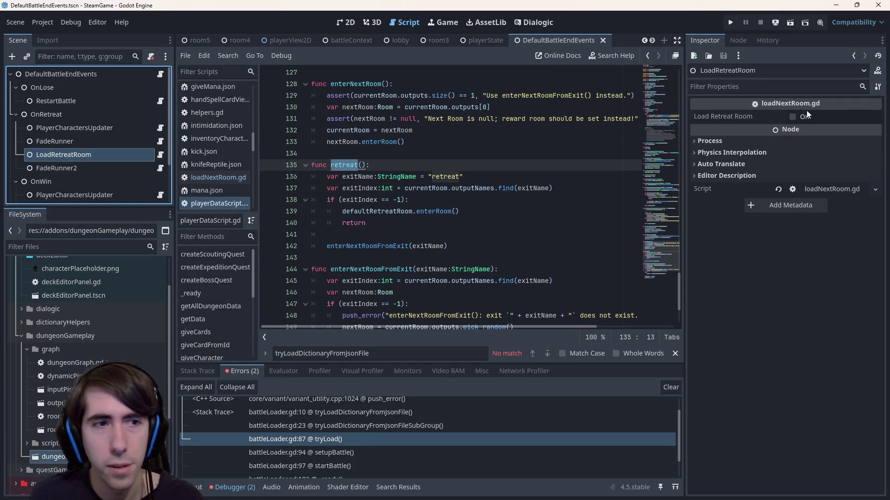
{"action": "left_click", "coordinate": [813, 116]}
{"action": "key", "text": "ctrl+s"}
Open the battle end events runner script from OnRetreat and review its onLose call
{"action": "left_click", "coordinate": [46, 115]}
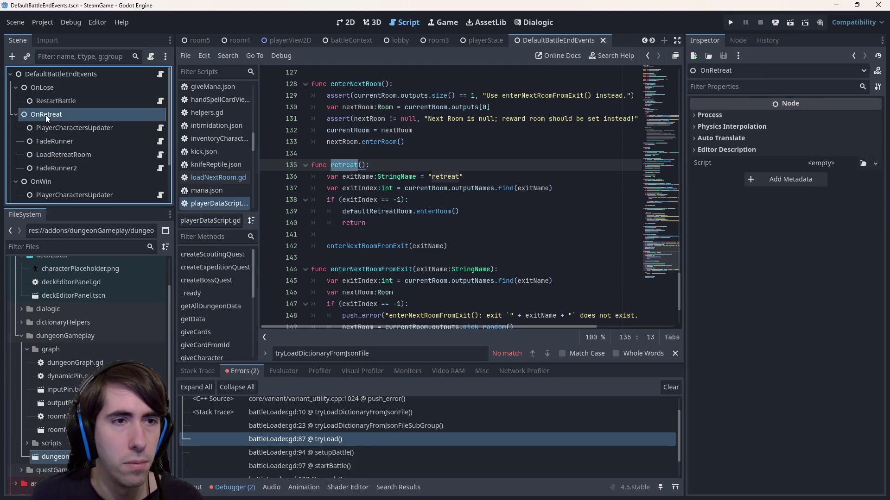
{"action": "left_click", "coordinate": [160, 74]}
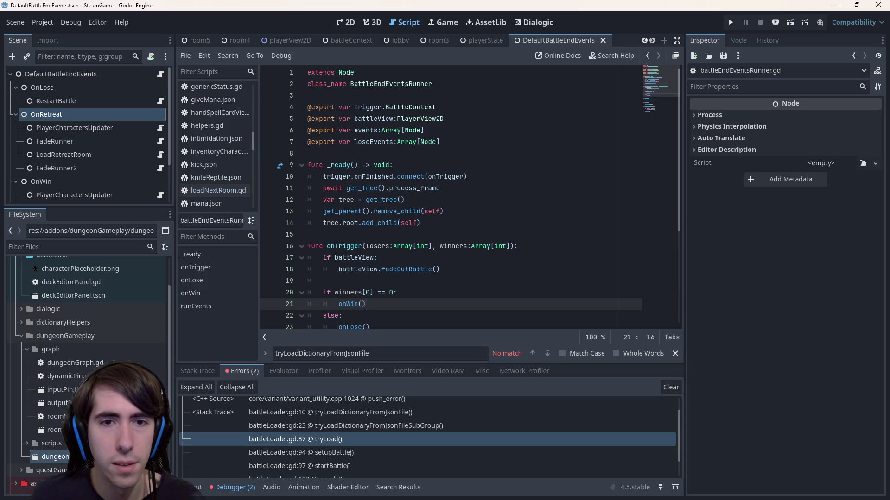
{"action": "left_click", "coordinate": [387, 223]}
{"action": "scroll", "coordinate": [385, 223], "scroll_direction": "down", "scroll_amount": 4}
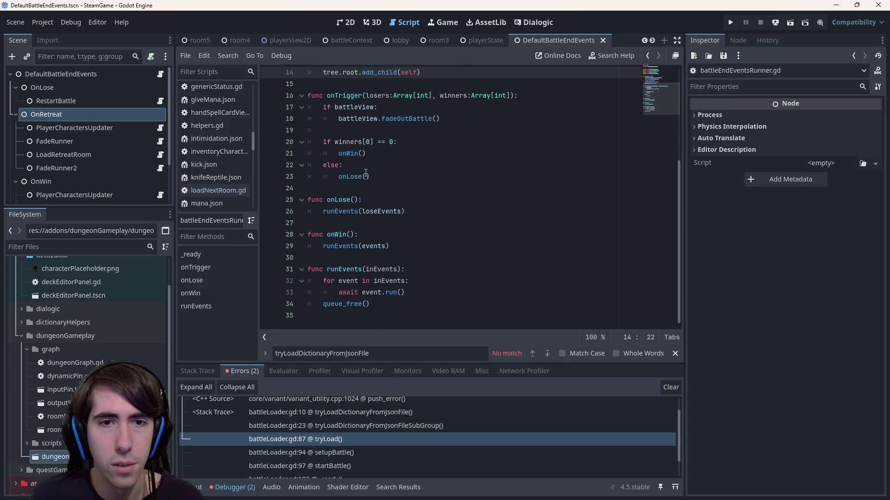
{"action": "left_click", "coordinate": [366, 177]}
{"action": "scroll", "coordinate": [397, 176], "scroll_direction": "up", "scroll_amount": 4}
{"action": "left_click", "coordinate": [472, 220]}
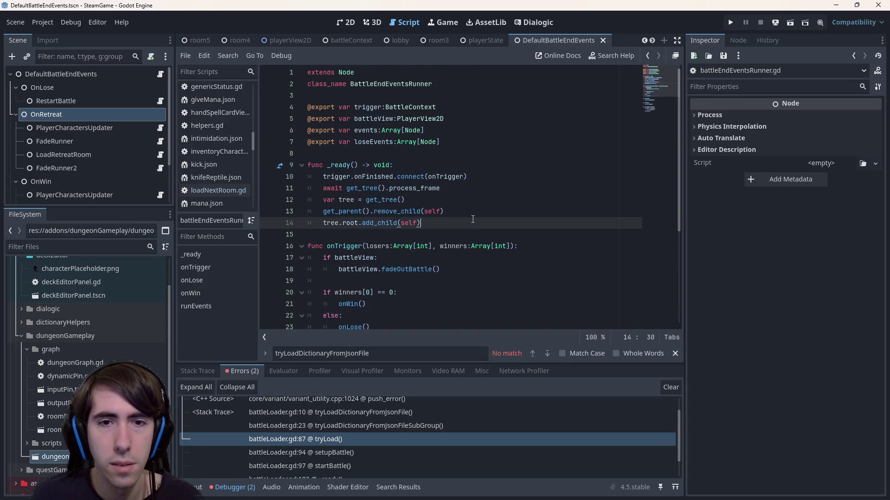
Jump from the trigger.onFinished connection to its signal in battleContext.gd and search for onFinished
{"action": "left_click", "coordinate": [382, 178]}
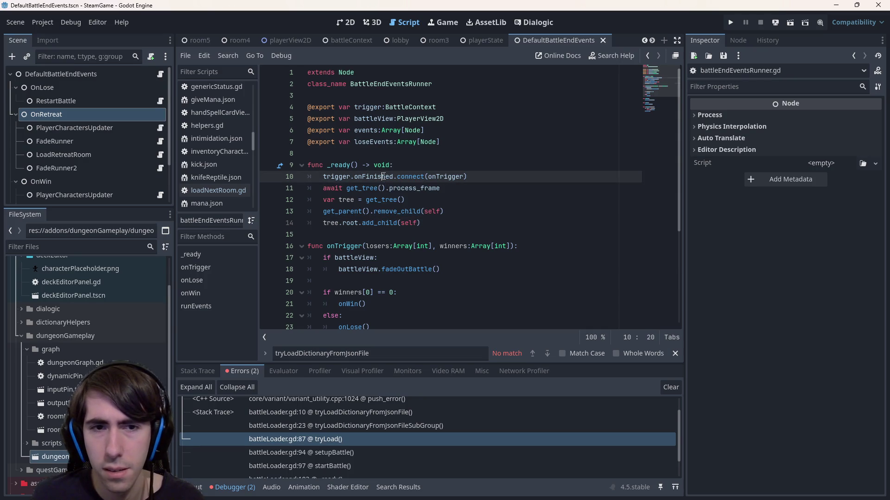
{"action": "double_click", "coordinate": [383, 176]}
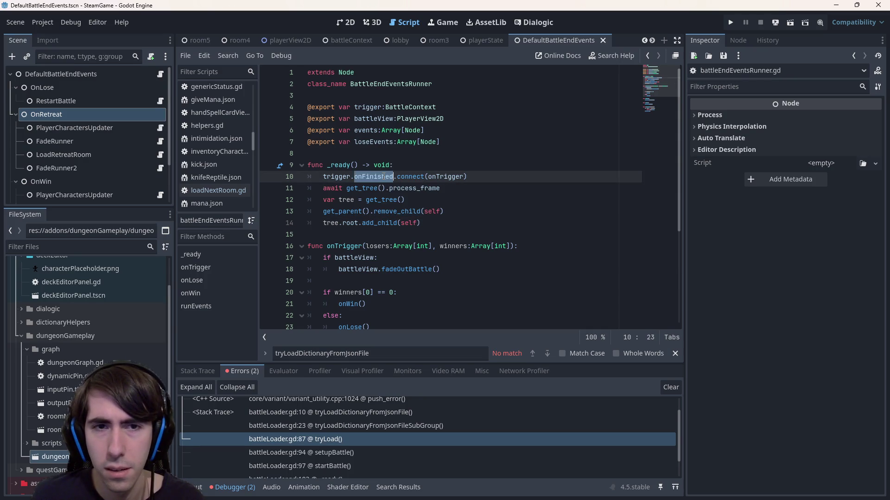
{"action": "double_click", "coordinate": [458, 176]}
{"action": "mouse_move", "coordinate": [457, 176]}
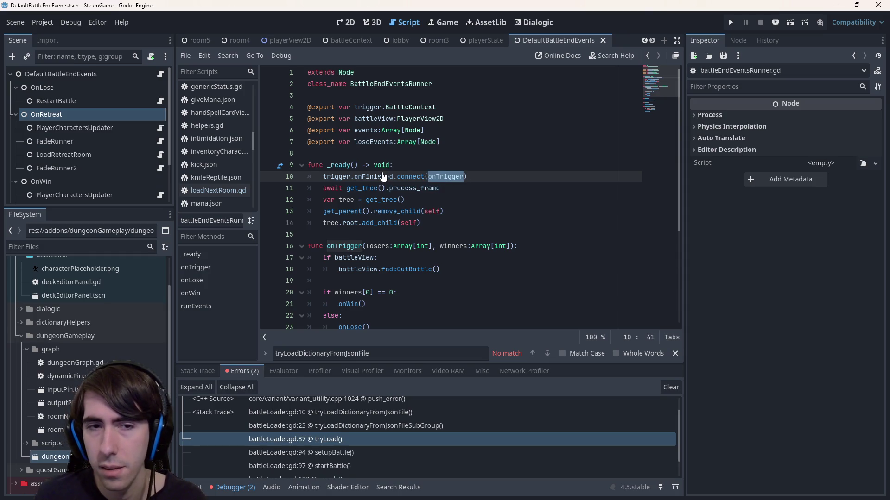
{"action": "left_click", "coordinate": [383, 177], "text": "ctrl"}
{"action": "double_click", "coordinate": [355, 187]}
{"action": "key", "text": "ctrl+f"}
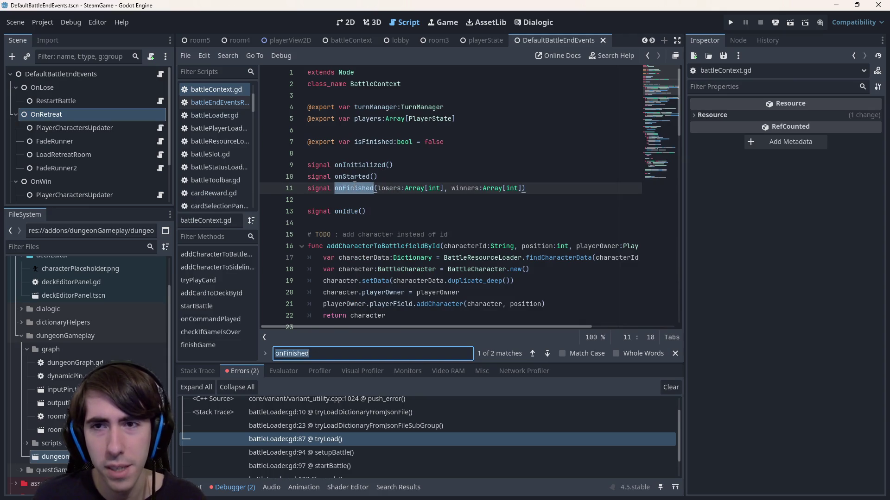
Declare 'signal onRetreat()' on a new line below the onFinished signal
{"action": "key", "text": "Return"}
{"action": "key", "text": "Return"}
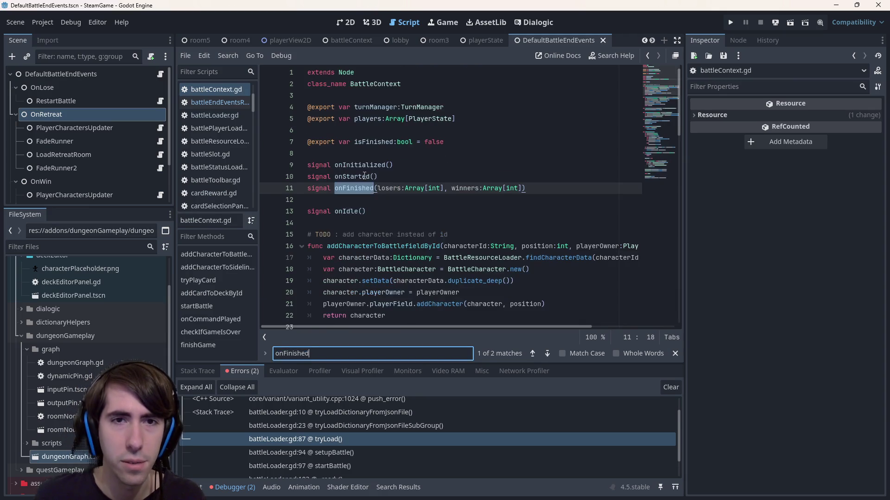
{"action": "left_click", "coordinate": [419, 200]}
{"action": "key", "text": "Return"}
{"action": "key", "text": "Up"}
{"action": "type", "text": "sig"}
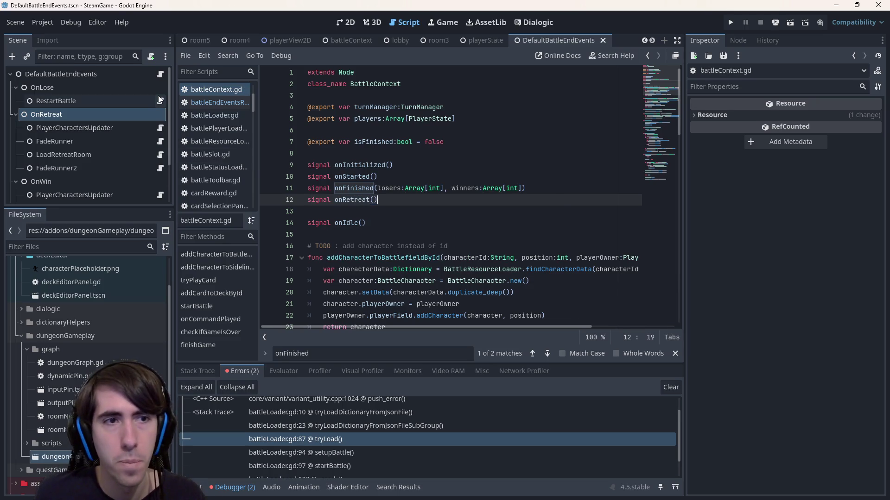
Return to battleEndEventsRunner.gd after glancing at RestartBattle's script, then select the root node
{"action": "left_click", "coordinate": [159, 73]}
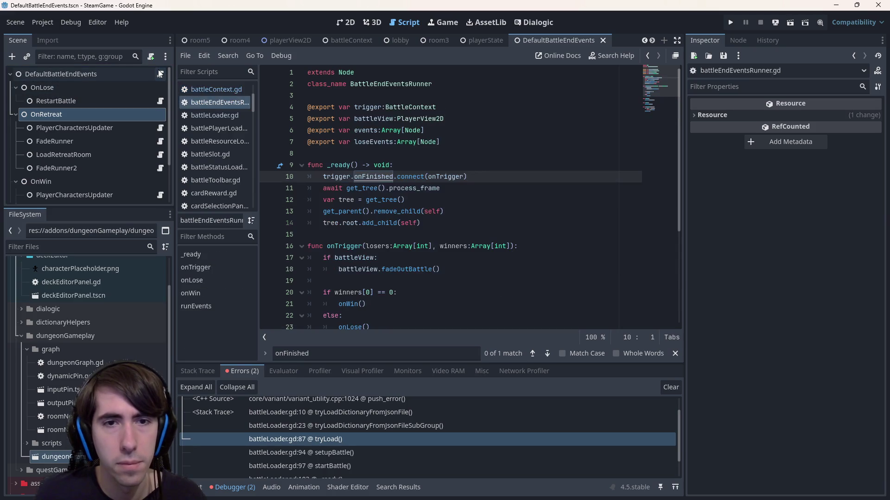
{"action": "scroll", "coordinate": [140, 185], "scroll_direction": "down", "scroll_amount": 3}
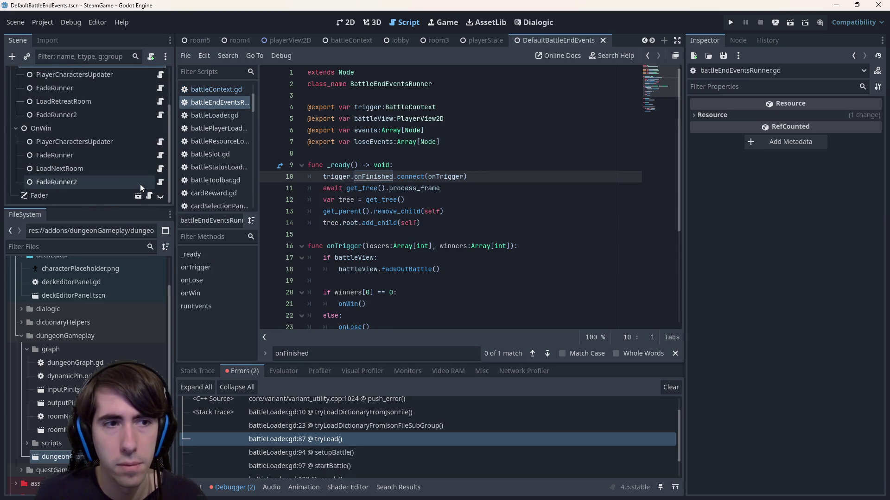
{"action": "scroll", "coordinate": [140, 183], "scroll_direction": "up", "scroll_amount": 3}
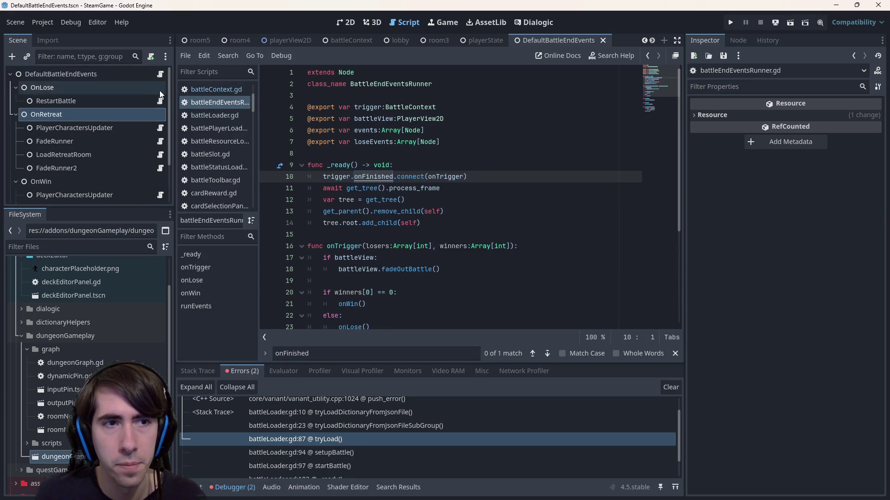
{"action": "left_click", "coordinate": [160, 103]}
{"action": "left_click", "coordinate": [158, 74]}
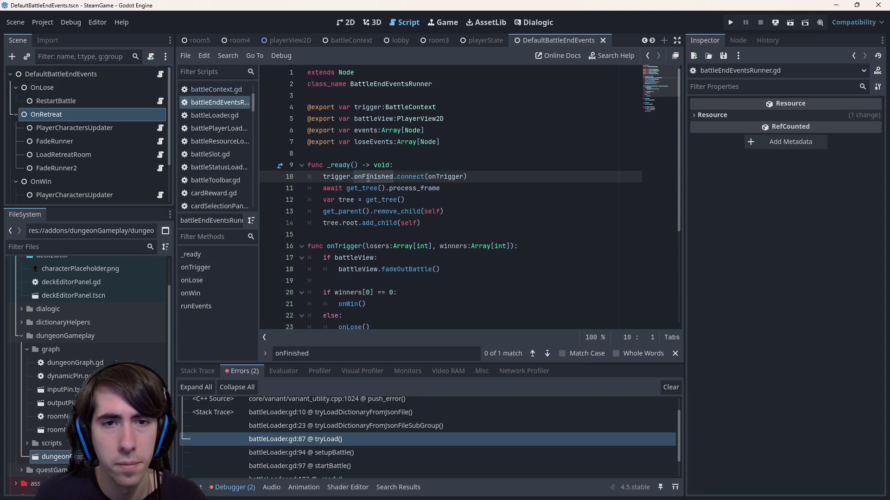
{"action": "double_click", "coordinate": [371, 177]}
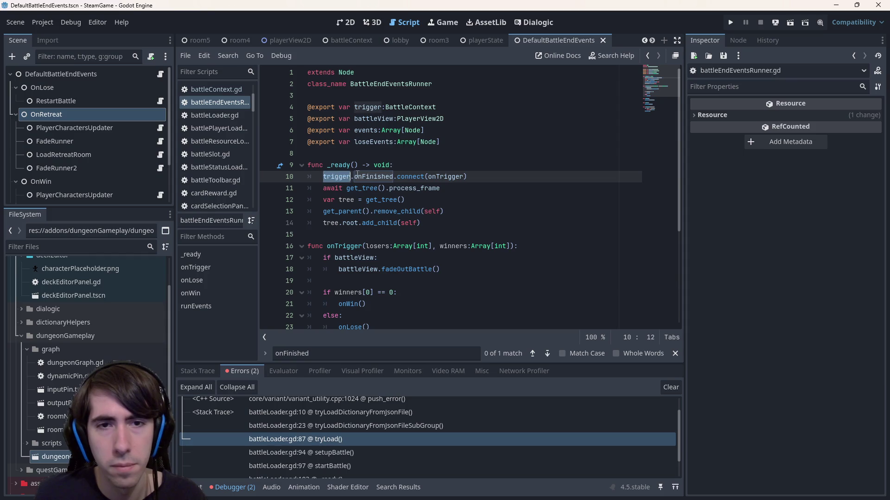
{"action": "left_click", "coordinate": [130, 75]}
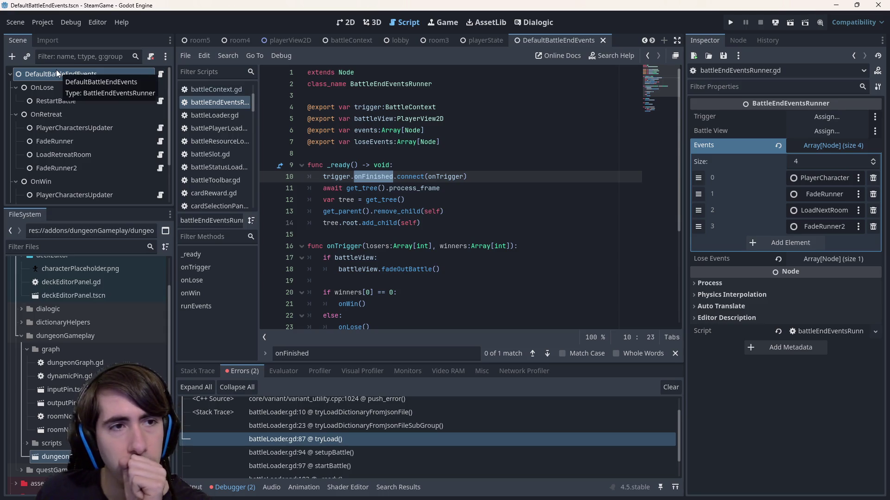
Inspect OnLose and the DefaultBattleEndEvents root, glance at loadScene.gd, then return to the runner script
{"action": "left_click", "coordinate": [37, 88]}
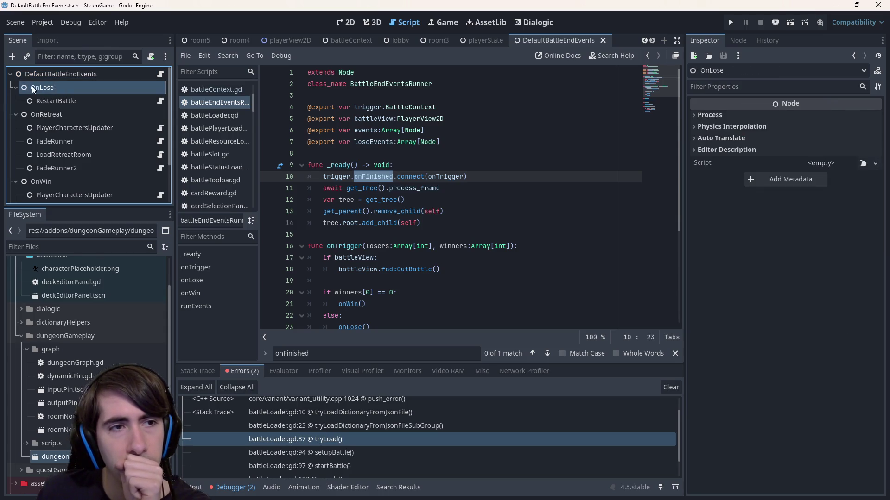
{"action": "left_click", "coordinate": [112, 74]}
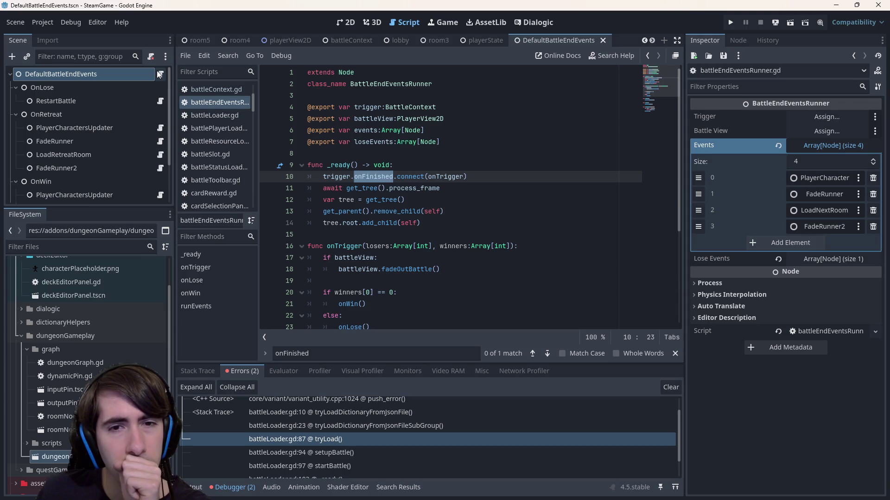
{"action": "left_click", "coordinate": [160, 103]}
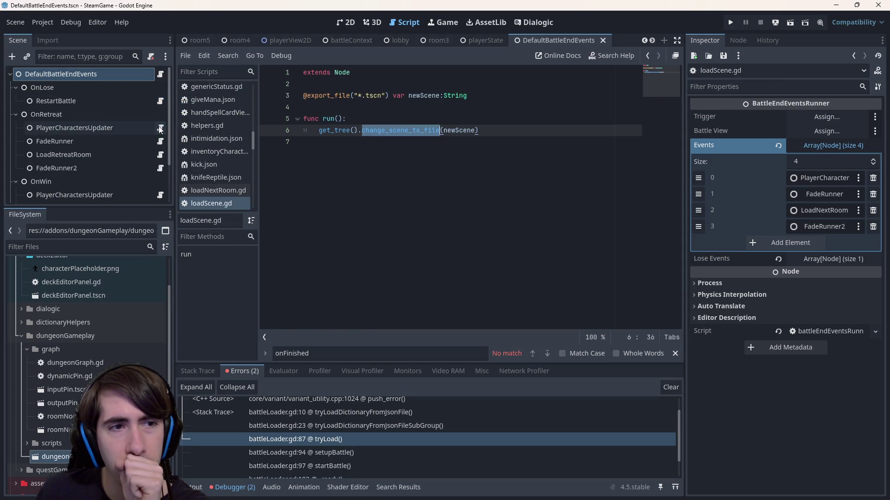
{"action": "left_click", "coordinate": [361, 144]}
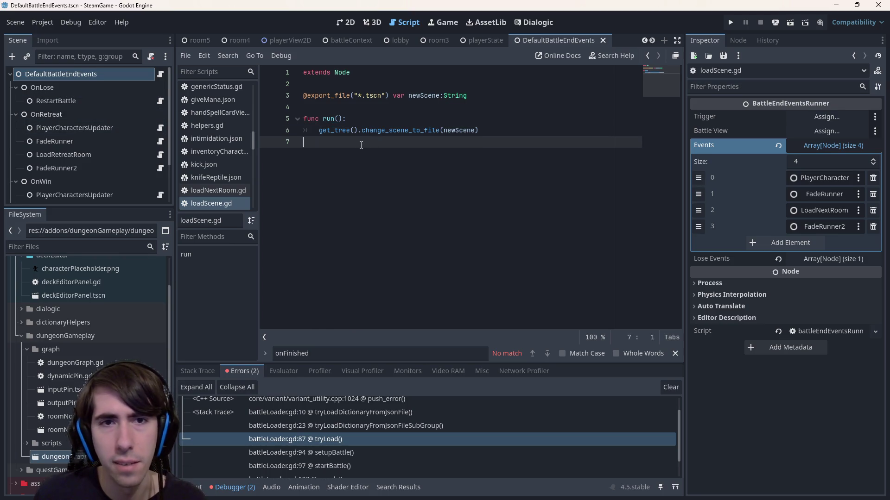
{"action": "key", "text": "alt+Left"}
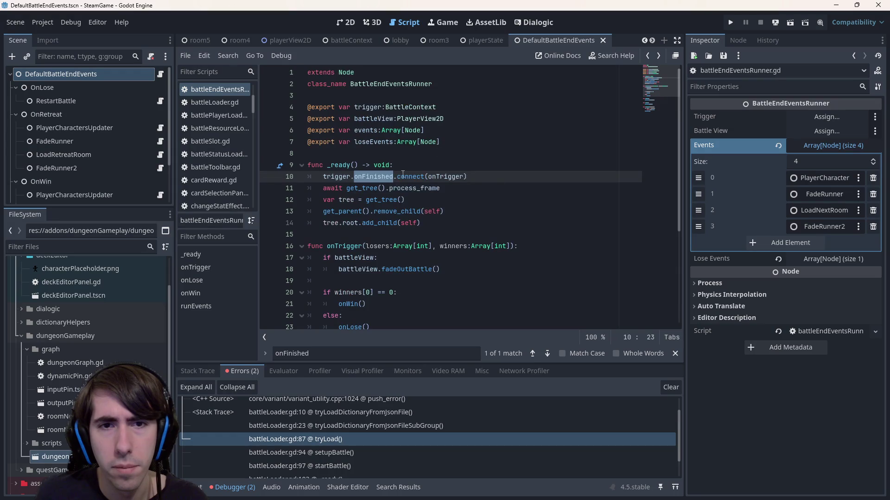
{"action": "left_click", "coordinate": [343, 179]}
Connect trigger.onRetreat to onRetreat on a new line after the onFinished connection
{"action": "left_click", "coordinate": [491, 180]}
{"action": "key", "text": "Return"}
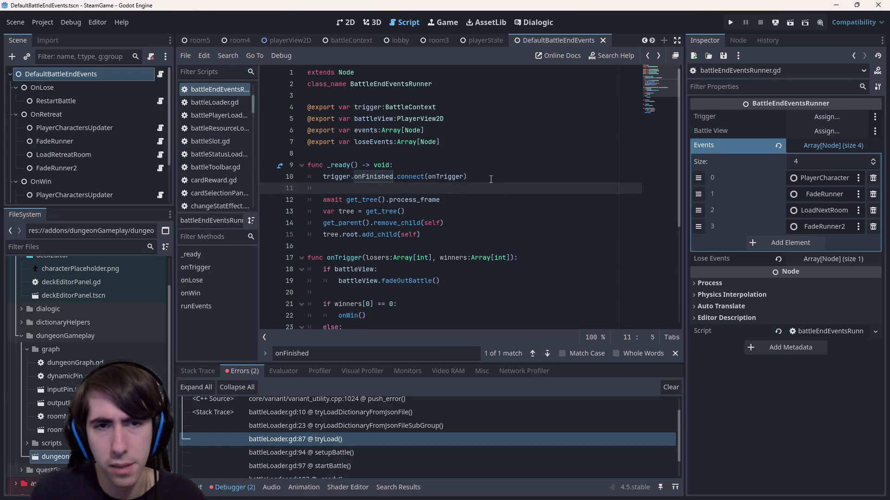
{"action": "type", "text": "onRetreat."}
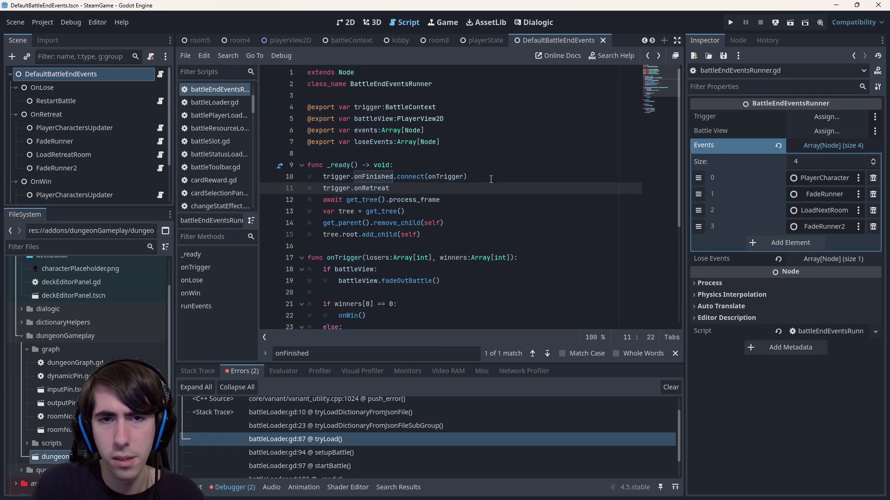
{"action": "type", "text": "con"}
{"action": "key", "text": "Return"}
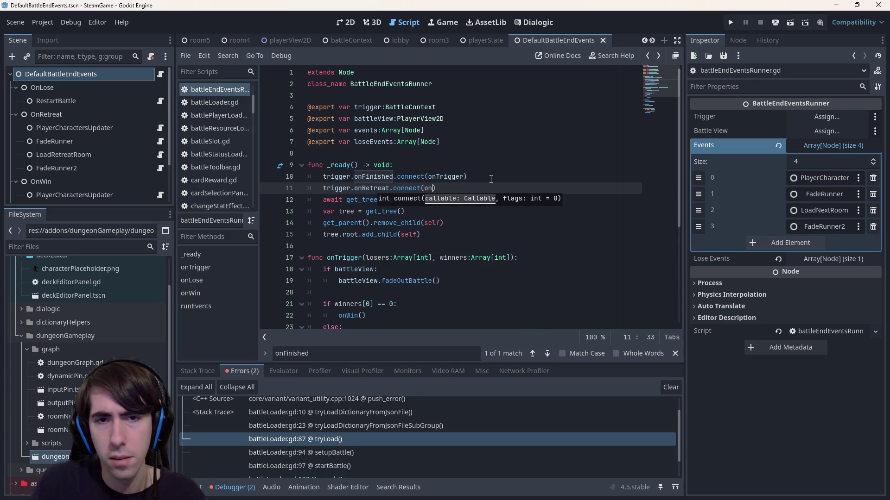
{"action": "type", "text": "Retreat"}
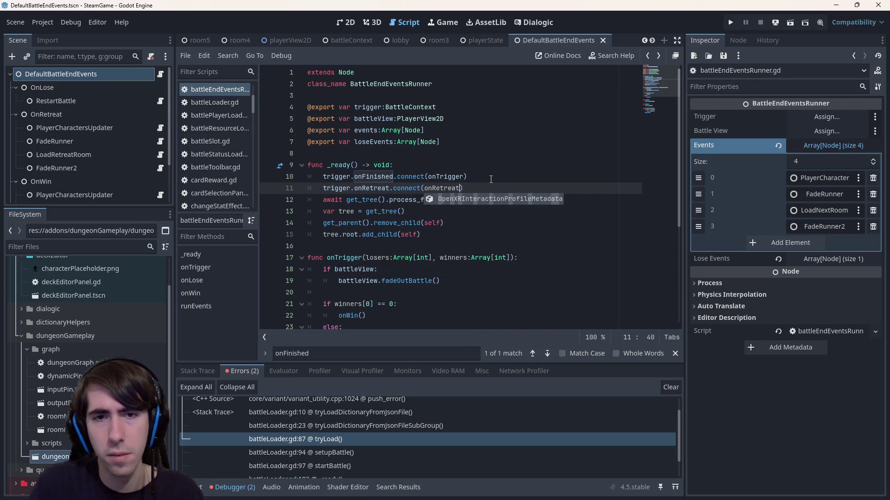
{"action": "scroll", "coordinate": [491, 179], "scroll_direction": "down", "scroll_amount": 2}
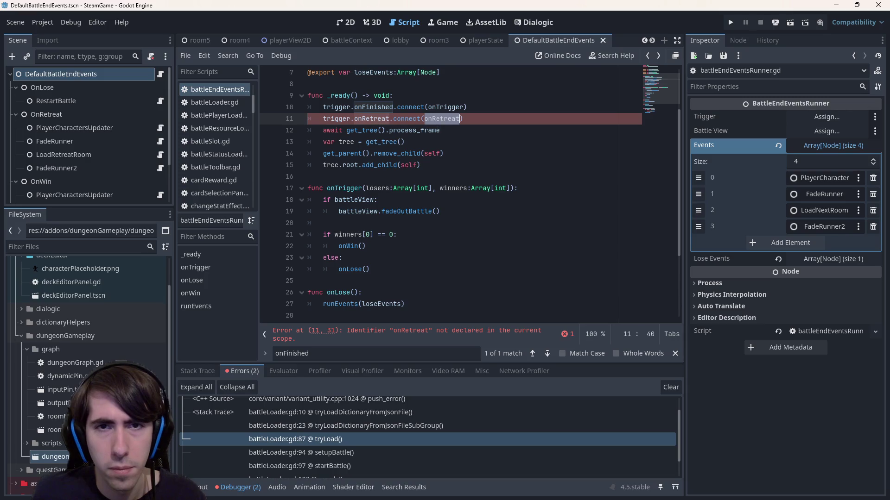
{"action": "left_click", "coordinate": [442, 108]}
Add an onRetreat() function below onTrigger that runs the retreat events
{"action": "scroll", "coordinate": [396, 181], "scroll_direction": "down", "scroll_amount": 2}
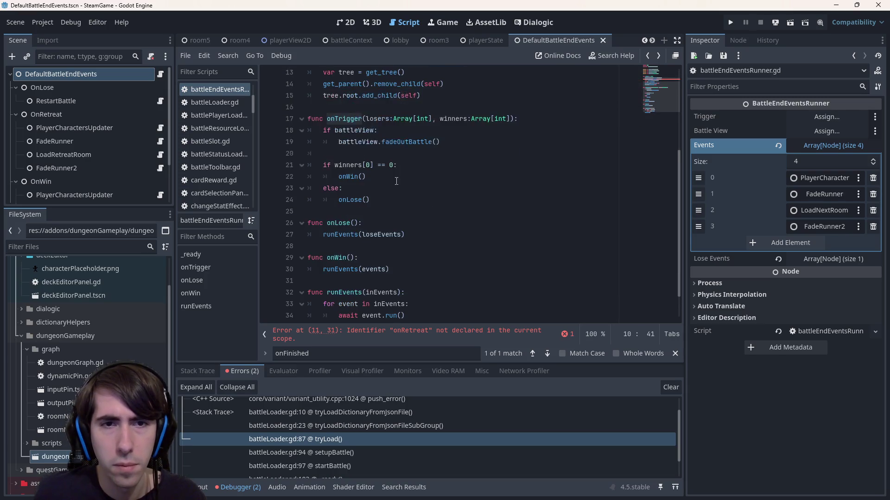
{"action": "left_click", "coordinate": [384, 211]}
{"action": "key", "text": "Return"}
{"action": "type", "text": "func "}
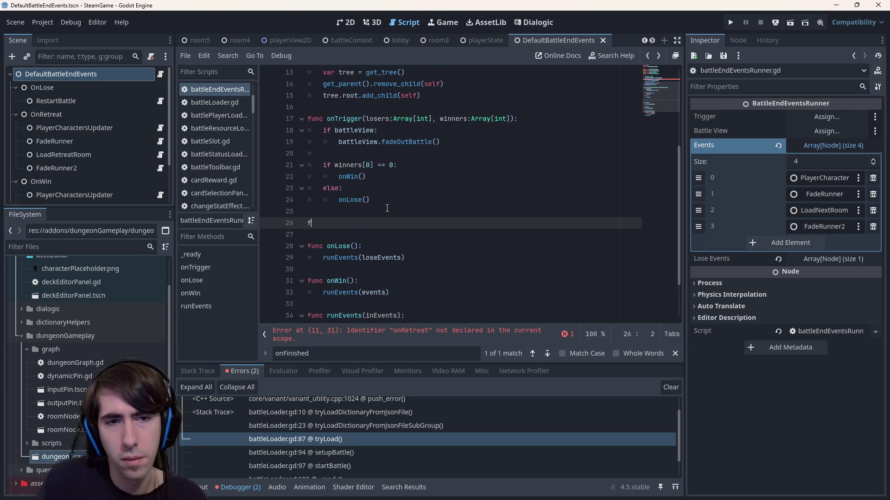
{"action": "type", "text": "onRetreat():"}
{"action": "key", "text": "Return"}
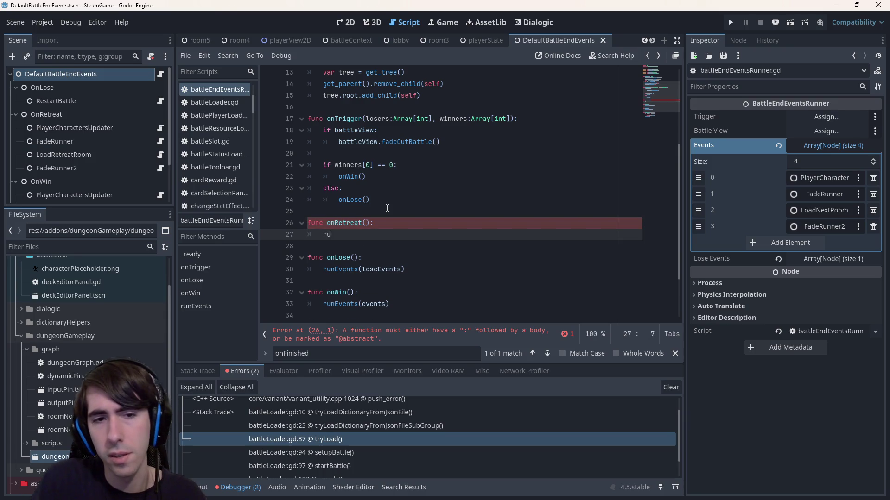
{"action": "key", "text": "Return"}
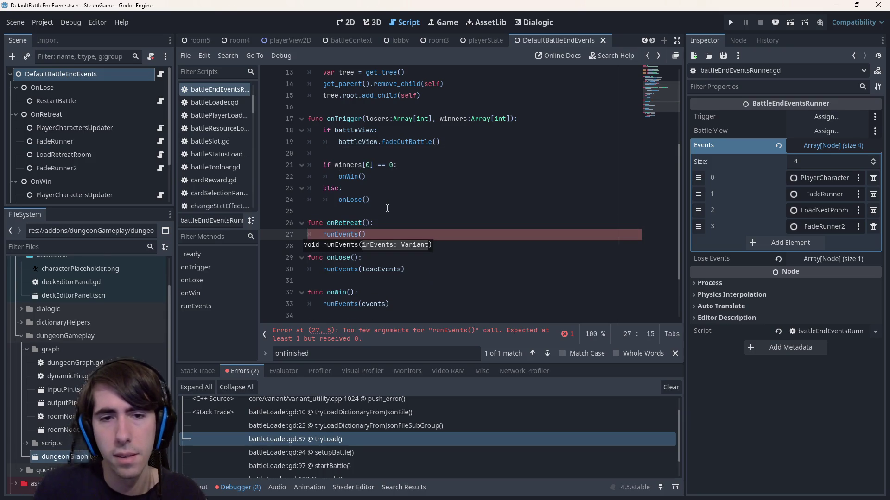
{"action": "type", "text": "etr"}
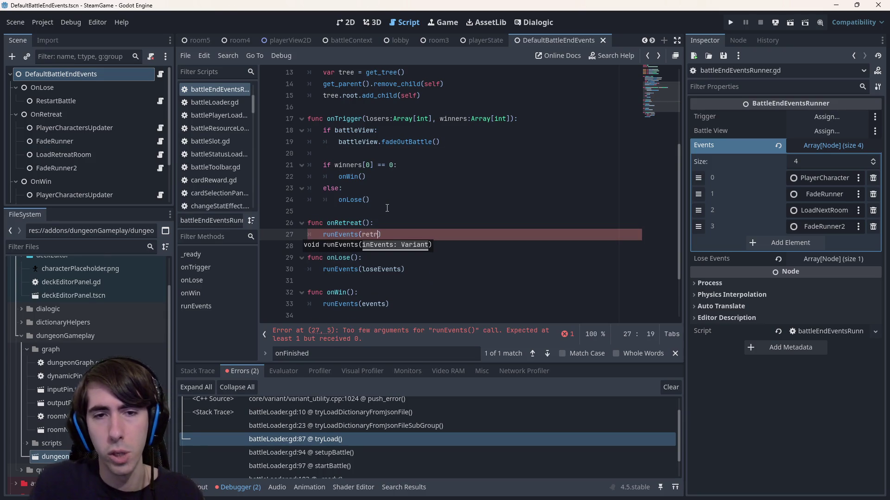
{"action": "type", "text": "s"}
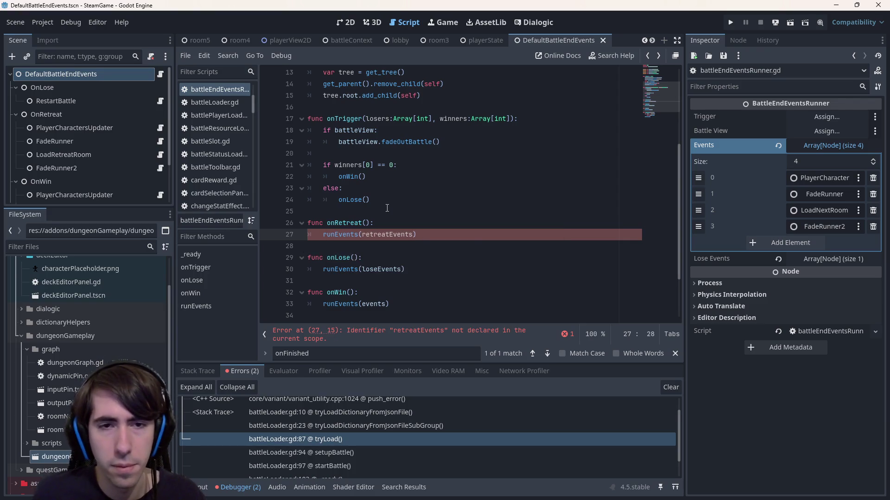
{"action": "scroll", "coordinate": [398, 133], "scroll_direction": "up", "scroll_amount": 4}
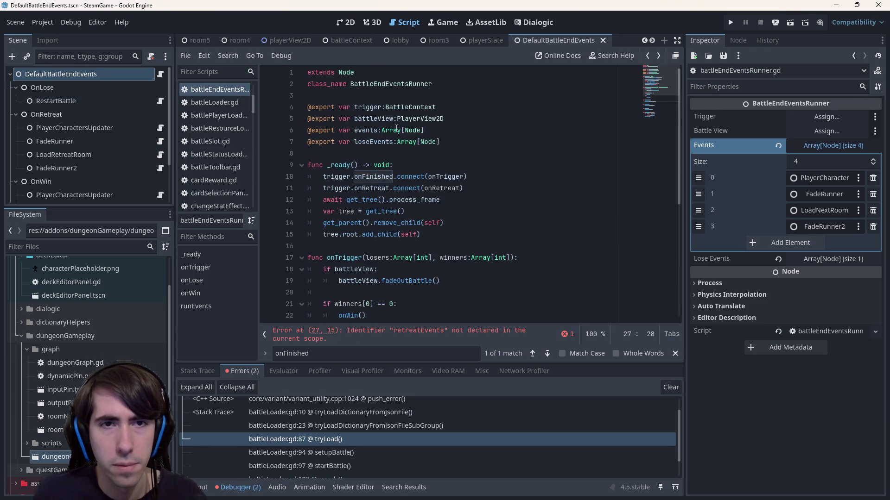
Export a retreatEvents array below loseEvents by duplicating and renaming the loseEvents declaration
{"action": "left_click", "coordinate": [461, 141]}
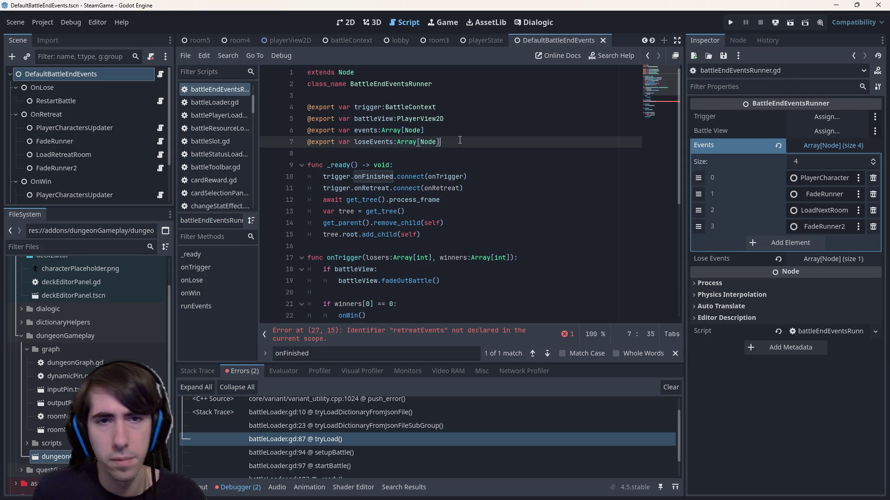
{"action": "key", "text": "Return"}
{"action": "type", "text": "@export var"}
{"action": "key", "text": "Up"}
{"action": "key", "text": "Right"}
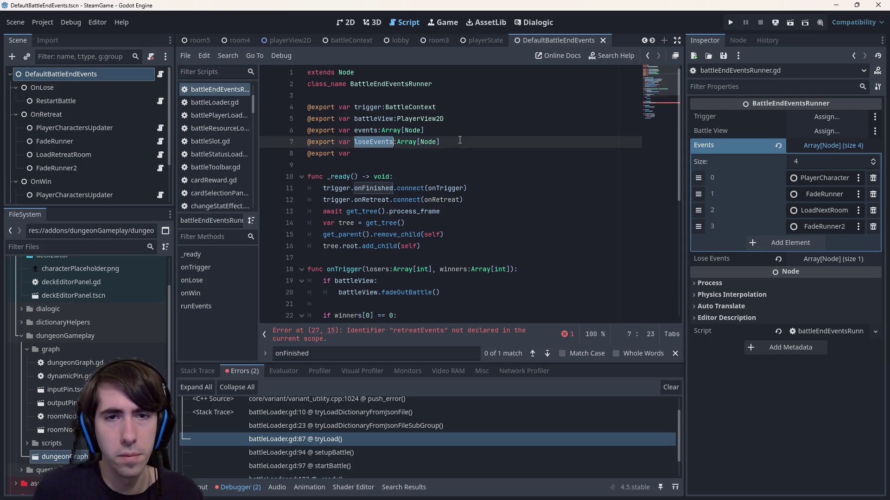
{"action": "key", "text": "ctrl+shift+Right"}
{"action": "key", "text": "ctrl+shift+Right"}
{"action": "key", "text": "ctrl+shift+Right"}
{"action": "key", "text": "ctrl+c"}
{"action": "key", "text": "Down"}
{"action": "key", "text": "ctrl+v"}
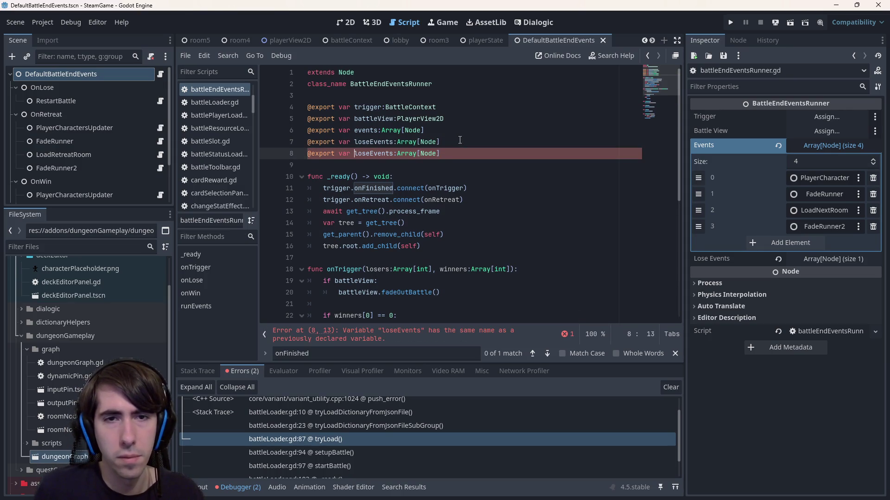
{"action": "key", "text": "ctrl+shift+Right"}
{"action": "type", "text": "retreatEvents"}
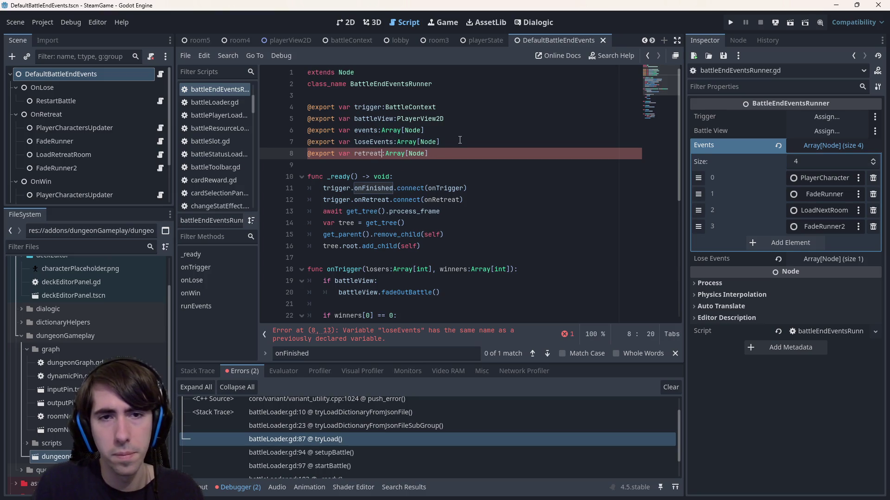
{"action": "key", "text": "ctrl+shift+Left"}
Check retreatEvents in onRetreat(), return to the onFinished connection, and collapse the Events array
{"action": "scroll", "coordinate": [344, 240], "scroll_direction": "down", "scroll_amount": 6}
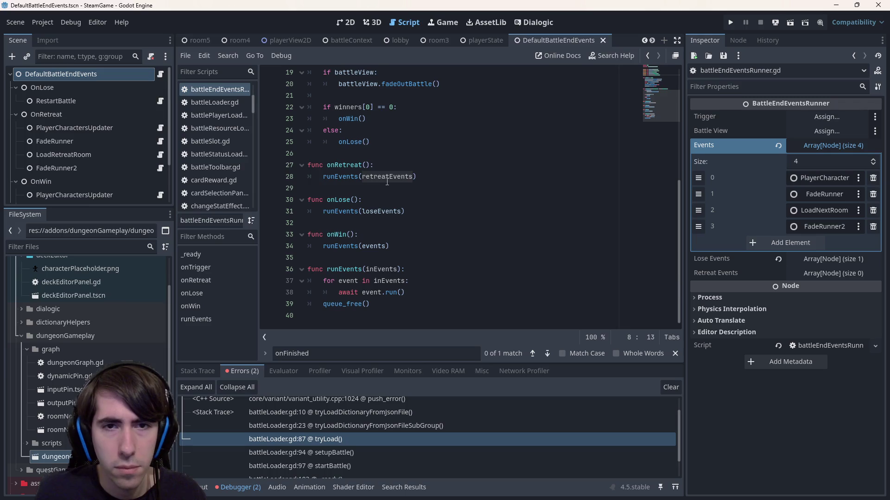
{"action": "double_click", "coordinate": [387, 177]}
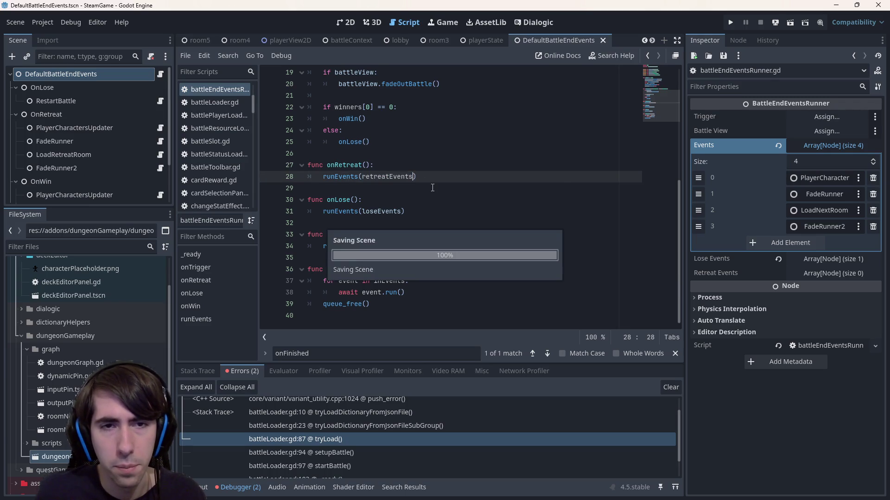
{"action": "double_click", "coordinate": [342, 180]}
{"action": "key", "text": "alt+Left"}
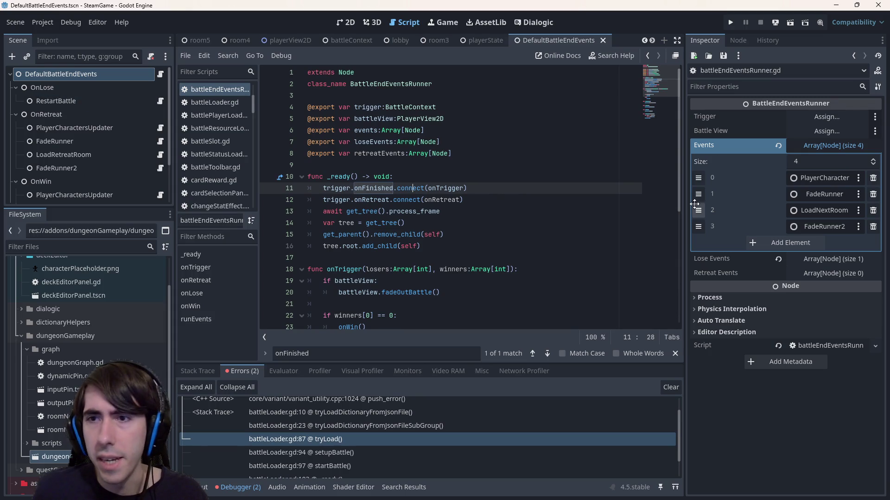
{"action": "left_click", "coordinate": [833, 142]}
Expand Retreat Events in the Inspector and add four empty elements
{"action": "left_click", "coordinate": [829, 174]}
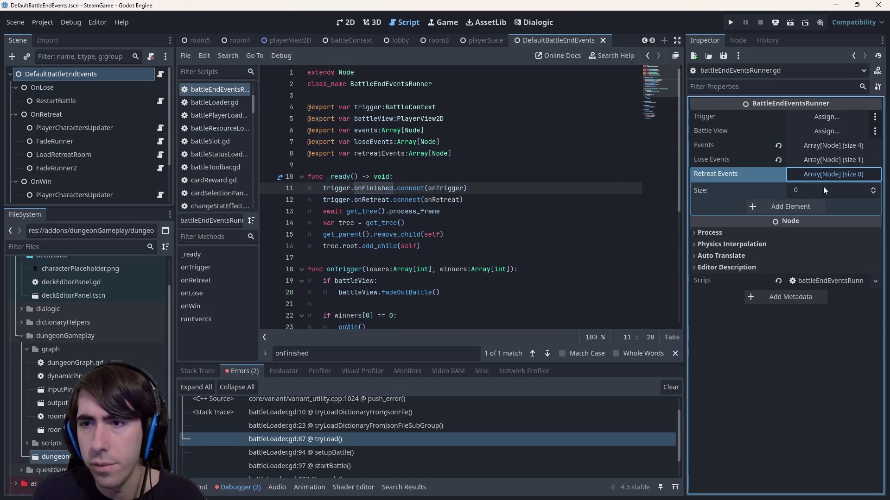
{"action": "left_click", "coordinate": [787, 206]}
{"action": "left_click", "coordinate": [793, 223]}
{"action": "left_click", "coordinate": [799, 242]}
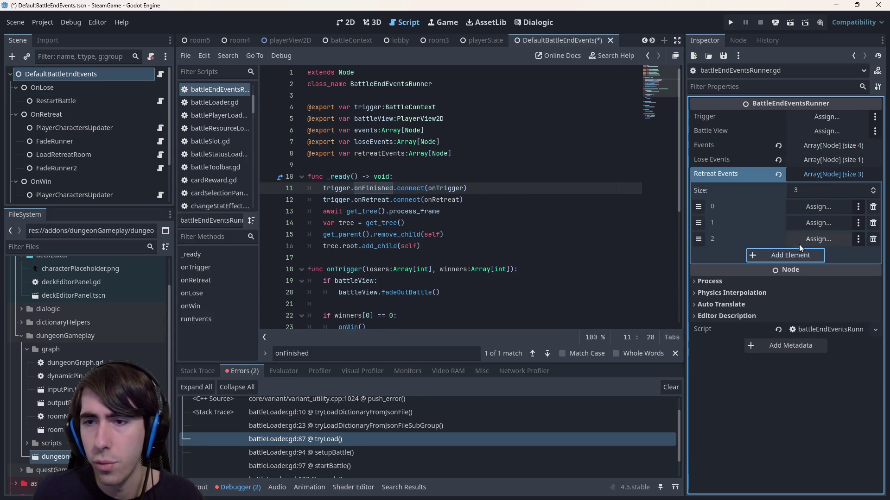
{"action": "left_click", "coordinate": [769, 255]}
{"action": "scroll", "coordinate": [90, 152], "scroll_direction": "down", "scroll_amount": 2}
{"action": "scroll", "coordinate": [90, 152], "scroll_direction": "up", "scroll_amount": 3}
Drag the OnRetreat runner nodes, including PlayerCharactersUpdater and LoadRetreatRoom, into the slots and save
{"action": "mouse_move", "coordinate": [74, 128]}
{"action": "left_mouse_down"}
{"action": "mouse_move", "coordinate": [195, 130]}
{"action": "mouse_move", "coordinate": [821, 207]}
{"action": "mouse_move", "coordinate": [69, 137]}
{"action": "mouse_move", "coordinate": [602, 167]}
{"action": "mouse_move", "coordinate": [867, 220]}
{"action": "mouse_move", "coordinate": [838, 220]}
{"action": "left_mouse_up"}
{"action": "mouse_move", "coordinate": [65, 155]}
{"action": "left_mouse_down"}
{"action": "mouse_move", "coordinate": [815, 239]}
{"action": "mouse_move", "coordinate": [69, 168]}
{"action": "mouse_move", "coordinate": [808, 262]}
{"action": "left_mouse_up"}
{"action": "key", "text": "ctrl+s"}
{"action": "left_click", "coordinate": [463, 188]}
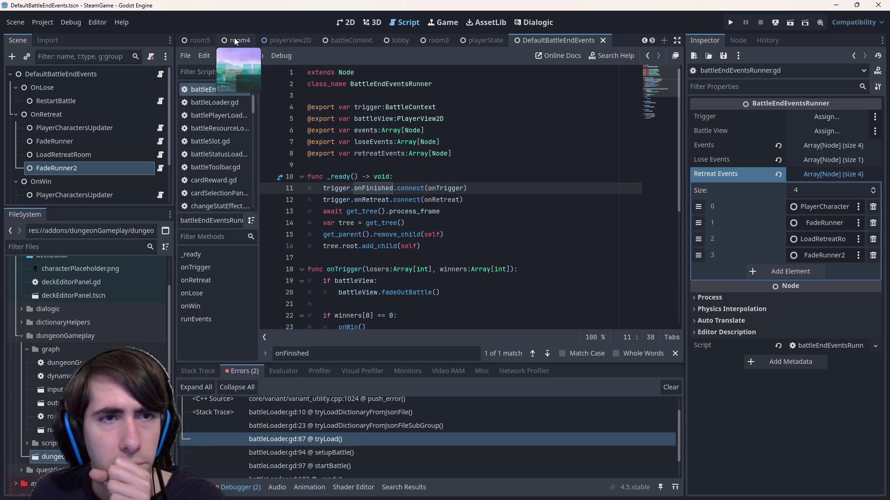
From room5's BattleModel script, open the View node's playerView2D scene holding the RetreatButton
{"action": "left_click", "coordinate": [200, 40]}
{"action": "scroll", "coordinate": [148, 89], "scroll_direction": "up", "scroll_amount": 2}
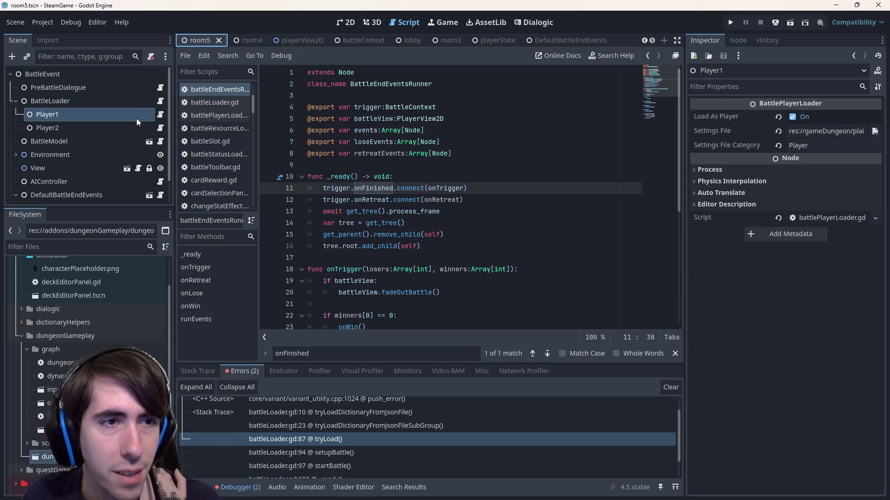
{"action": "scroll", "coordinate": [82, 187], "scroll_direction": "down", "scroll_amount": 2}
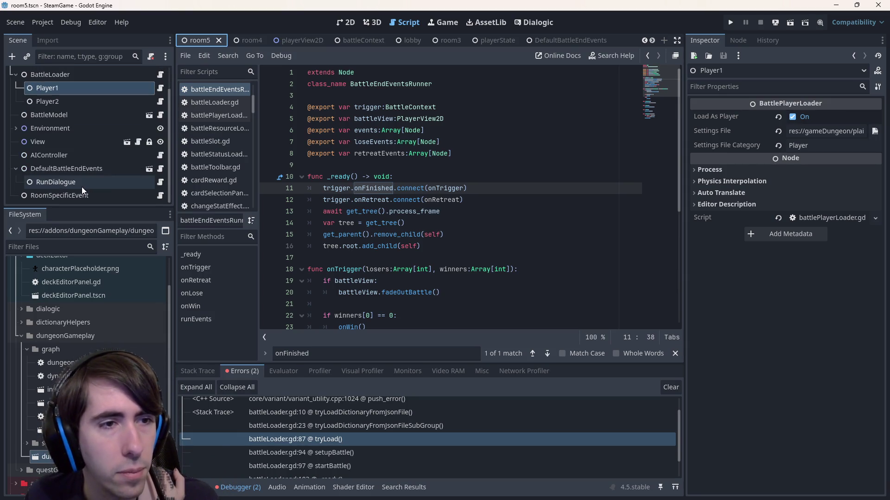
{"action": "scroll", "coordinate": [81, 187], "scroll_direction": "up", "scroll_amount": 2}
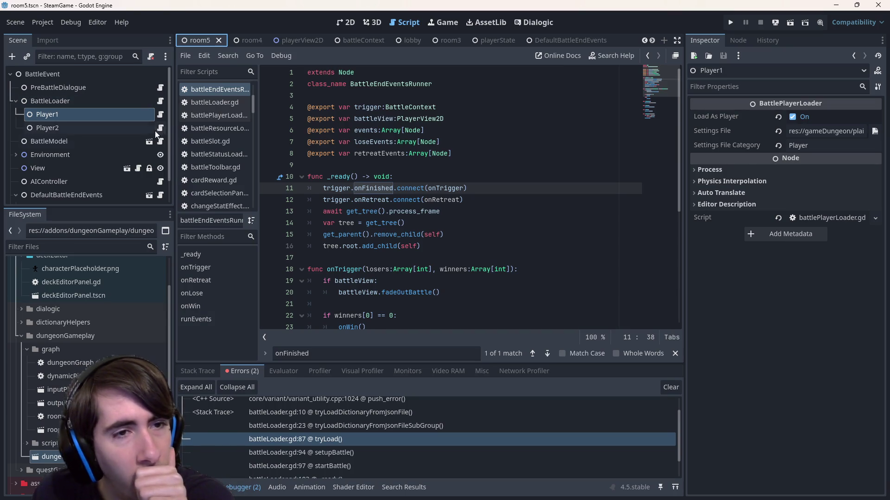
{"action": "left_click", "coordinate": [158, 144]}
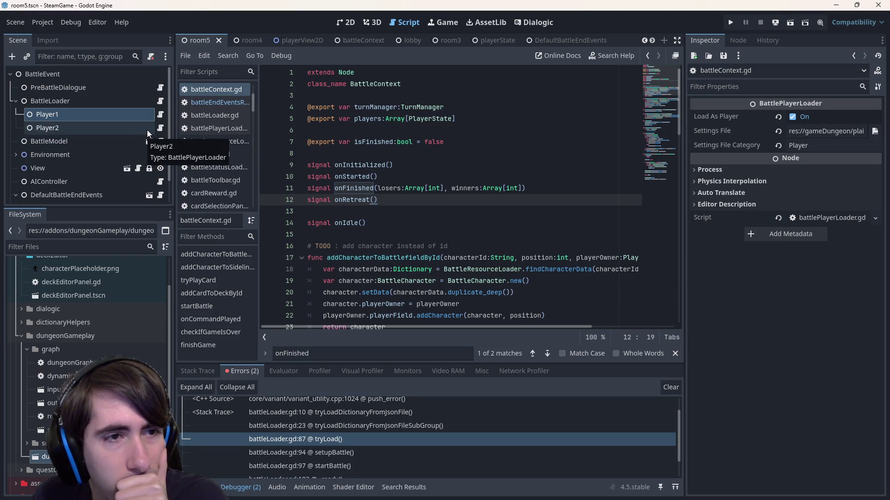
{"action": "scroll", "coordinate": [18, 133], "scroll_direction": "down", "scroll_amount": 2}
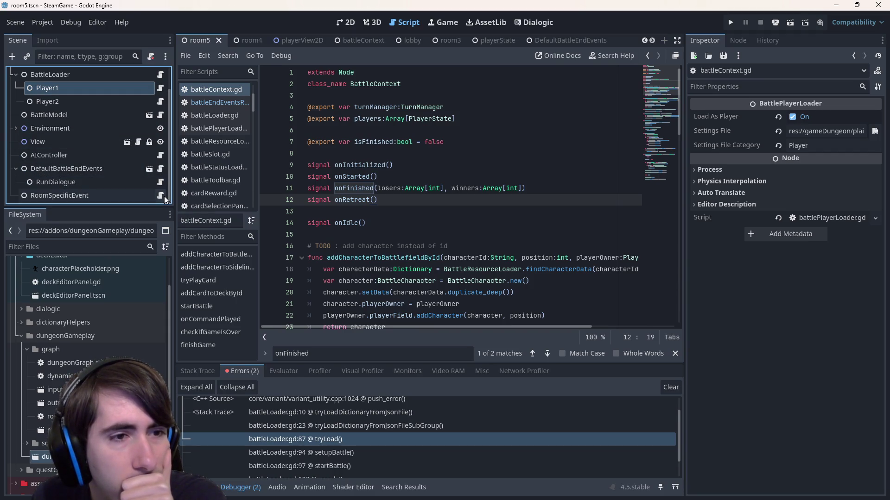
{"action": "scroll", "coordinate": [141, 124], "scroll_direction": "up", "scroll_amount": 2}
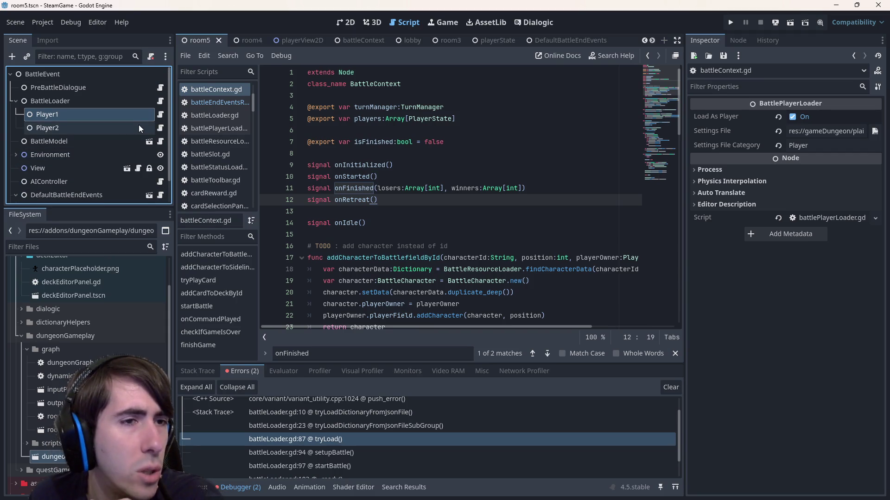
{"action": "left_click", "coordinate": [124, 172]}
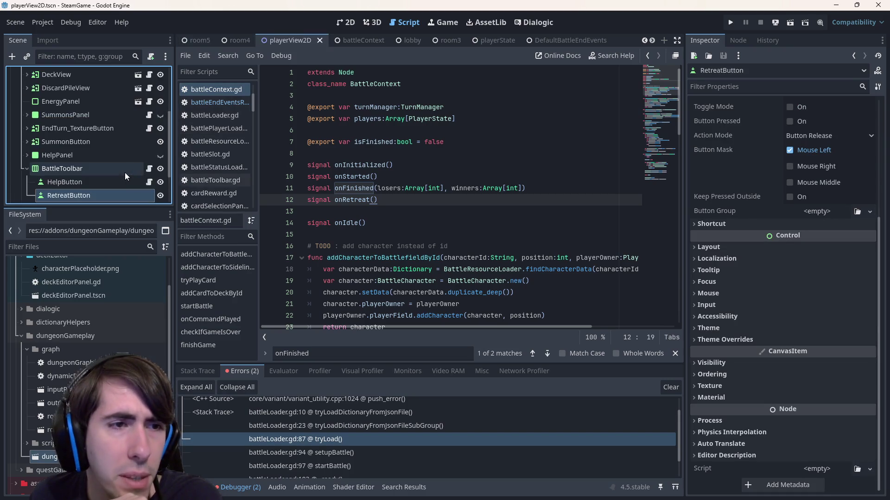
Open battleToolbar.gd and inspect the definition of the PlayerData.retreat() call on line 16
{"action": "scroll", "coordinate": [124, 173], "scroll_direction": "down", "scroll_amount": 3}
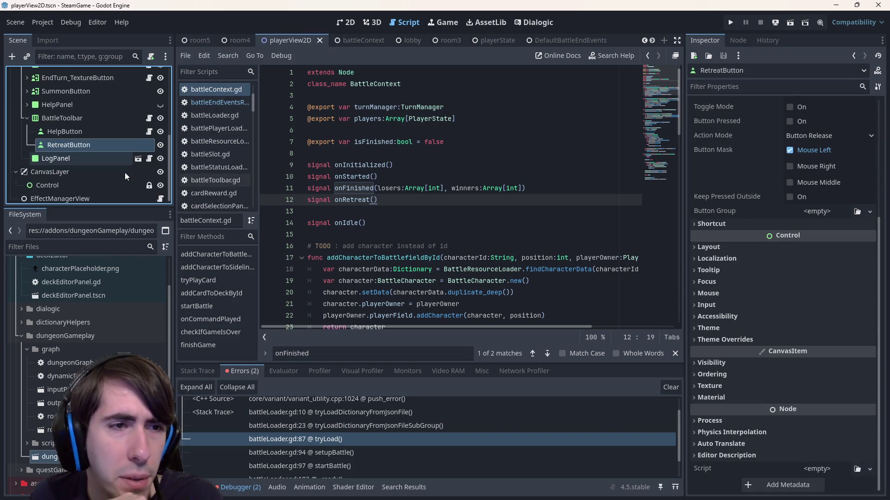
{"action": "left_click", "coordinate": [148, 118]}
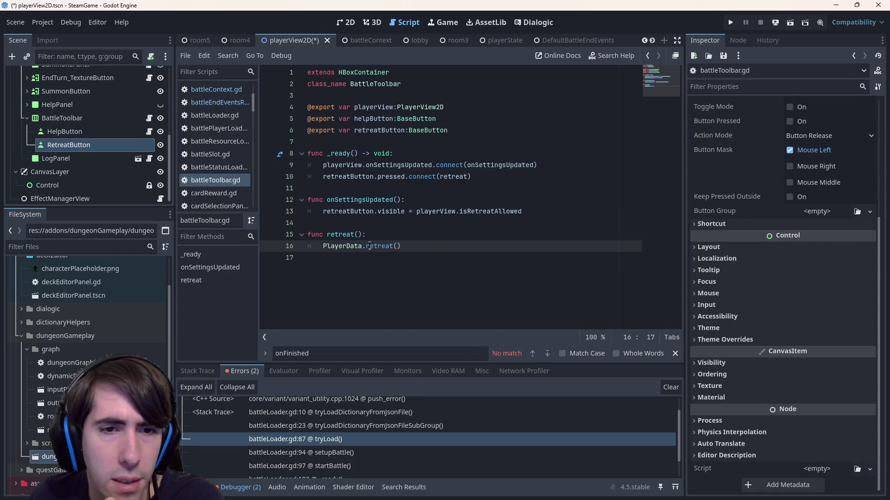
{"action": "left_click_drag", "start_coordinate": [399, 251], "coordinate": [328, 248]}
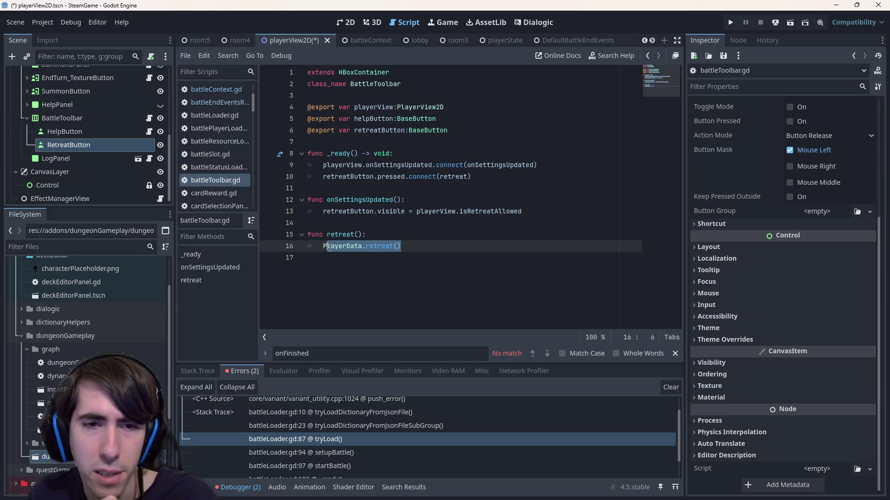
{"action": "left_click", "coordinate": [392, 246], "text": "ctrl"}
{"action": "left_click", "coordinate": [387, 247]}
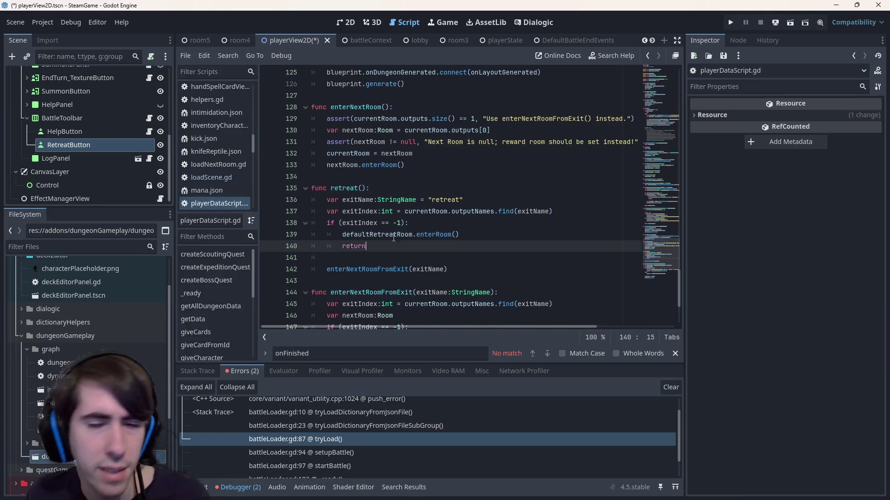
{"action": "scroll", "coordinate": [389, 241], "scroll_direction": "down", "scroll_amount": 1}
{"action": "key", "text": "alt+Left"}
{"action": "key", "text": "alt+Left"}
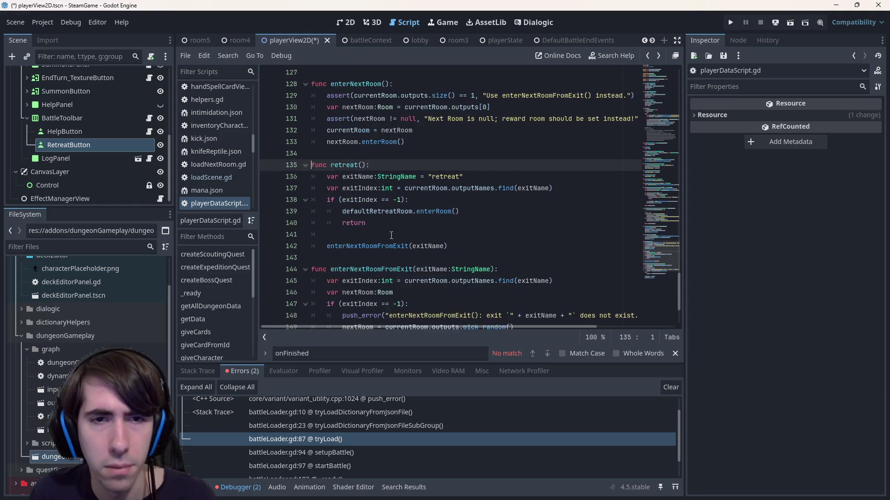
Delete the PlayerData.retreat() call on line 16 and paste playerView in its place
{"action": "key", "text": "shift+Home"}
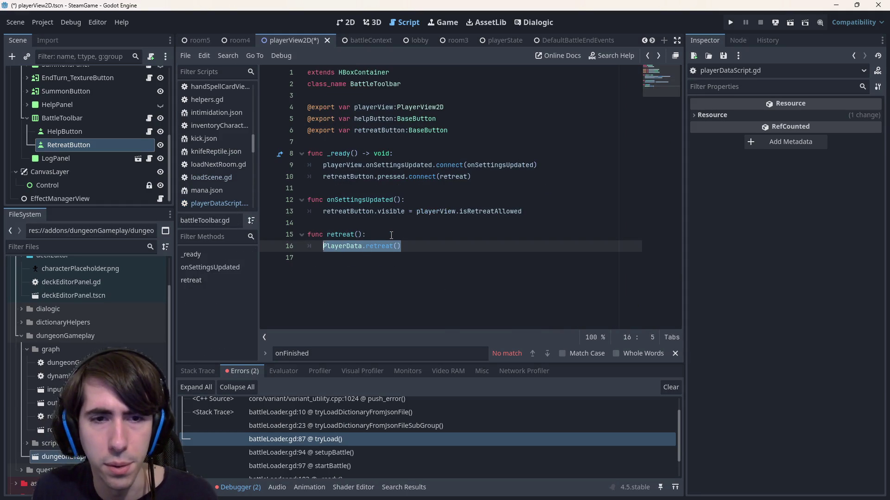
{"action": "key", "text": "BackSpace"}
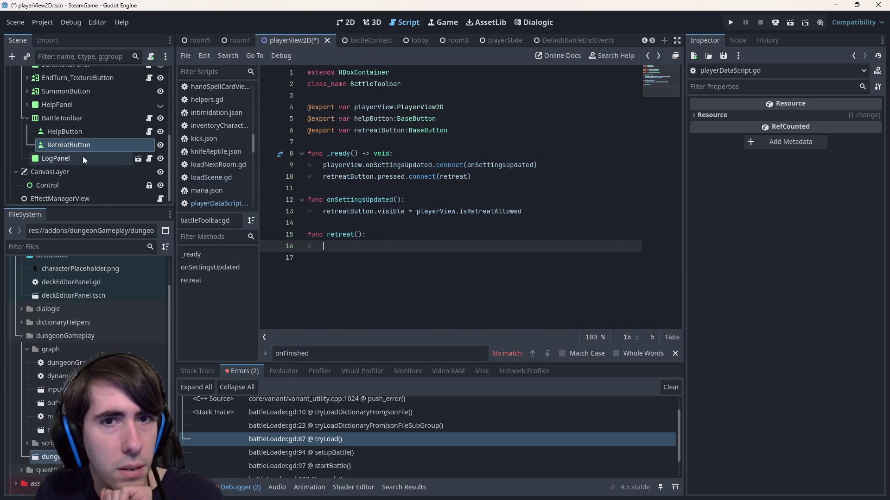
{"action": "scroll", "coordinate": [82, 151], "scroll_direction": "up", "scroll_amount": 3}
{"action": "double_click", "coordinate": [379, 109]}
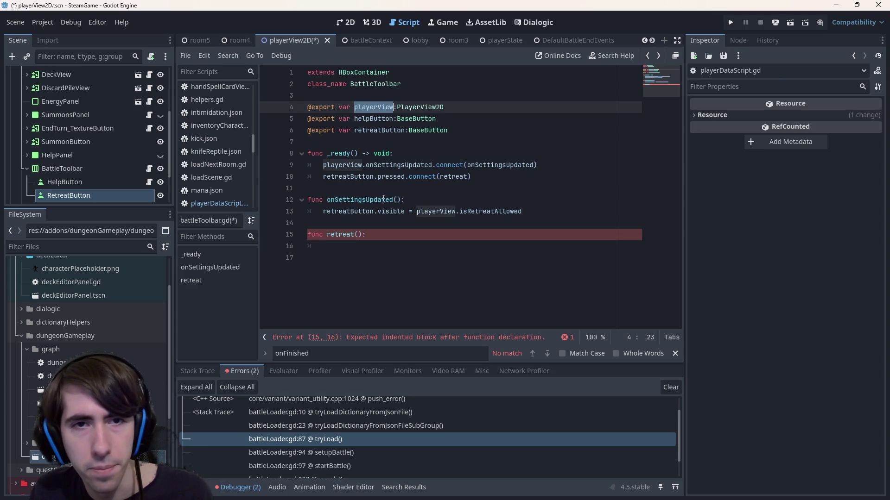
{"action": "left_click", "coordinate": [378, 247]}
{"action": "key", "text": "ctrl+v"}
Complete the line to playerView.battleContext.retreat(), save, and check battleContext's retreat()
{"action": "type", "text": "."}
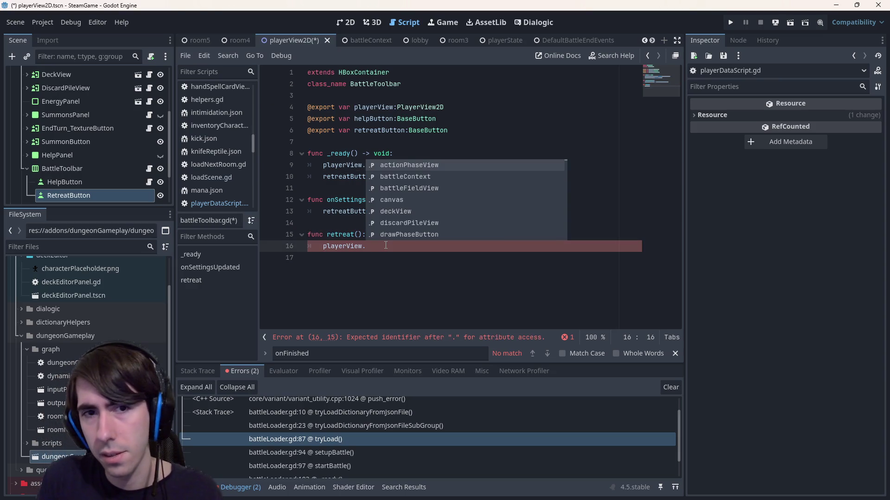
{"action": "key", "text": "Down"}
{"action": "key", "text": "Return"}
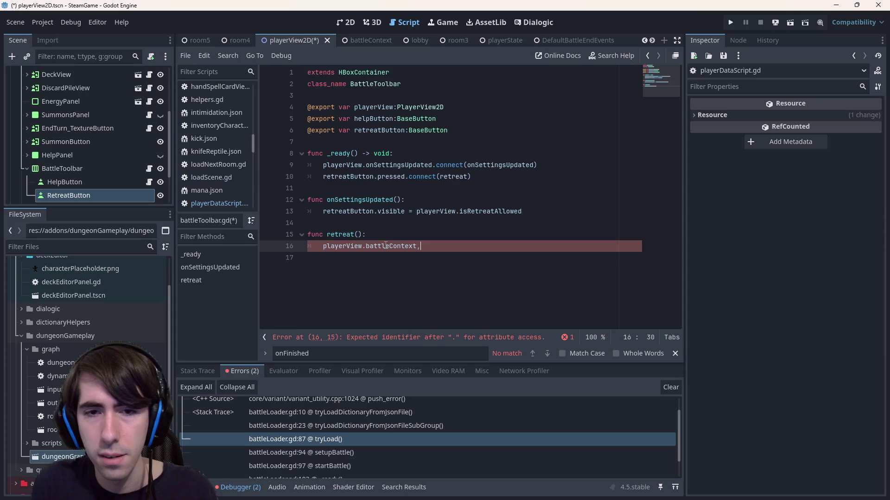
{"action": "type", "text": "ret"}
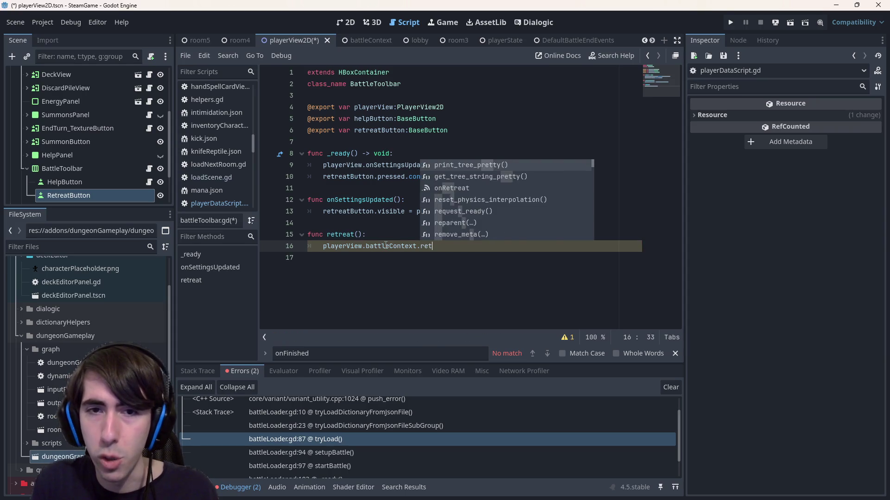
{"action": "type", "text": "reat"}
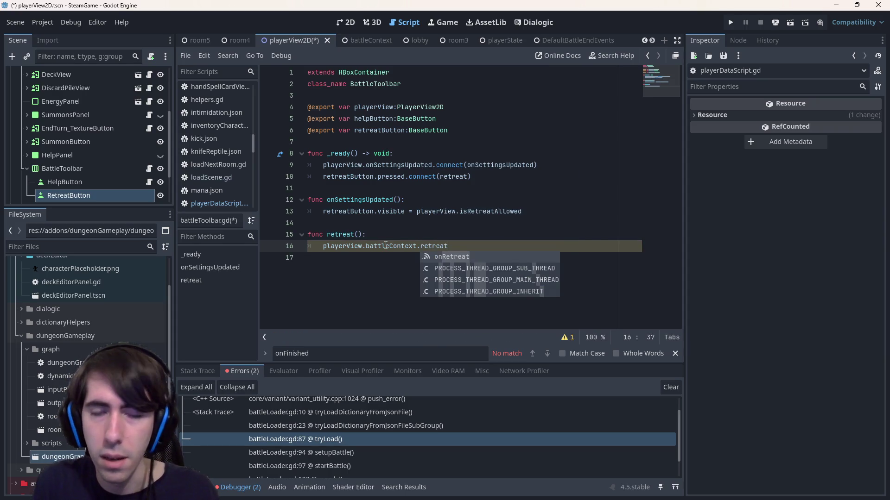
{"action": "key", "text": "ctrl+s"}
{"action": "key", "text": "alt+Left"}
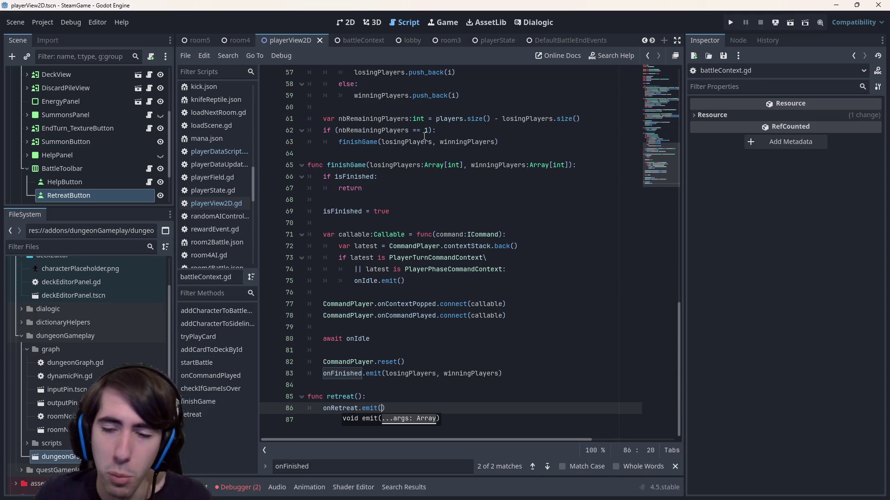
{"action": "left_click", "coordinate": [199, 41]}
Run room5 and place the cat girl, grey character and bunny girl on the battlefield
{"action": "left_click", "coordinate": [791, 26]}
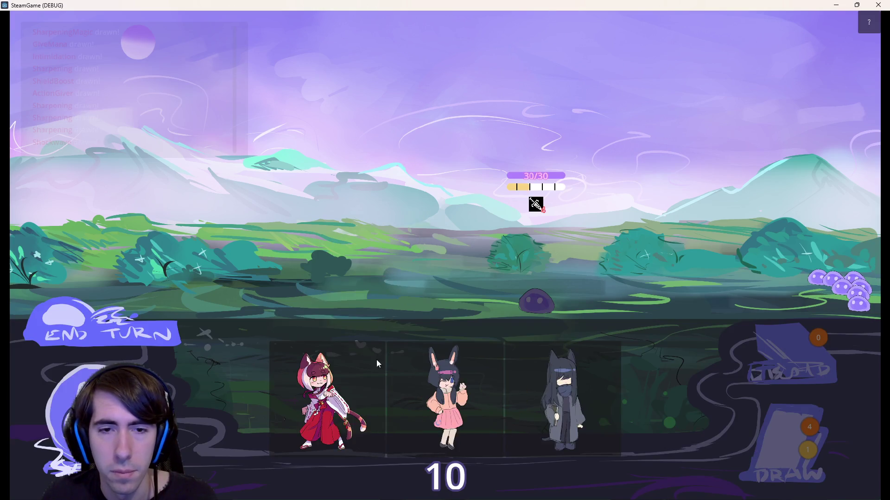
{"action": "mouse_move", "coordinate": [378, 364]}
{"action": "left_mouse_down"}
{"action": "mouse_move", "coordinate": [366, 260]}
{"action": "mouse_move", "coordinate": [348, 305]}
{"action": "mouse_move", "coordinate": [356, 269]}
{"action": "left_mouse_up"}
{"action": "mouse_move", "coordinate": [570, 389]}
{"action": "left_mouse_down"}
{"action": "mouse_move", "coordinate": [227, 252]}
{"action": "mouse_move", "coordinate": [263, 245]}
{"action": "mouse_move", "coordinate": [242, 215]}
{"action": "mouse_move", "coordinate": [234, 222]}
{"action": "left_mouse_up"}
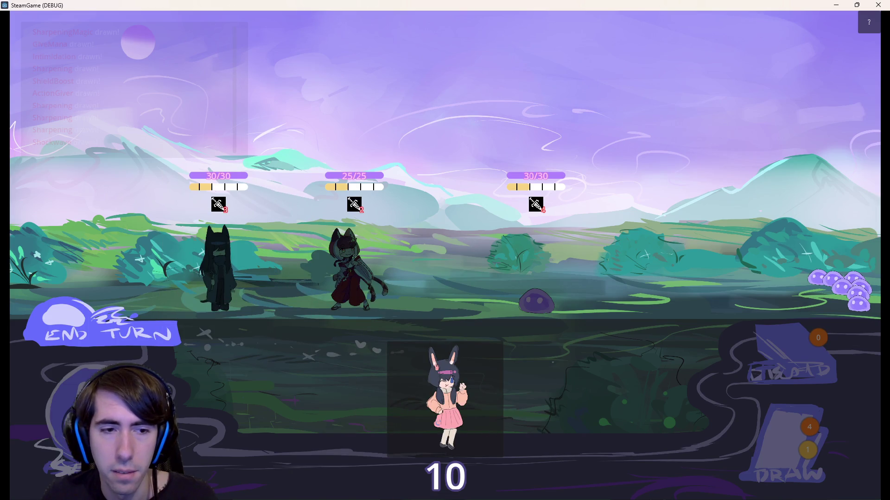
{"action": "mouse_move", "coordinate": [407, 403]}
{"action": "left_mouse_down"}
{"action": "mouse_move", "coordinate": [58, 222]}
{"action": "mouse_move", "coordinate": [152, 243]}
{"action": "mouse_move", "coordinate": [143, 259]}
{"action": "left_mouse_up"}
Play Give Mana, Shield Boost and Sharpening on the party, then end the turn
{"action": "mouse_move", "coordinate": [292, 408]}
{"action": "left_mouse_down"}
{"action": "mouse_move", "coordinate": [255, 279]}
{"action": "mouse_move", "coordinate": [237, 260]}
{"action": "left_mouse_up"}
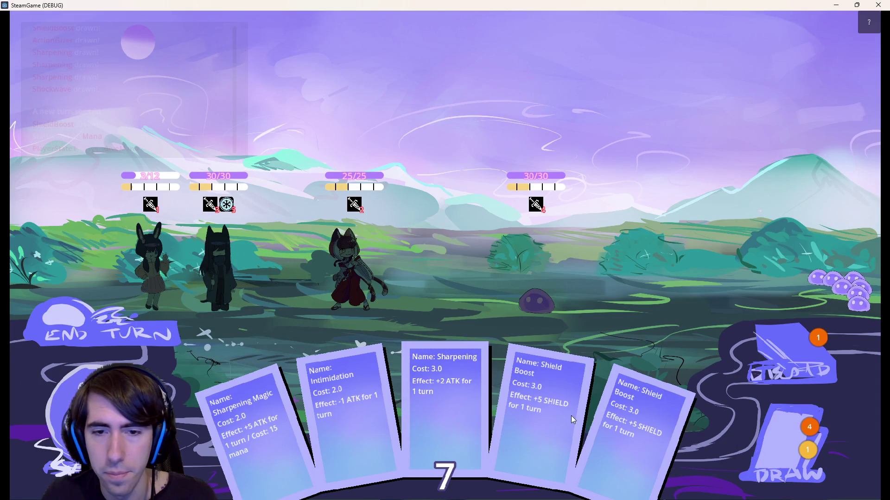
{"action": "mouse_move", "coordinate": [554, 413]}
{"action": "left_mouse_down"}
{"action": "mouse_move", "coordinate": [409, 269]}
{"action": "mouse_move", "coordinate": [365, 243]}
{"action": "left_mouse_up"}
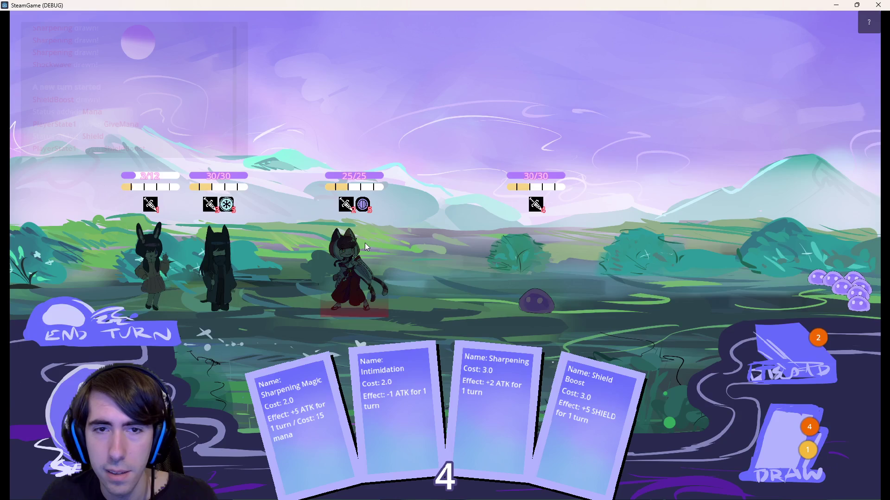
{"action": "left_click", "coordinate": [792, 446]}
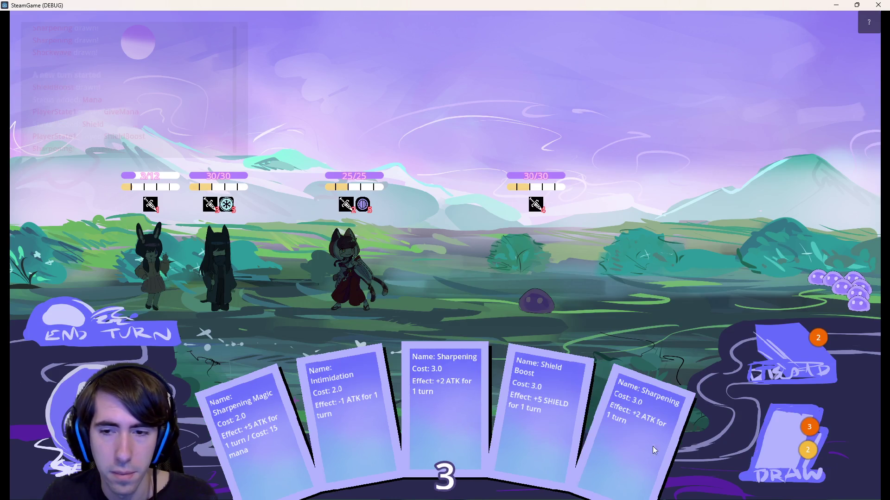
{"action": "left_click_drag", "start_coordinate": [627, 444], "coordinate": [216, 260]}
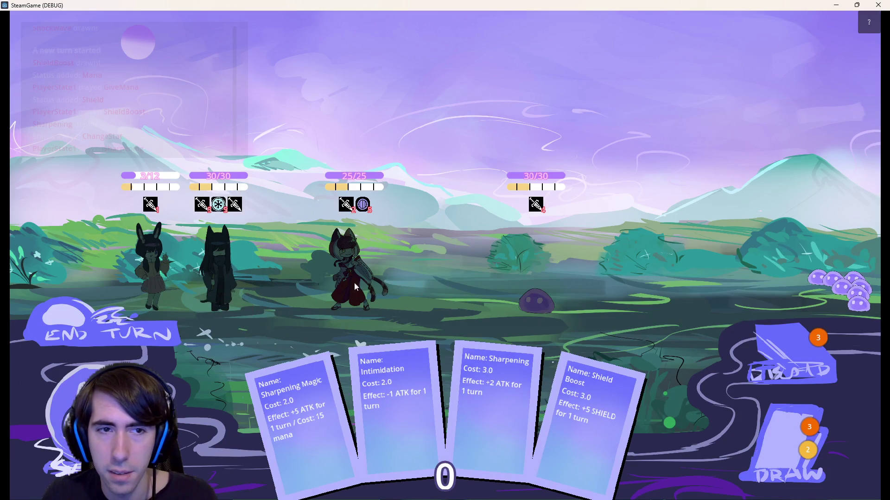
{"action": "left_click", "coordinate": [138, 328]}
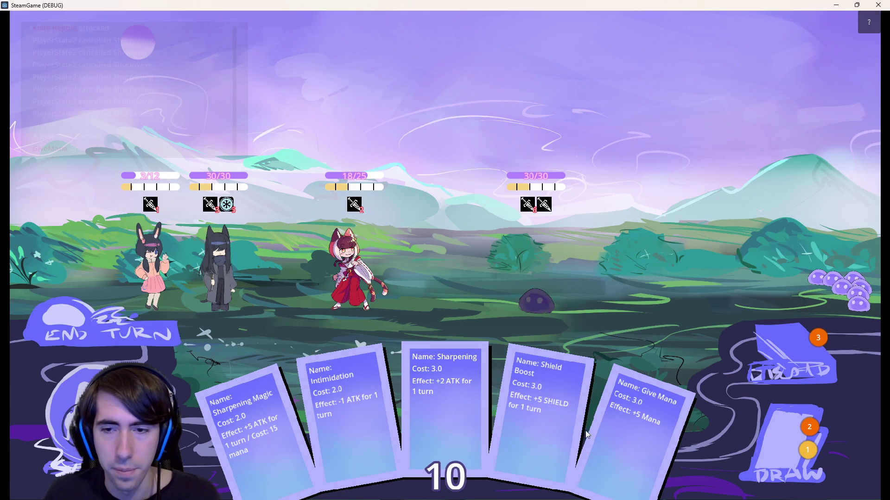
Next turn, draw cards and play Give Mana, Sharpening and Shield Boost on the party
{"action": "mouse_move", "coordinate": [643, 431]}
{"action": "left_mouse_down"}
{"action": "mouse_move", "coordinate": [226, 295]}
{"action": "mouse_move", "coordinate": [212, 265]}
{"action": "left_mouse_up"}
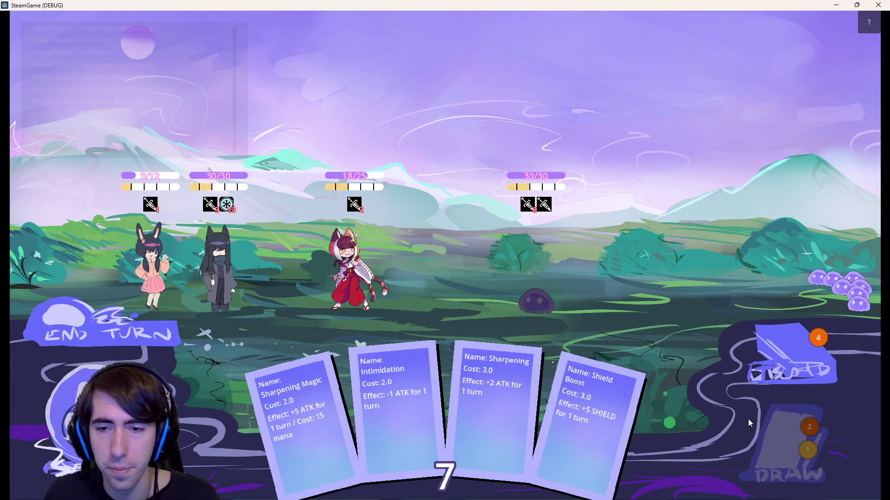
{"action": "left_click", "coordinate": [748, 419]}
{"action": "left_click", "coordinate": [779, 440]}
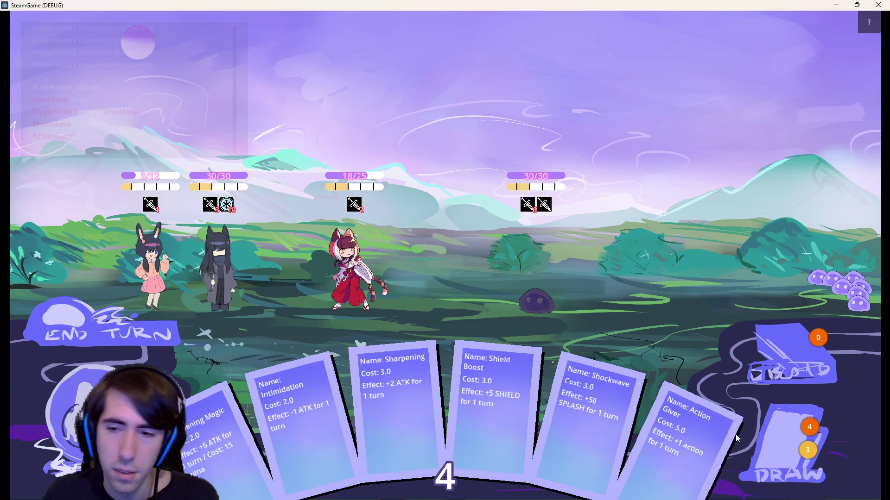
{"action": "mouse_move", "coordinate": [422, 395]}
{"action": "left_mouse_down"}
{"action": "mouse_move", "coordinate": [183, 248]}
{"action": "mouse_move", "coordinate": [330, 280]}
{"action": "mouse_move", "coordinate": [366, 265]}
{"action": "left_mouse_up"}
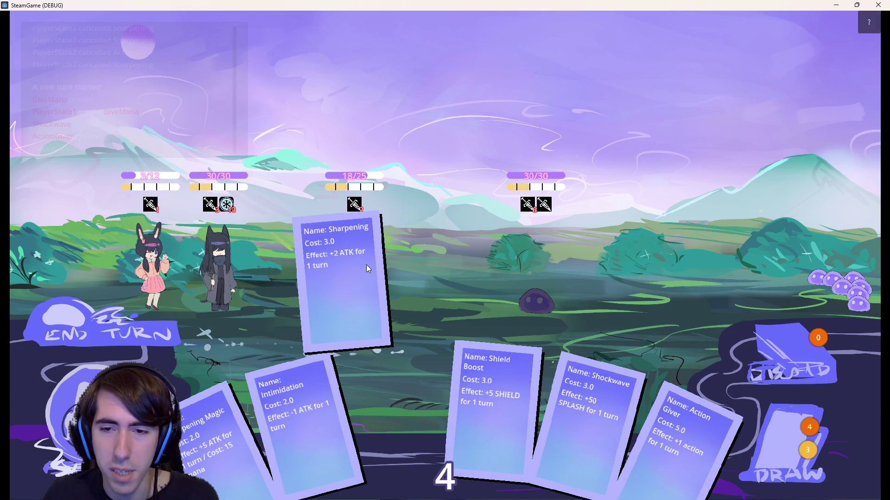
{"action": "left_click_drag", "start_coordinate": [366, 265], "coordinate": [366, 265]}
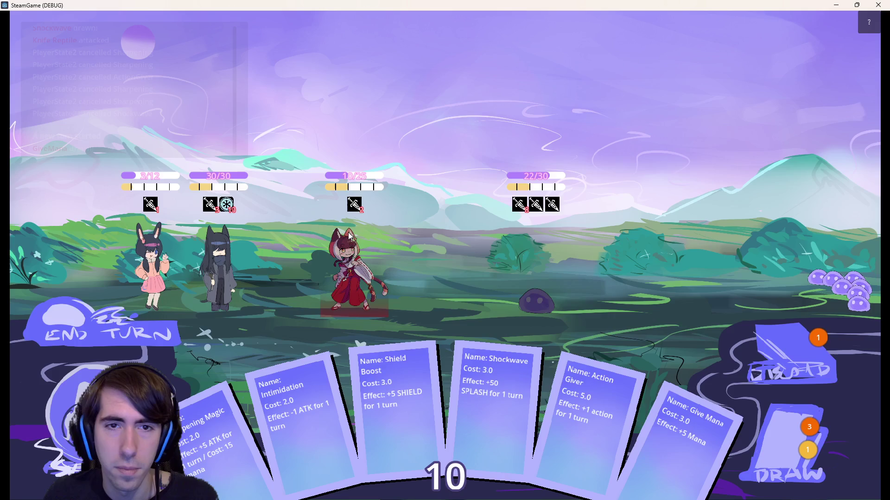
{"action": "left_click_drag", "start_coordinate": [431, 371], "coordinate": [228, 261]}
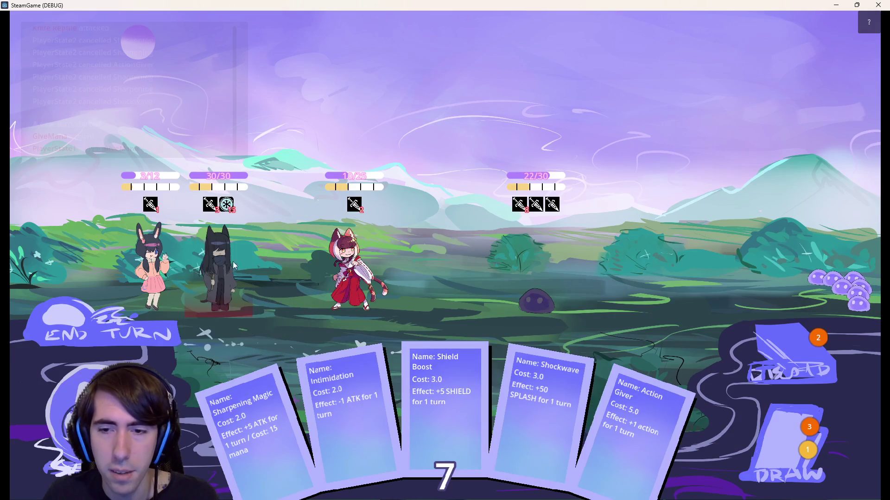
{"action": "left_click_drag", "start_coordinate": [443, 404], "coordinate": [354, 269]}
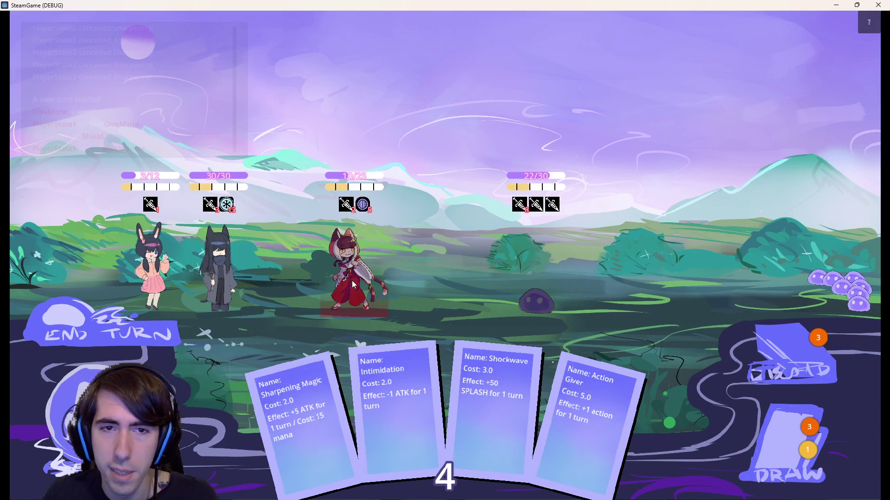
{"action": "left_click", "coordinate": [774, 437]}
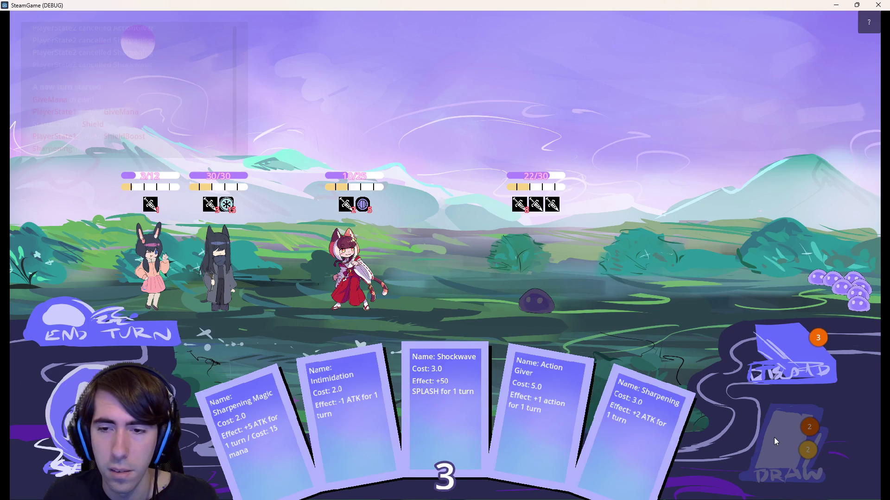
{"action": "left_click", "coordinate": [774, 438]}
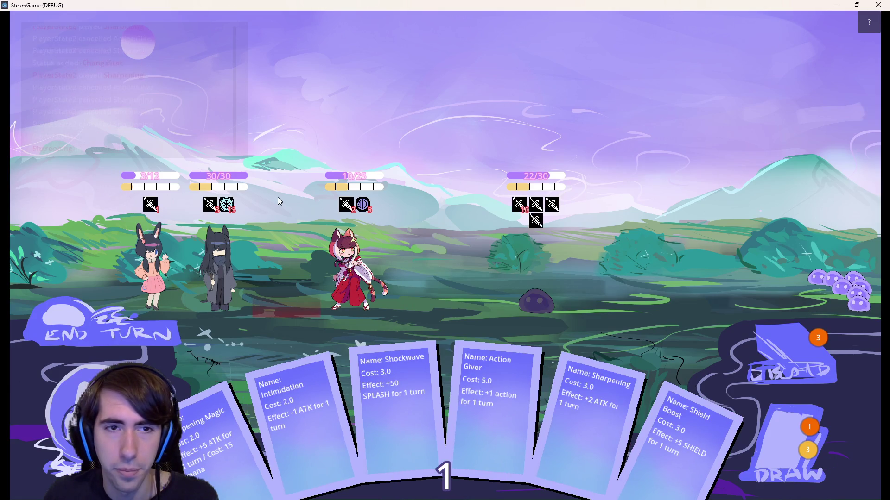
Buff the black-haired character with Action Giver and Sharpening, then attack the slime with Leader and Nekomata
{"action": "mouse_move", "coordinate": [418, 432]}
{"action": "left_mouse_down"}
{"action": "mouse_move", "coordinate": [227, 297]}
{"action": "mouse_move", "coordinate": [237, 263]}
{"action": "left_mouse_up"}
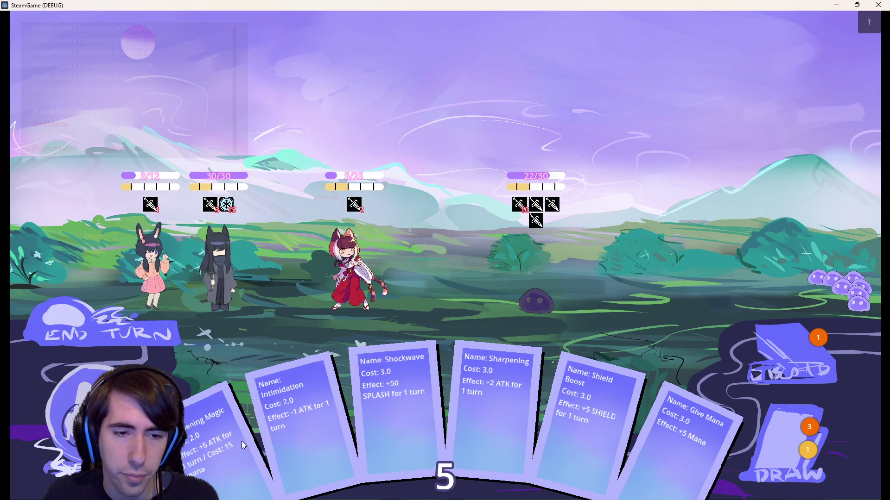
{"action": "left_click_drag", "start_coordinate": [214, 440], "coordinate": [217, 246]}
{"action": "mouse_move", "coordinate": [444, 417]}
{"action": "left_mouse_down"}
{"action": "mouse_move", "coordinate": [244, 292]}
{"action": "mouse_move", "coordinate": [231, 270]}
{"action": "left_mouse_up"}
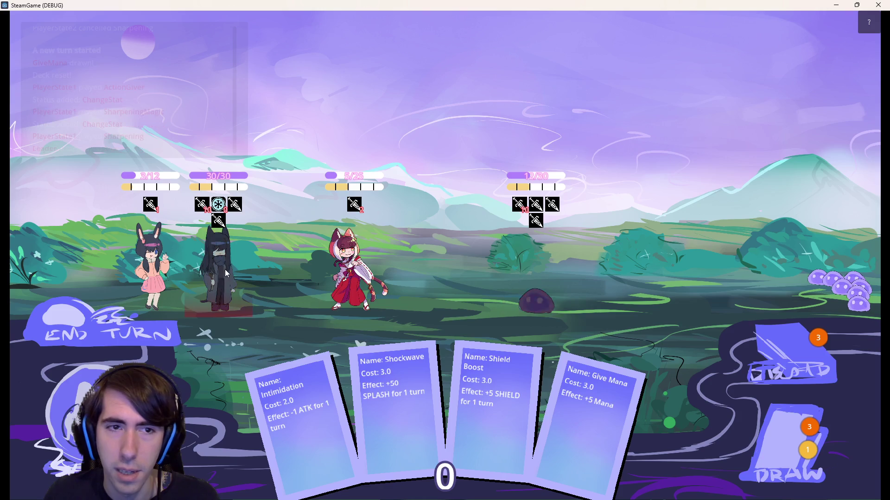
{"action": "left_click", "coordinate": [534, 297]}
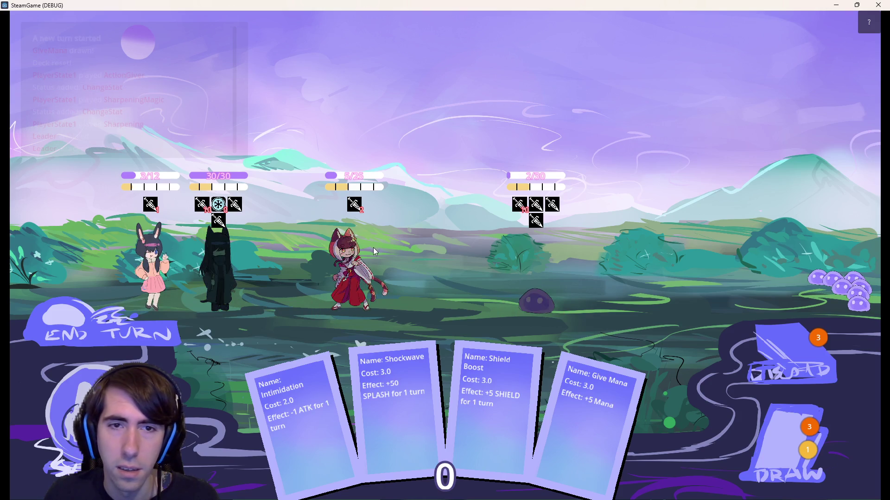
{"action": "left_click", "coordinate": [528, 281]}
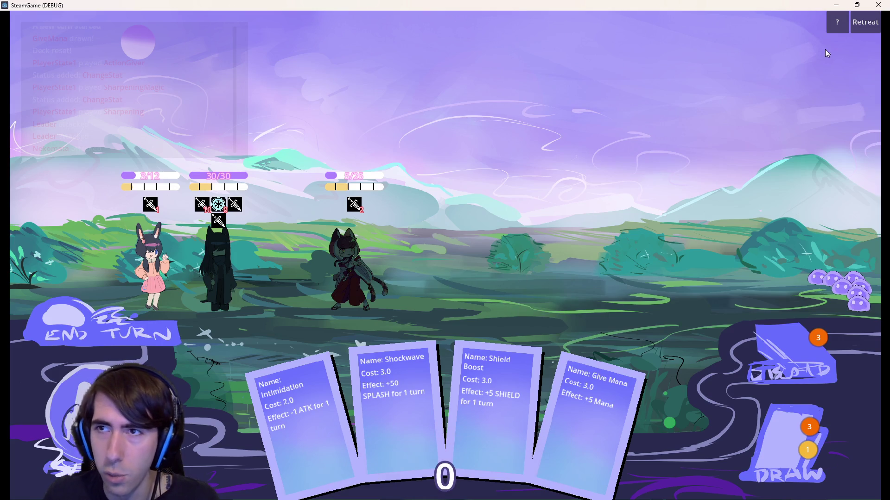
Advance to the next encounter, scroll the combat log, and hit Retreat, triggering the outputNames error
{"action": "left_click", "coordinate": [860, 27]}
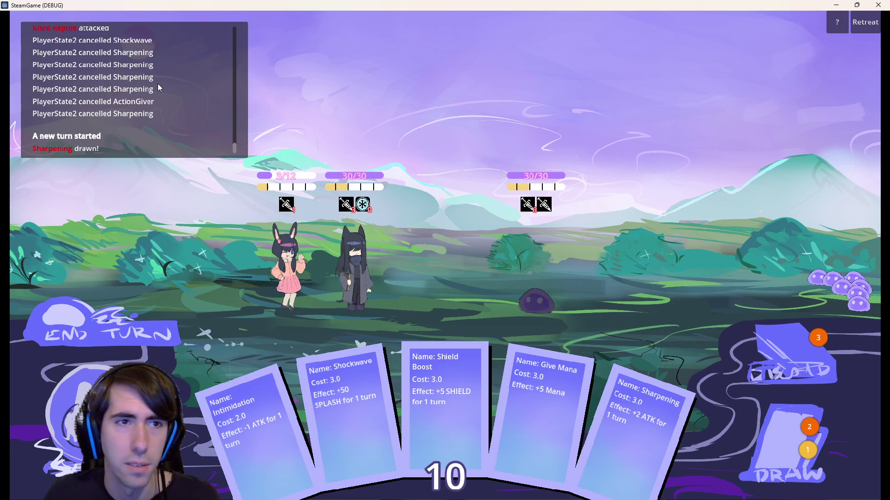
{"action": "scroll", "coordinate": [158, 86], "scroll_direction": "up", "scroll_amount": 1}
{"action": "scroll", "coordinate": [155, 85], "scroll_direction": "up", "scroll_amount": 1}
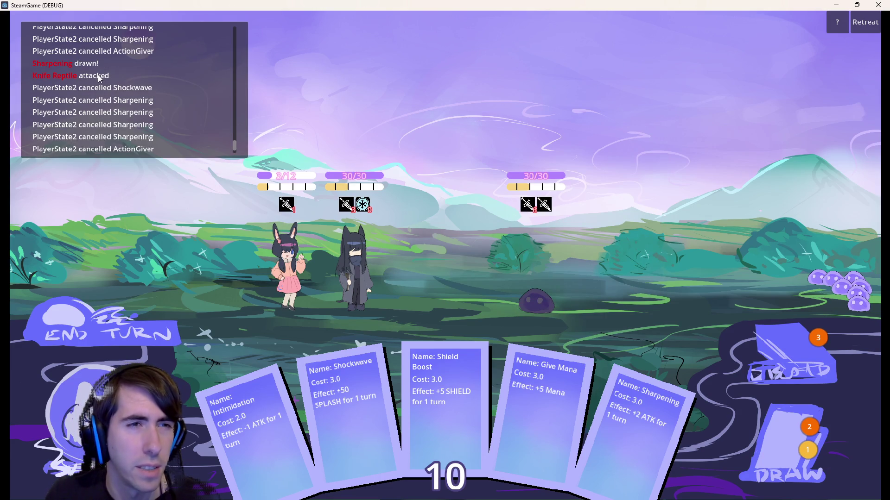
{"action": "scroll", "coordinate": [100, 82], "scroll_direction": "up", "scroll_amount": 4}
{"action": "scroll", "coordinate": [102, 86], "scroll_direction": "up", "scroll_amount": 4}
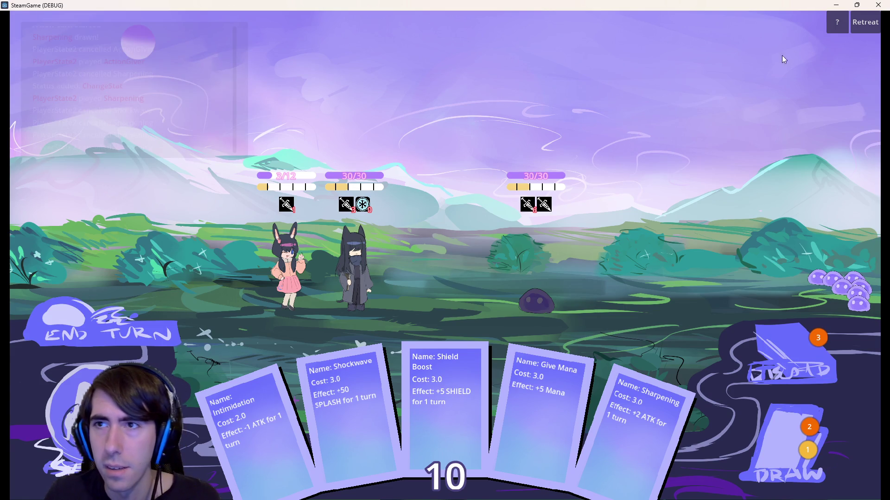
{"action": "left_click", "coordinate": [861, 26]}
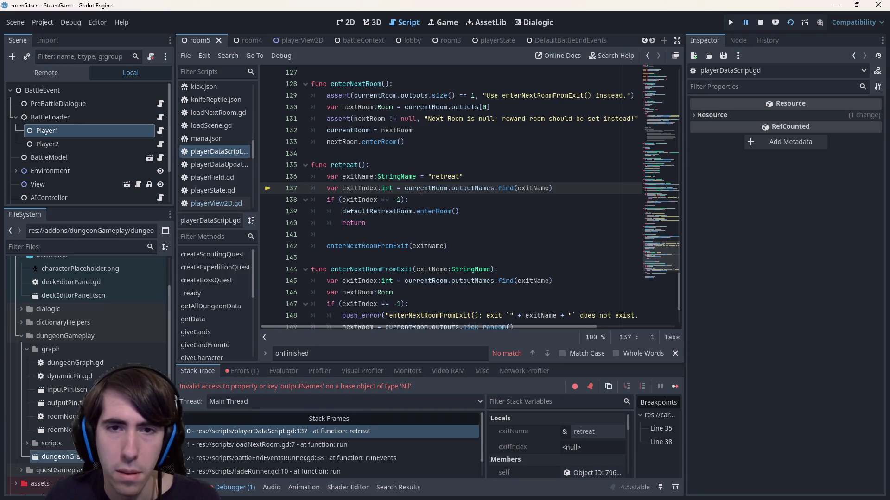
Stop the crashed session, then open and run dungeonGraph.tscn
{"action": "left_click", "coordinate": [762, 23]}
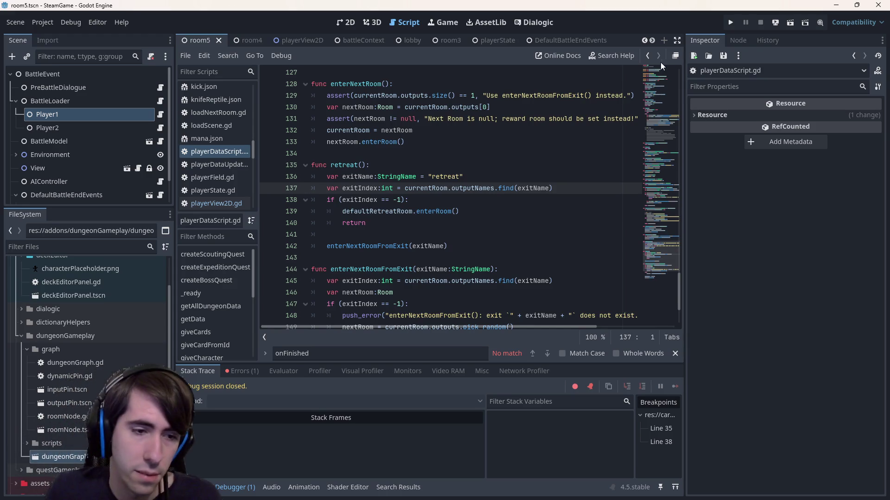
{"action": "double_click", "coordinate": [80, 455]}
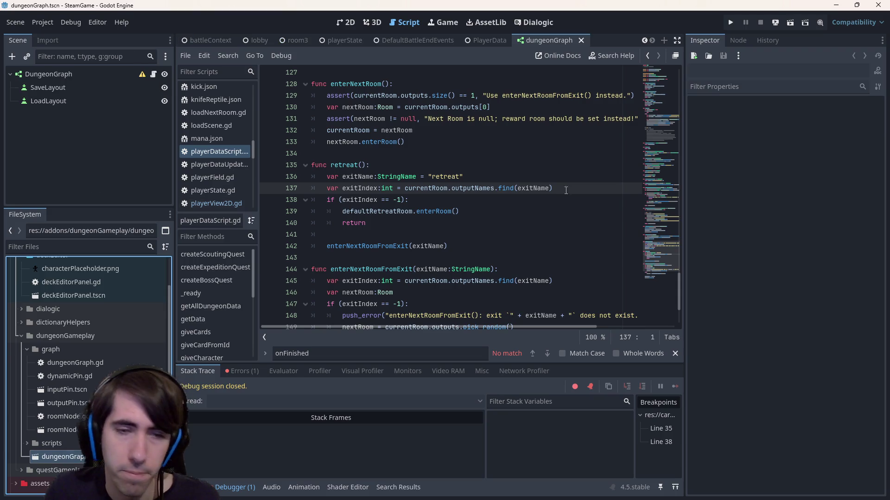
{"action": "left_click", "coordinate": [790, 22]}
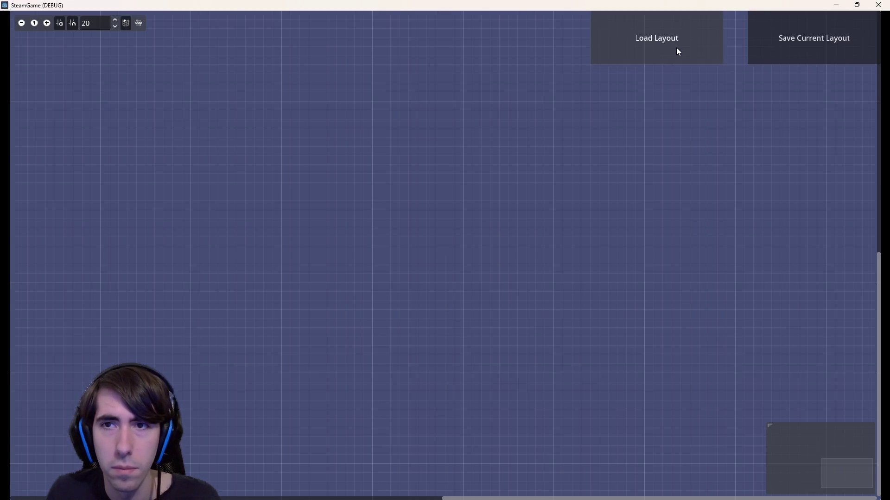
Load mistyHerbFields/quest1Layout.json and append 2 to the first room's name
{"action": "left_click", "coordinate": [676, 47]}
{"action": "double_click", "coordinate": [536, 213]}
{"action": "double_click", "coordinate": [546, 188]}
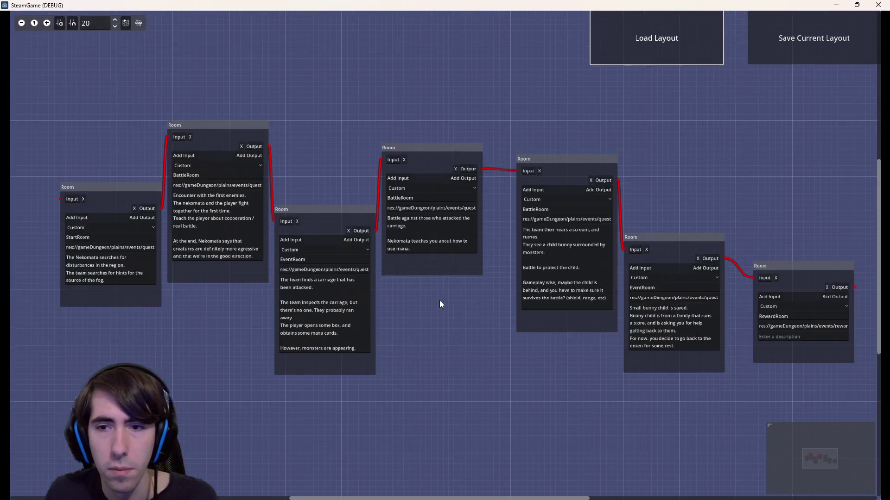
{"action": "left_click", "coordinate": [121, 234]}
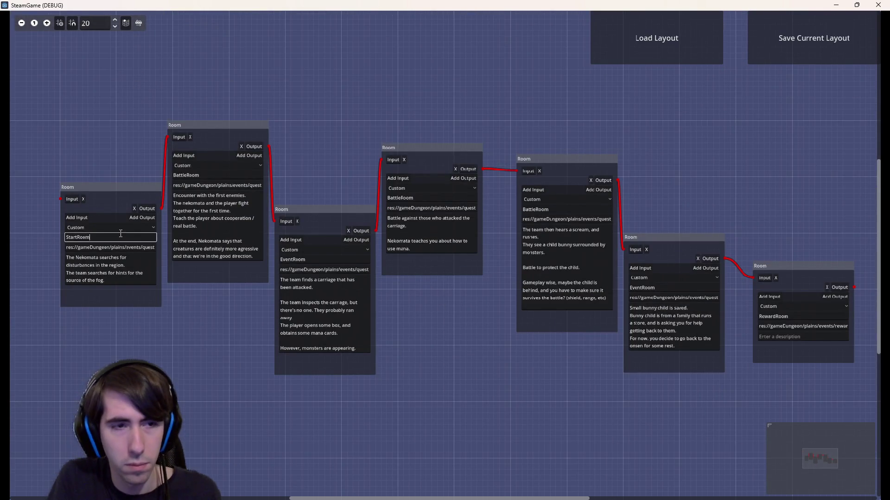
{"action": "type", "text": "2"}
{"action": "scroll", "coordinate": [654, 304], "scroll_direction": "up", "scroll_amount": 1}
{"action": "scroll", "coordinate": [653, 304], "scroll_direction": "up", "scroll_amount": 1}
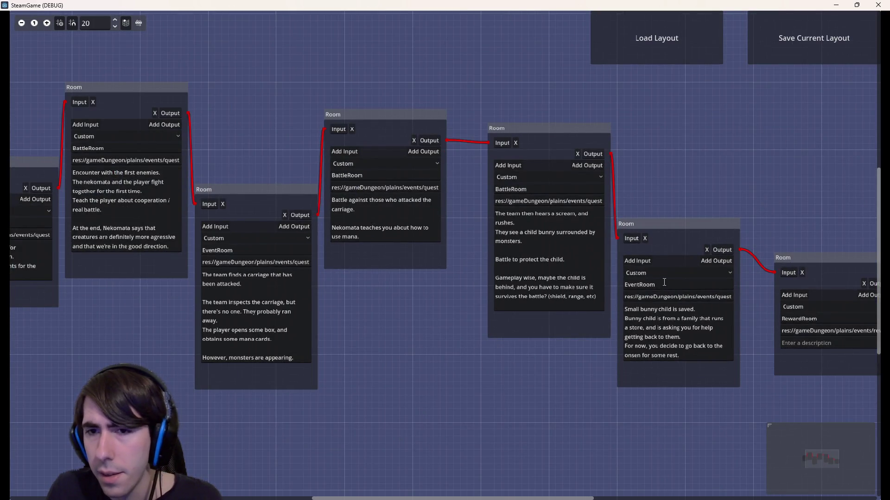
Make the fourth room a StartRoom, overwrite quest1Layout.json, and close the game window
{"action": "left_click", "coordinate": [552, 177]}
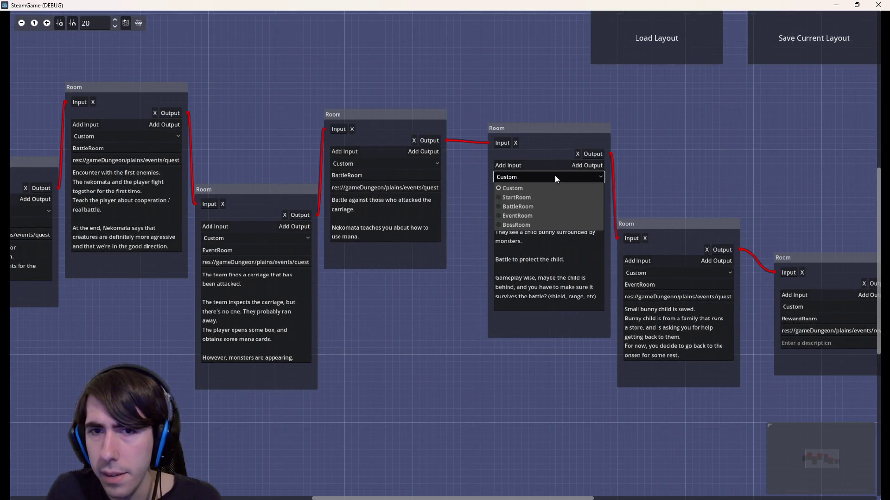
{"action": "left_click", "coordinate": [518, 198]}
{"action": "left_click", "coordinate": [818, 34]}
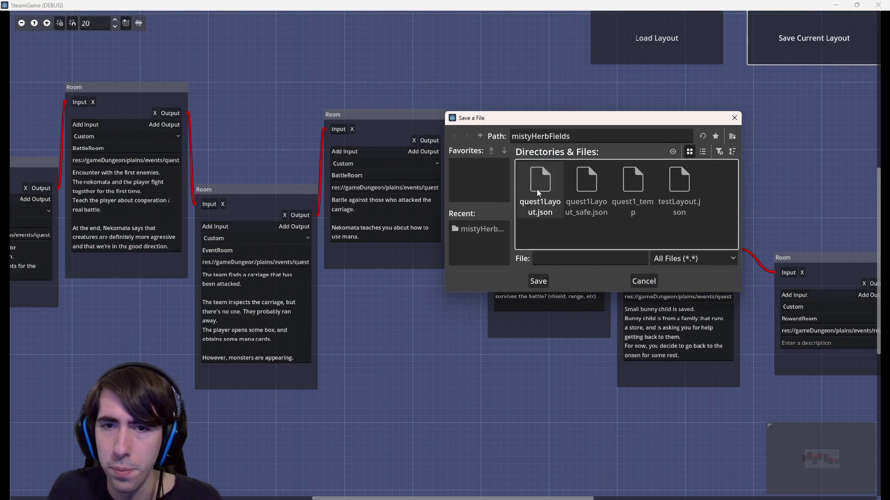
{"action": "double_click", "coordinate": [537, 189]}
{"action": "left_click", "coordinate": [376, 261]}
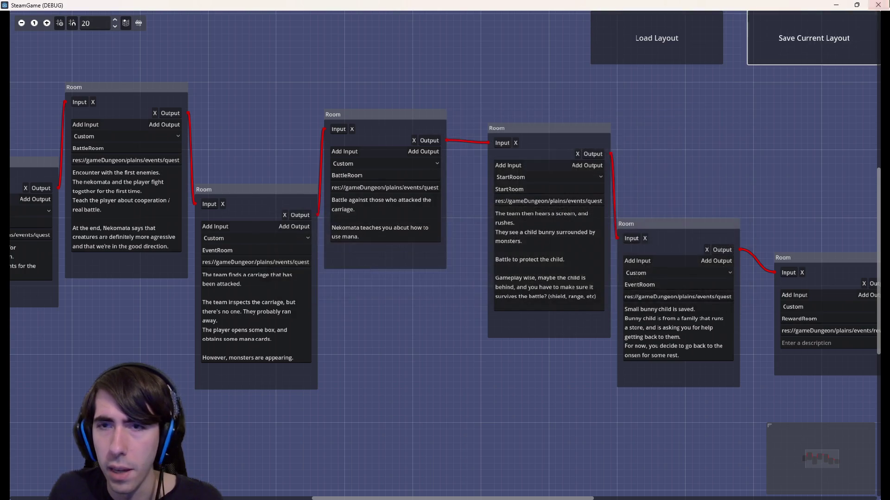
{"action": "left_click", "coordinate": [878, 5]}
Open room5Battle.json from the gameDungeon folder
{"action": "scroll", "coordinate": [78, 348], "scroll_direction": "down", "scroll_amount": 5}
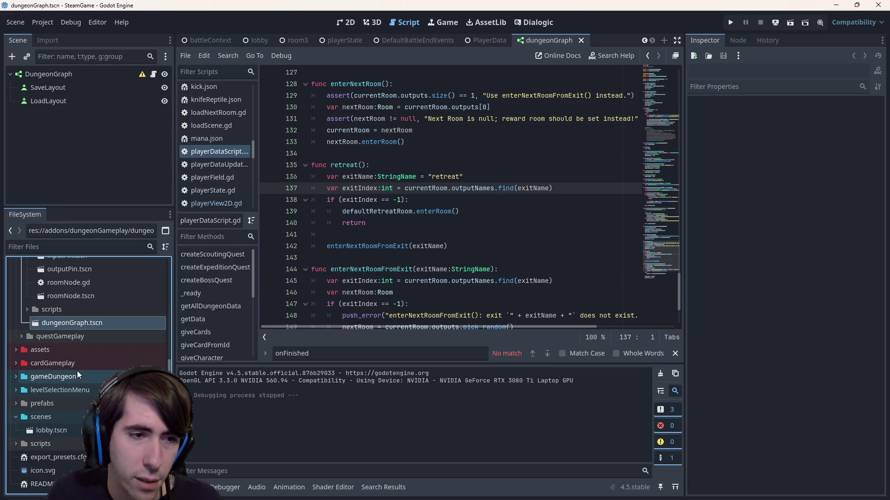
{"action": "scroll", "coordinate": [77, 371], "scroll_direction": "up", "scroll_amount": 3}
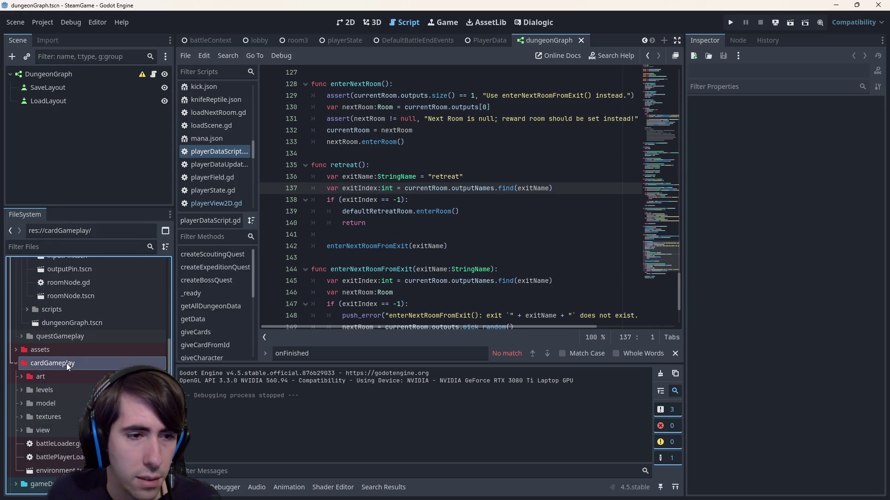
{"action": "double_click", "coordinate": [79, 373]}
{"action": "scroll", "coordinate": [76, 388], "scroll_direction": "down", "scroll_amount": 3}
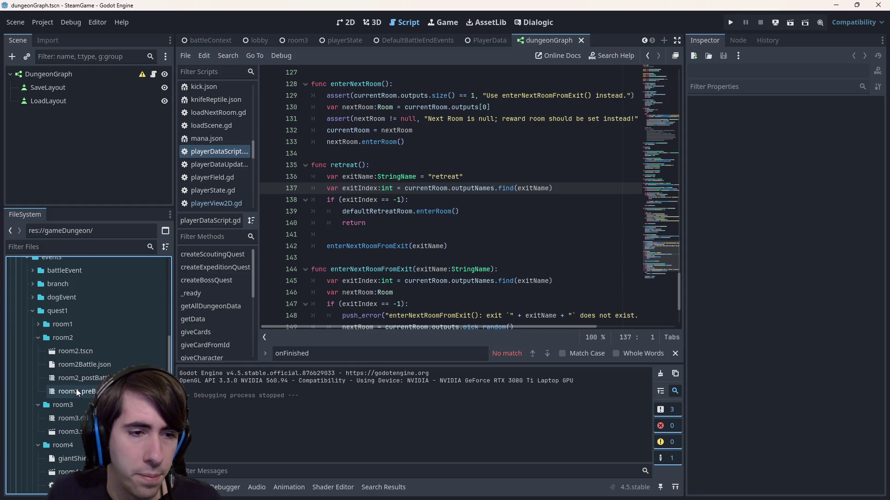
{"action": "scroll", "coordinate": [76, 388], "scroll_direction": "down", "scroll_amount": 5}
{"action": "left_click", "coordinate": [72, 416]}
{"action": "double_click", "coordinate": [72, 416]}
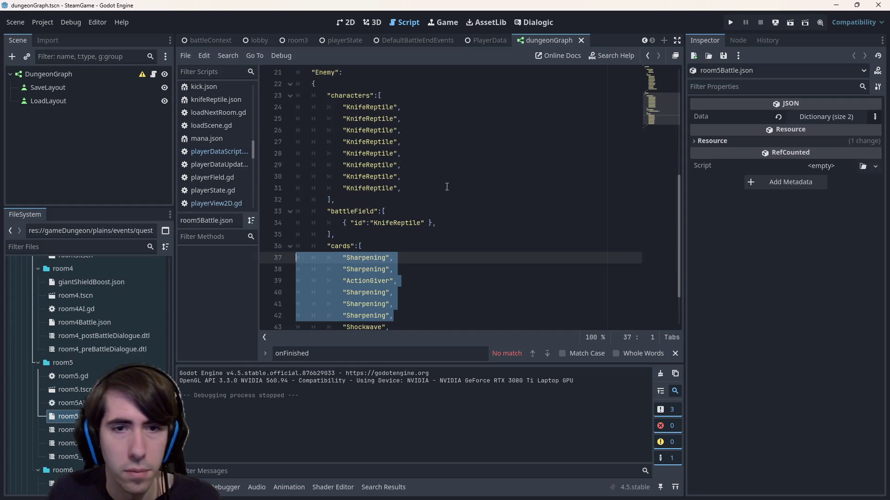
{"action": "scroll", "coordinate": [416, 263], "scroll_direction": "up", "scroll_amount": 10}
{"action": "scroll", "coordinate": [416, 262], "scroll_direction": "down", "scroll_amount": 7}
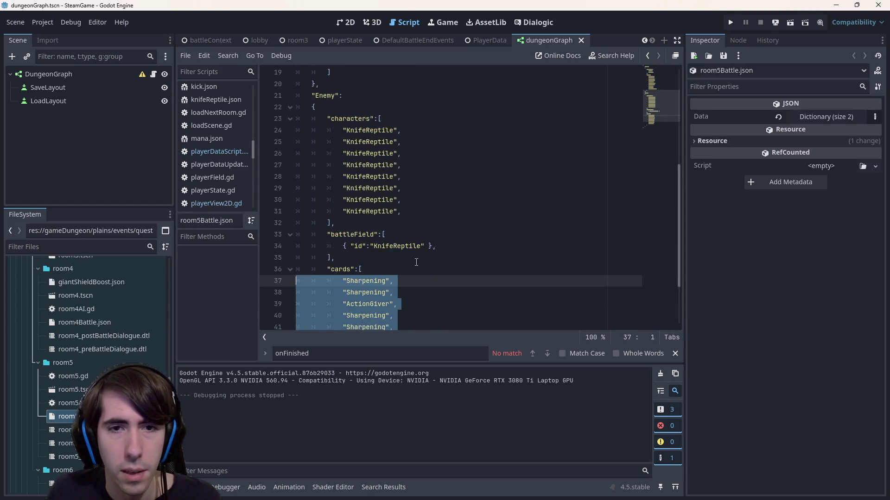
{"action": "left_click", "coordinate": [428, 212]}
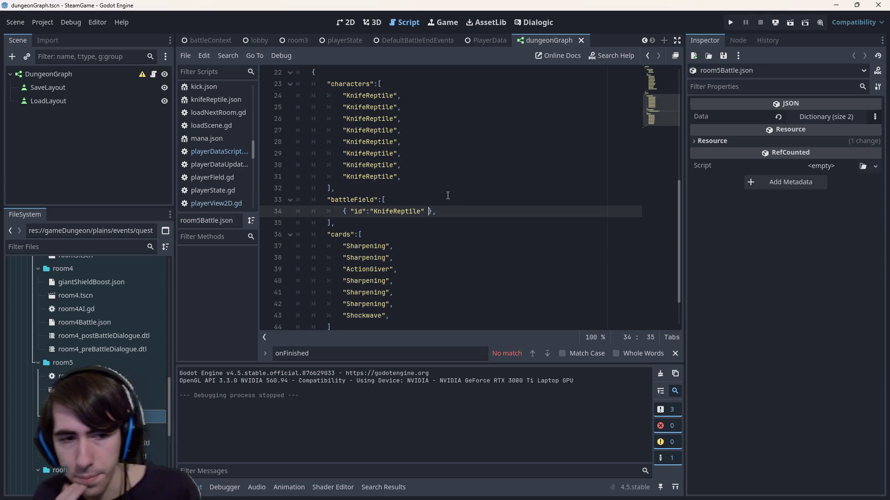
In room4Battle.json, select the Slime's overrides text on line 24
{"action": "double_click", "coordinate": [85, 322]}
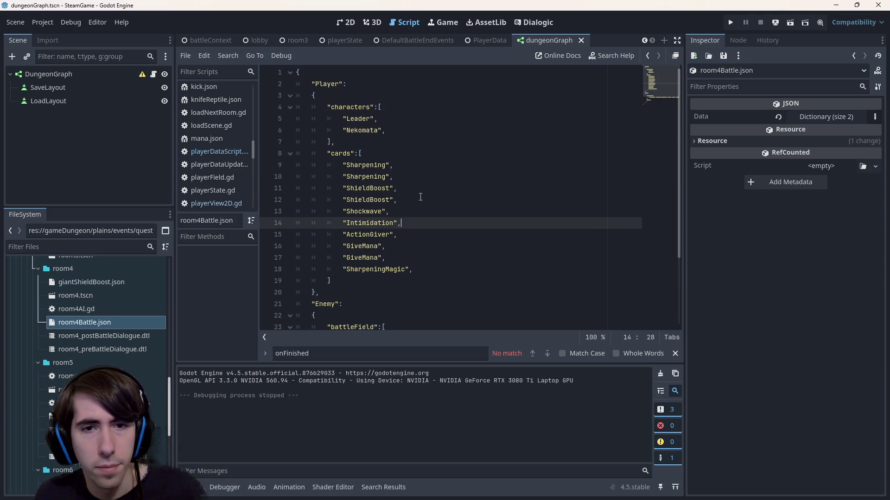
{"action": "scroll", "coordinate": [419, 197], "scroll_direction": "down", "scroll_amount": 3}
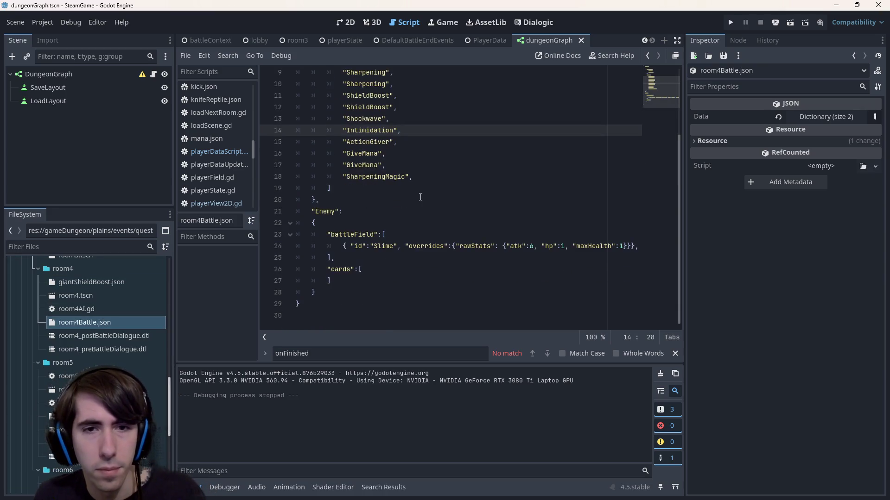
{"action": "left_click", "coordinate": [405, 246]}
{"action": "double_click", "coordinate": [111, 416]}
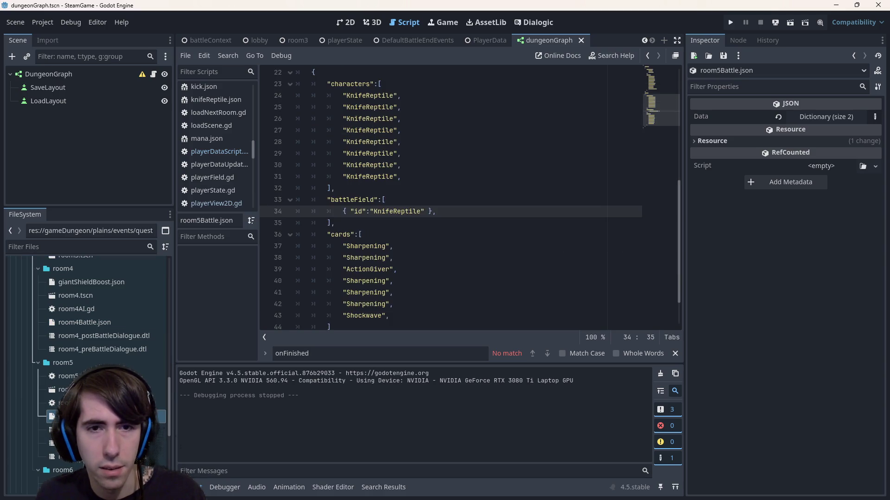
{"action": "double_click", "coordinate": [107, 321]}
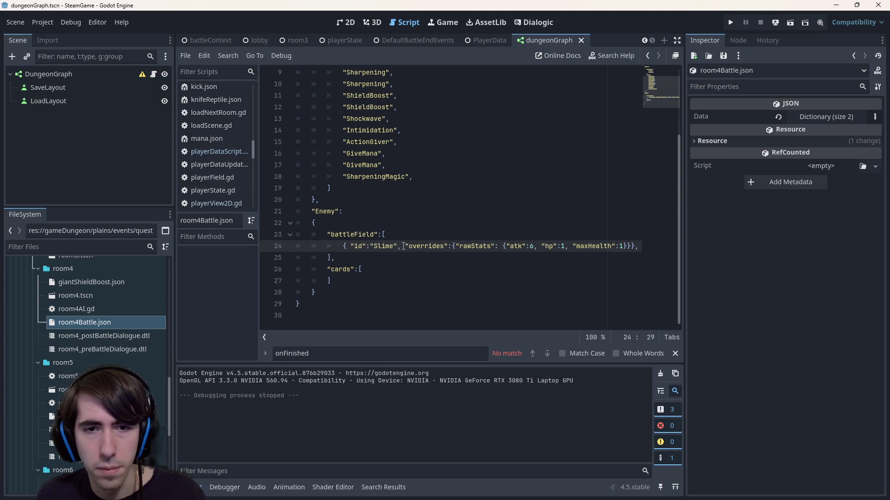
{"action": "left_click_drag", "start_coordinate": [404, 246], "coordinate": [548, 247]}
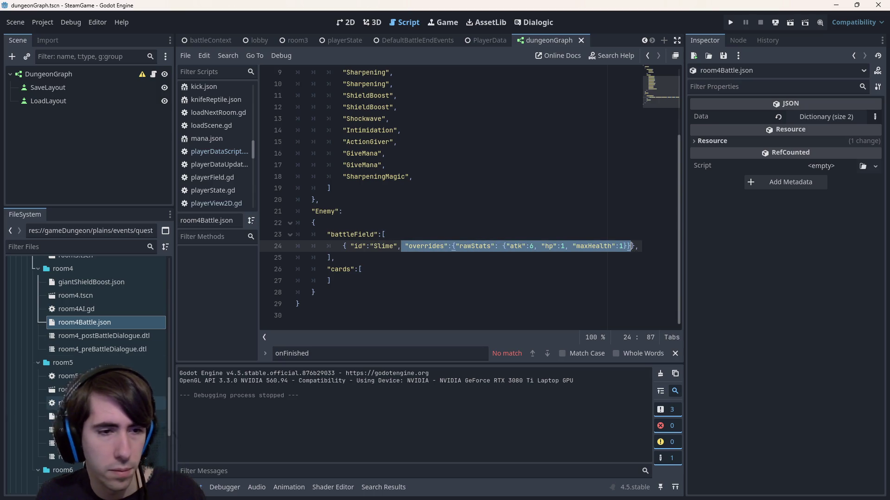
Paste the atk 6, hp 1, maxHealth 1 overrides after KnifeReptile in room5Battle.json and save
{"action": "left_click", "coordinate": [111, 416]}
{"action": "double_click", "coordinate": [111, 416]}
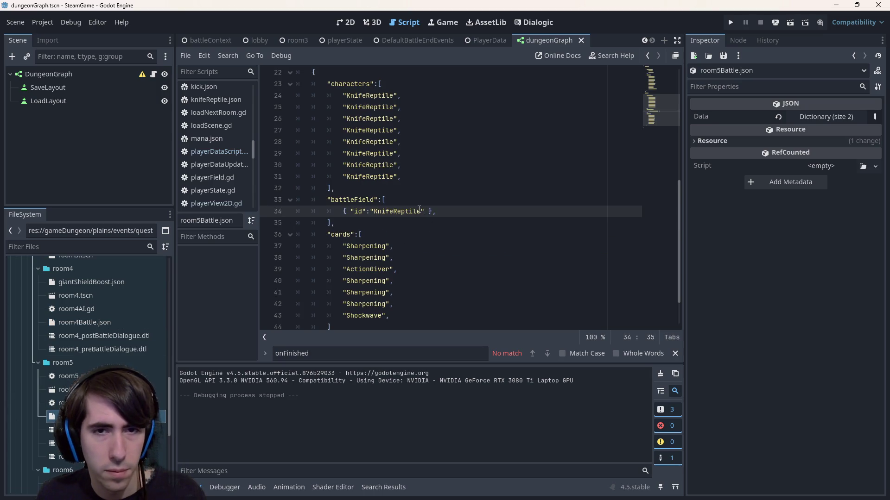
{"action": "type", "text": "\"overrides\":{\"rawStats\": {\"atk\":6, \"hp\":1, \"maxHealth\":1}}"}
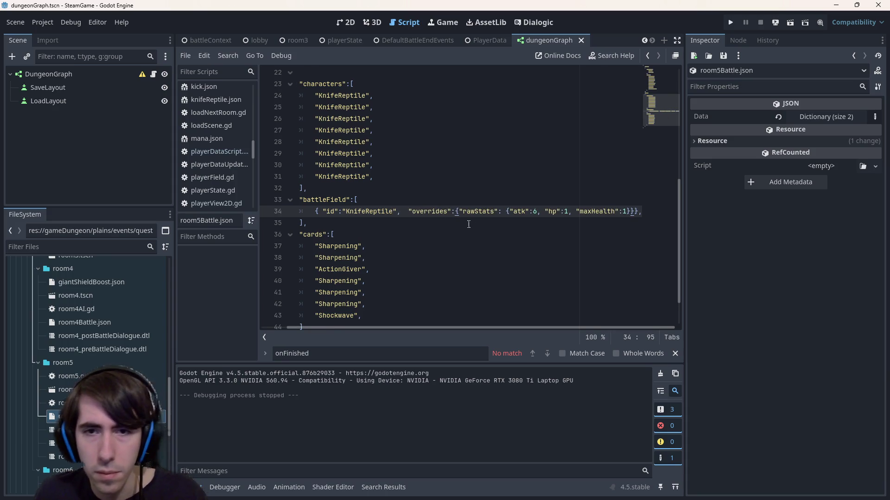
{"action": "left_click", "coordinate": [550, 211]}
{"action": "key", "text": "ctrl+s"}
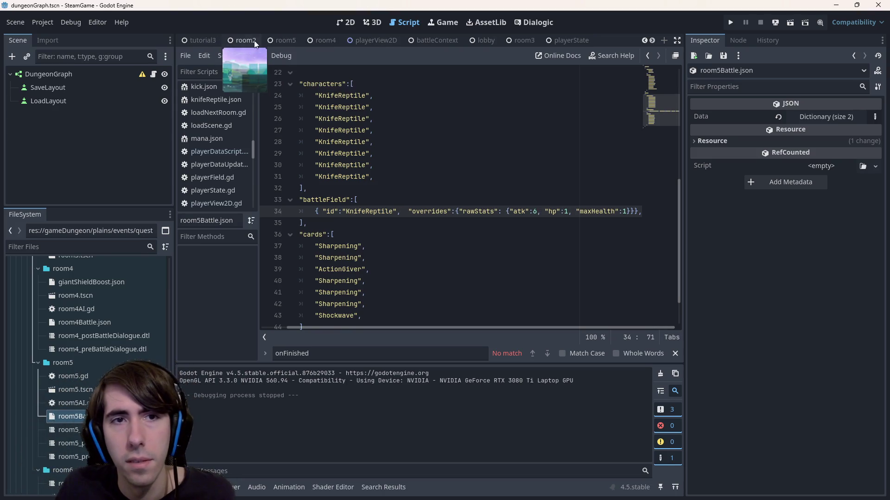
Switch to the lobby scene and run it
{"action": "left_click", "coordinate": [246, 41]}
{"action": "scroll", "coordinate": [240, 41], "scroll_direction": "up", "scroll_amount": 2}
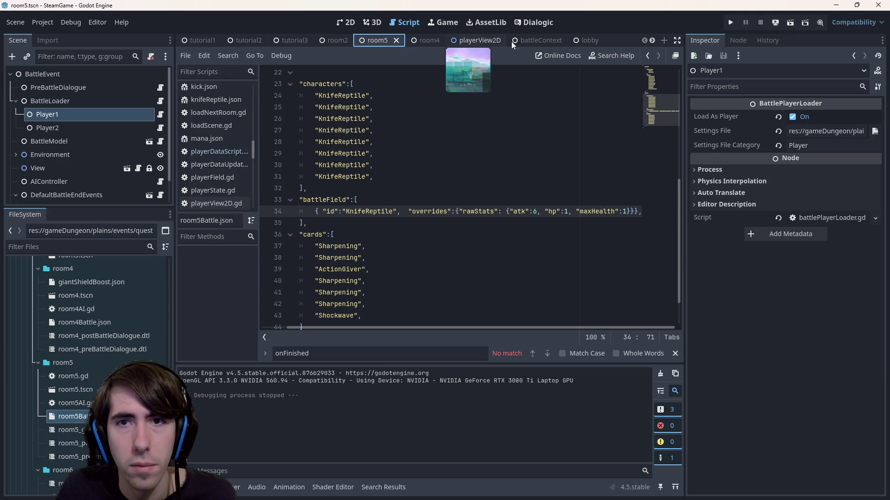
{"action": "left_click", "coordinate": [574, 41]}
{"action": "left_click", "coordinate": [797, 21]}
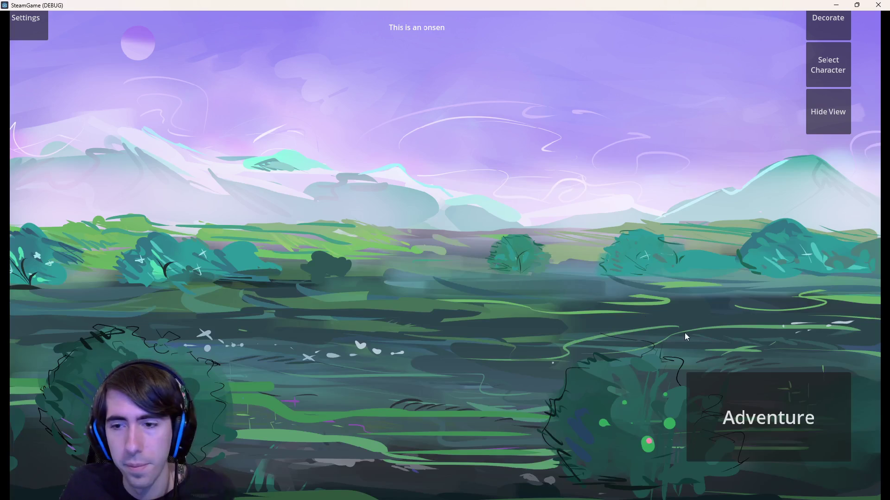
Start the Misty Herb Fields quest, place the black cat and fox, then retreat from the battle
{"action": "left_click", "coordinate": [713, 376]}
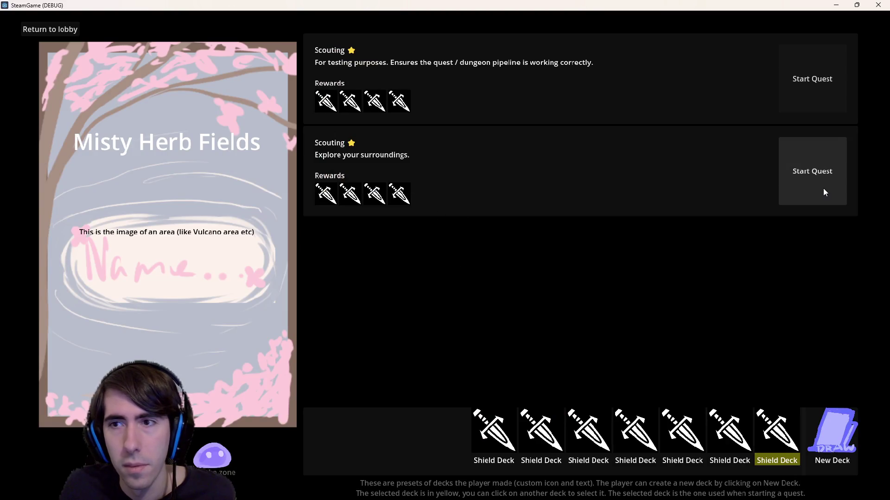
{"action": "left_click", "coordinate": [823, 188]}
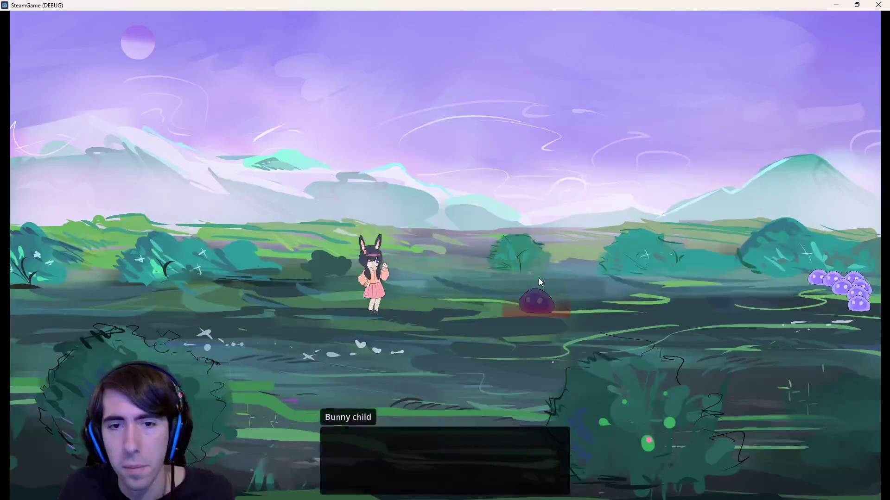
{"action": "left_click", "coordinate": [457, 228]}
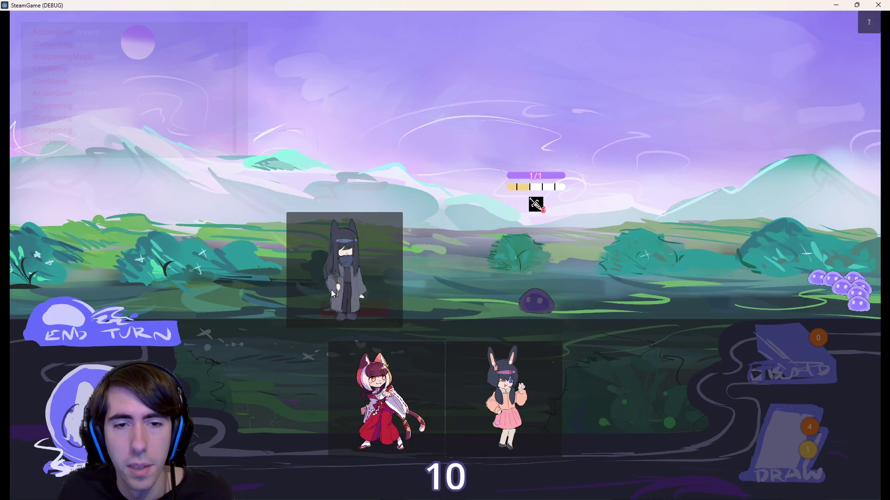
{"action": "left_click_drag", "start_coordinate": [331, 290], "coordinate": [341, 290]}
{"action": "mouse_move", "coordinate": [384, 403]}
{"action": "left_mouse_down"}
{"action": "mouse_move", "coordinate": [264, 246]}
{"action": "mouse_move", "coordinate": [285, 276]}
{"action": "mouse_move", "coordinate": [274, 280]}
{"action": "left_mouse_up"}
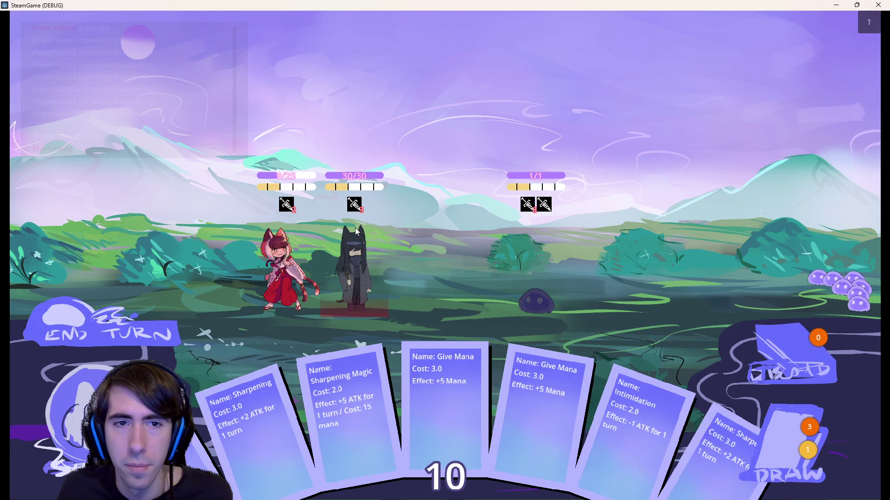
{"action": "left_click", "coordinate": [551, 273]}
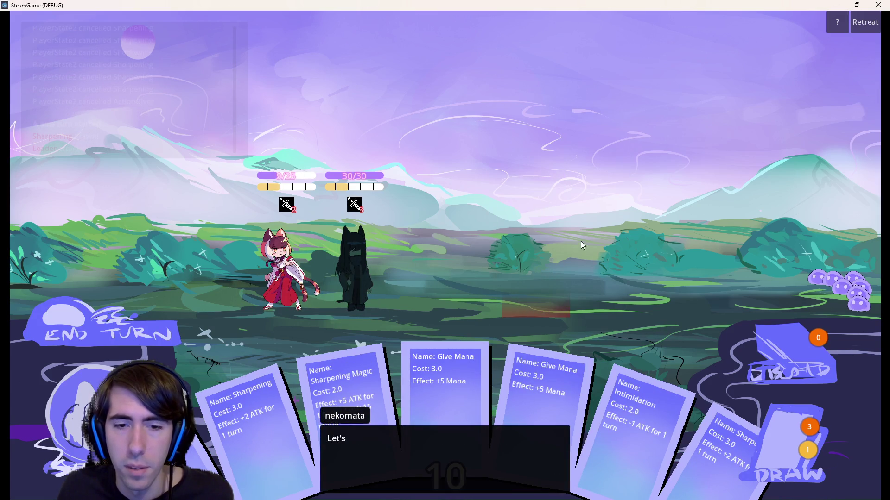
{"action": "left_click", "coordinate": [868, 27]}
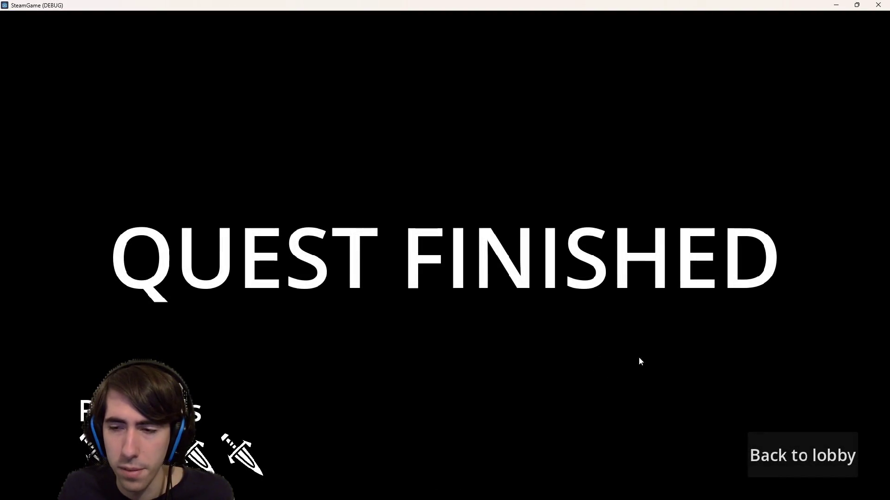
Return to the lobby, restart the quest, follow the footsteps and ignore the lost dog
{"action": "left_click", "coordinate": [795, 457]}
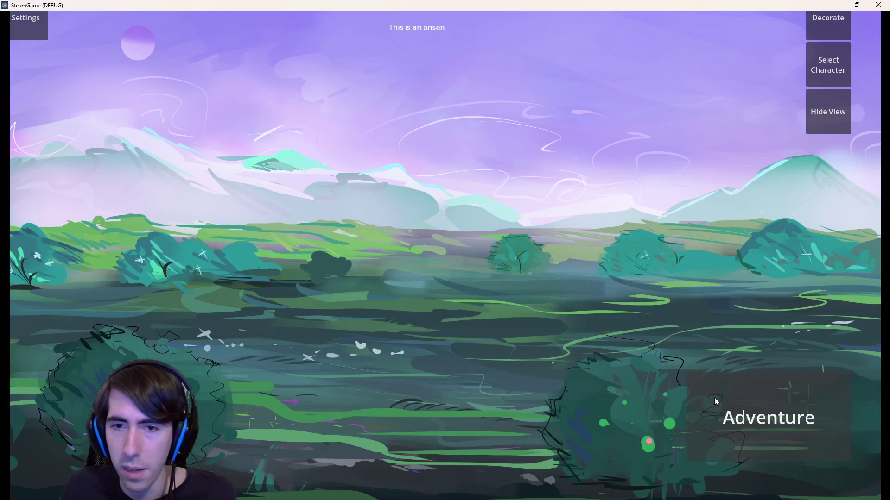
{"action": "left_click", "coordinate": [728, 415]}
{"action": "left_click", "coordinate": [796, 74]}
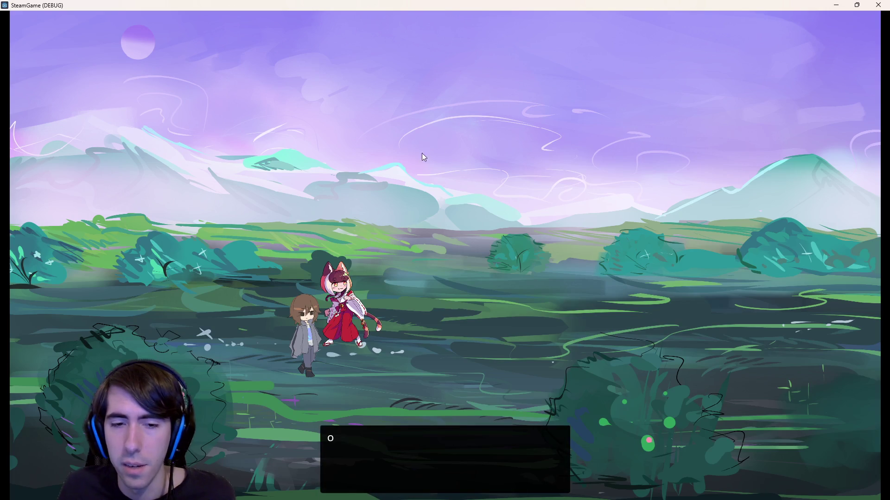
{"action": "left_click", "coordinate": [438, 248]}
{"action": "left_click", "coordinate": [433, 249]}
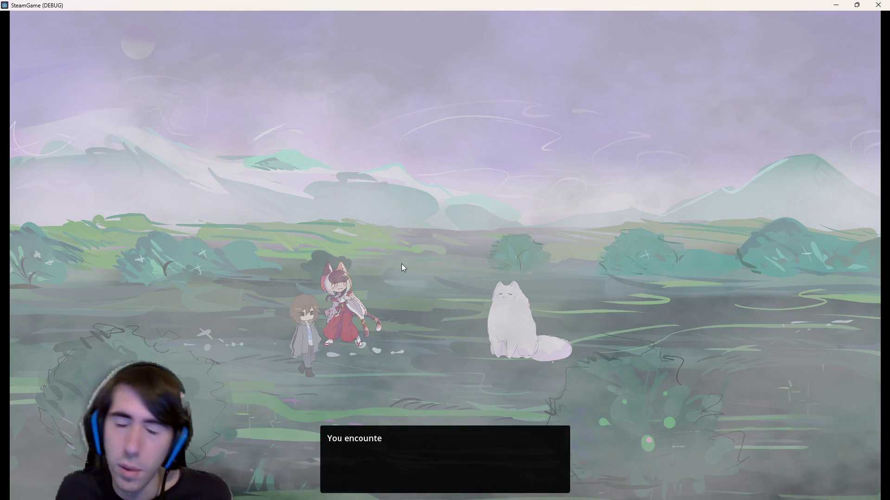
{"action": "left_click", "coordinate": [402, 265]}
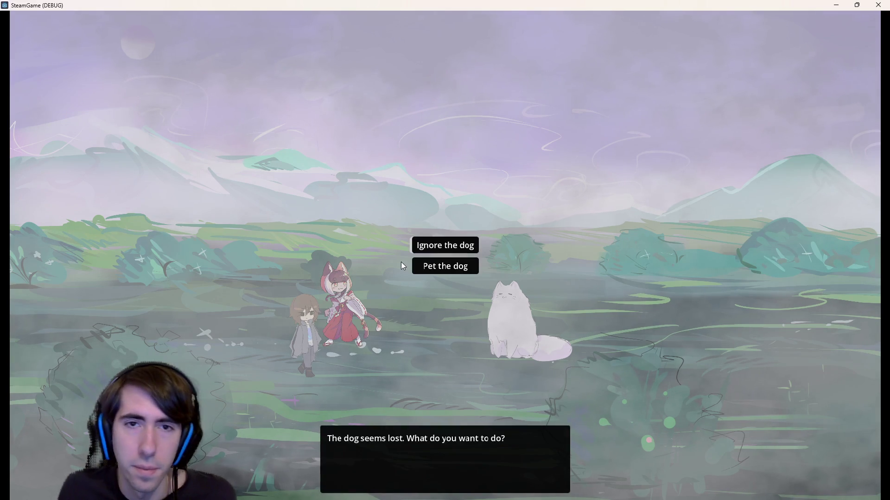
{"action": "left_click", "coordinate": [427, 245]}
{"action": "left_click", "coordinate": [427, 239]}
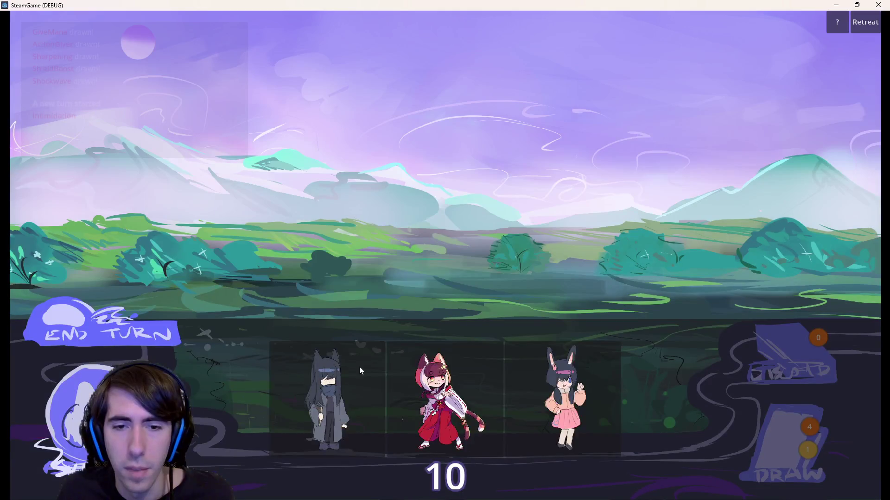
Place the bunny and hooded character in the battle, then close the game
{"action": "mouse_move", "coordinate": [360, 366]}
{"action": "left_mouse_down"}
{"action": "mouse_move", "coordinate": [386, 268]}
{"action": "mouse_move", "coordinate": [505, 366]}
{"action": "mouse_move", "coordinate": [406, 354]}
{"action": "left_mouse_up"}
{"action": "mouse_move", "coordinate": [329, 399]}
{"action": "left_mouse_down"}
{"action": "mouse_move", "coordinate": [321, 223]}
{"action": "mouse_move", "coordinate": [325, 232]}
{"action": "left_mouse_up"}
{"action": "mouse_move", "coordinate": [330, 370]}
{"action": "left_mouse_down"}
{"action": "mouse_move", "coordinate": [321, 285]}
{"action": "mouse_move", "coordinate": [266, 221]}
{"action": "left_mouse_up"}
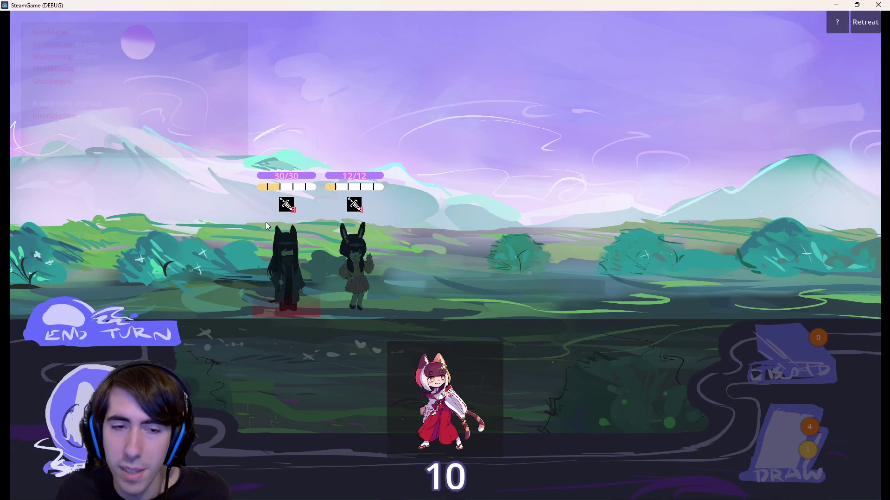
{"action": "left_click", "coordinate": [879, 5]}
{"action": "left_click", "coordinate": [349, 245]}
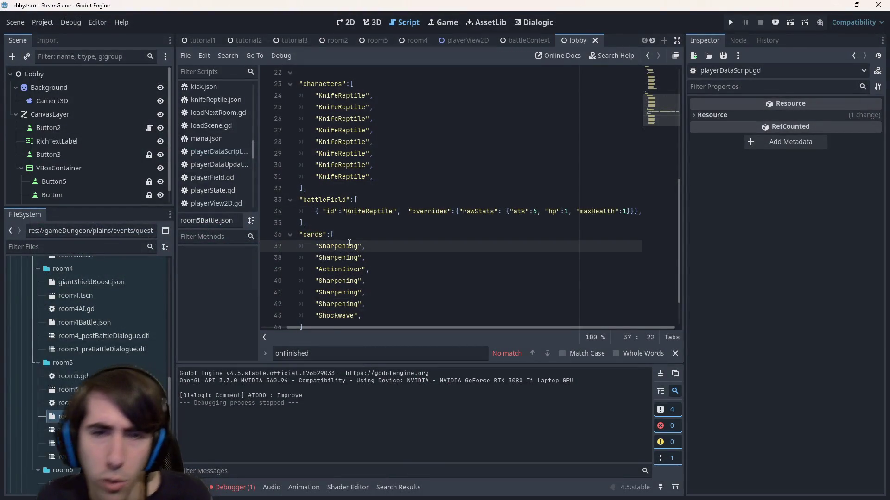
Undo the KnifeReptile overrides, save, and jump from the Errors tab to battleLoader.gd line 10
{"action": "key", "text": "ctrl+z"}
{"action": "key", "text": "ctrl+s"}
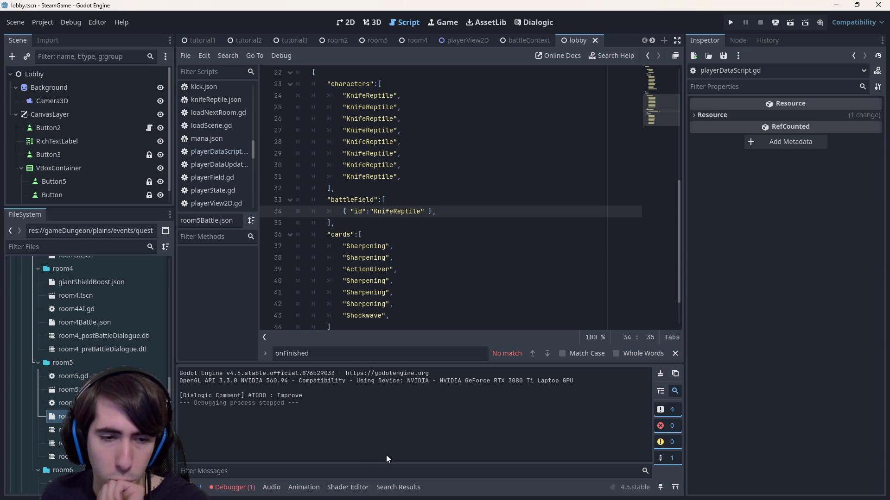
{"action": "left_click", "coordinate": [239, 486]}
{"action": "left_click", "coordinate": [241, 371]}
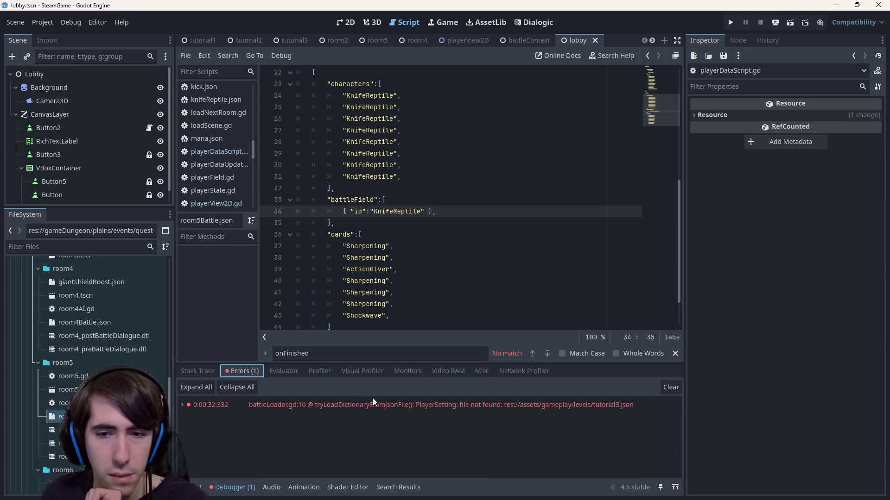
{"action": "double_click", "coordinate": [394, 404]}
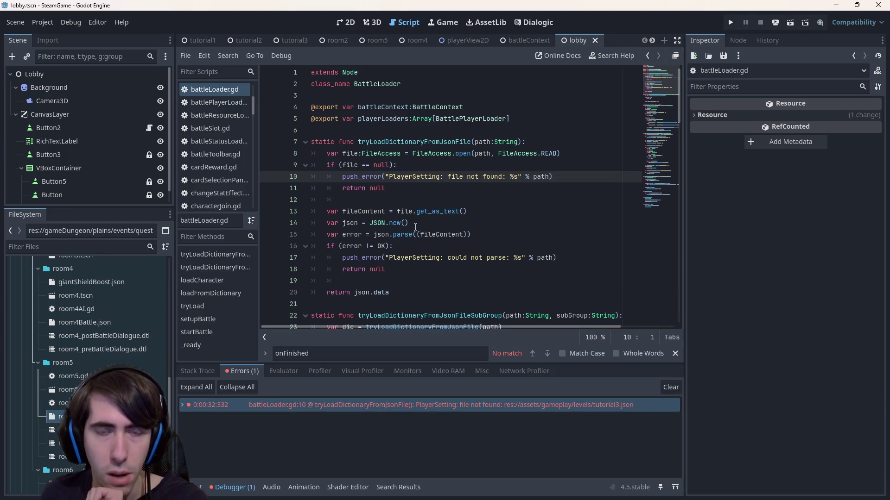
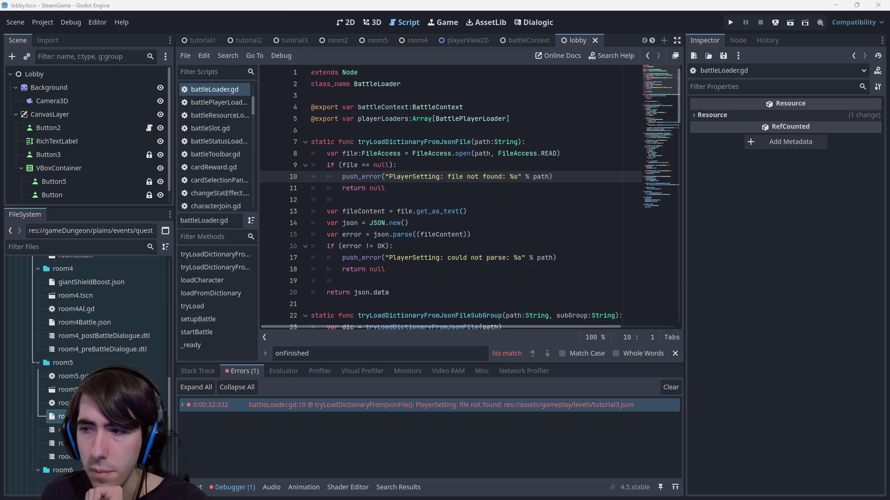
In the git terminal, check status and run git checkout on the copied quest1Layout.json path to discard its changes
{"action": "key", "text": "alt+Tab"}
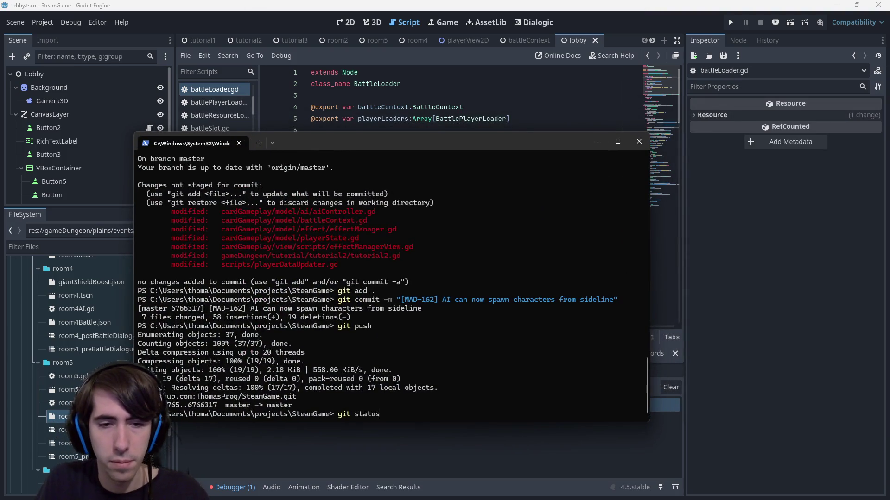
{"action": "key", "text": "Return"}
{"action": "type", "text": "git a"}
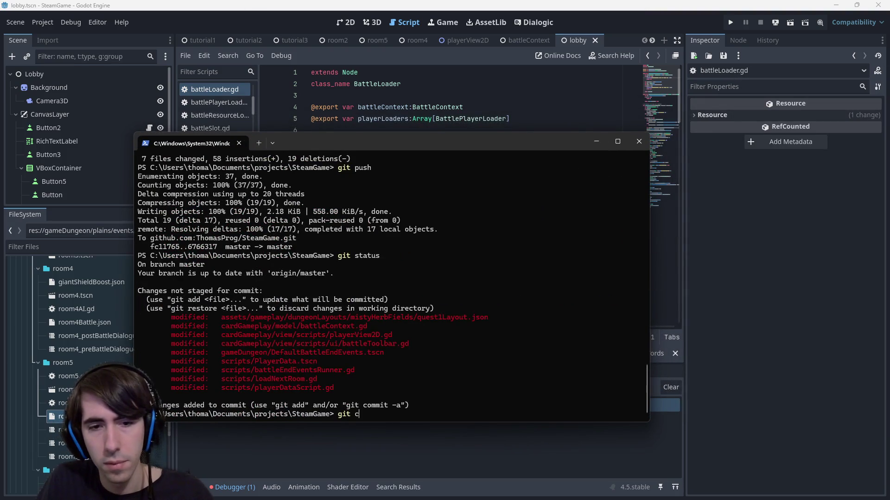
{"action": "type", "text": "ut"}
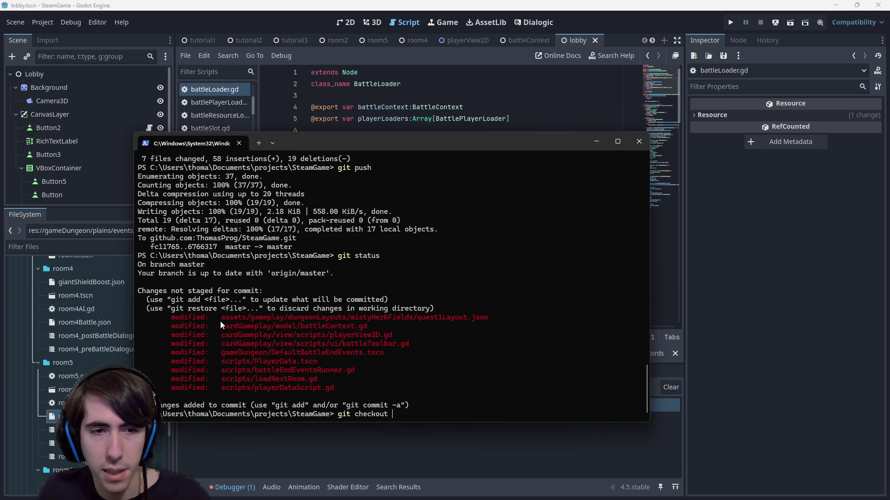
{"action": "left_click_drag", "start_coordinate": [221, 321], "coordinate": [501, 315]}
{"action": "right_click", "coordinate": [501, 315]}
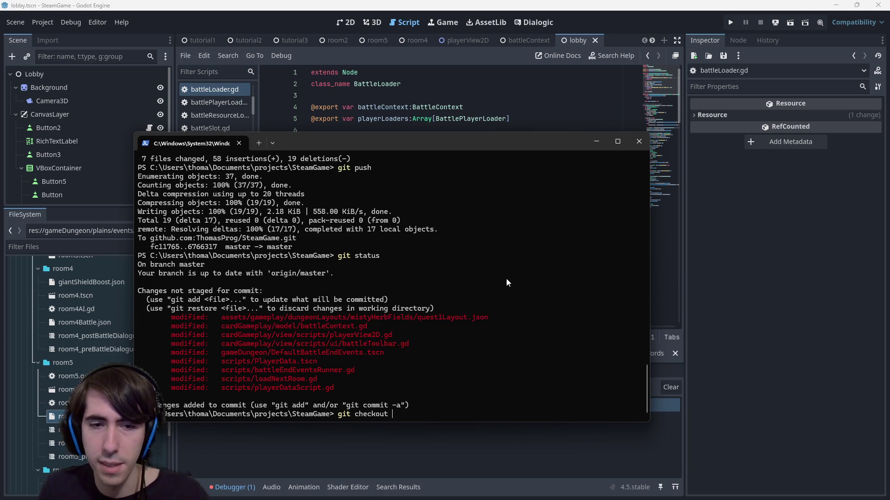
{"action": "right_click", "coordinate": [506, 279]}
{"action": "key", "text": "Return"}
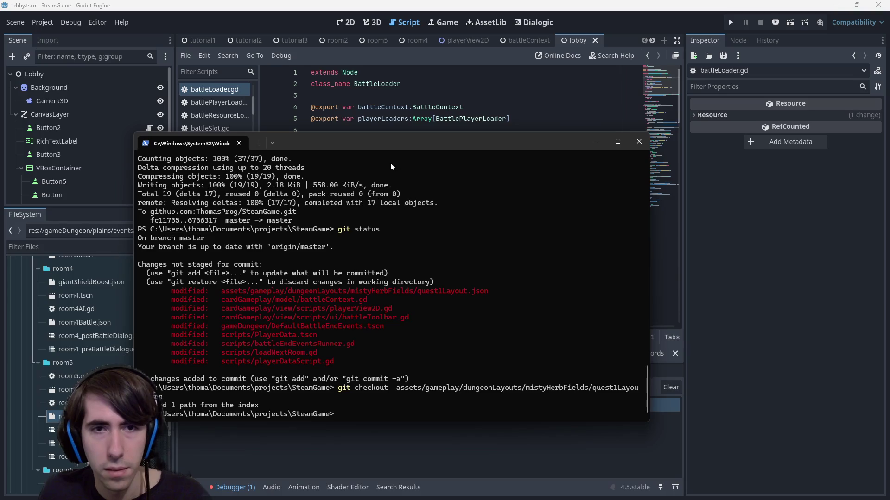
{"action": "key", "text": "alt+Tab"}
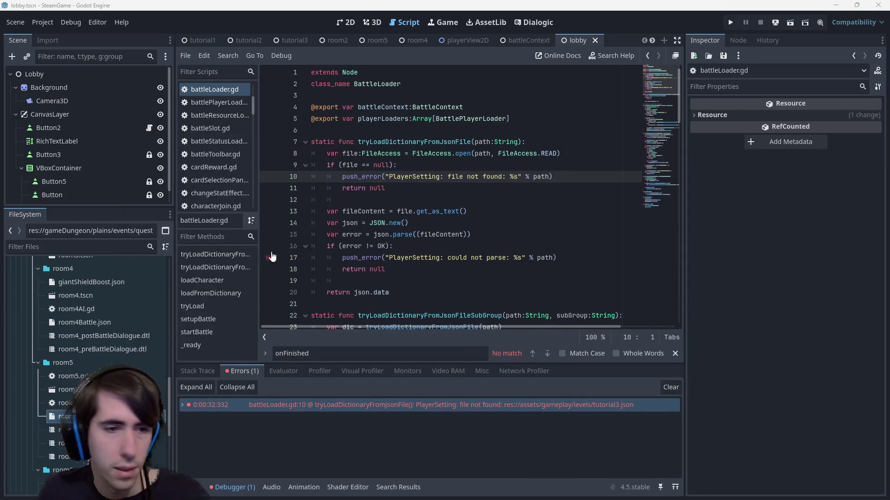
Find dungeonGraph.tscn with a 'graph' file search and run that scene with F6
{"action": "left_click", "coordinate": [70, 246]}
{"action": "type", "text": "graph"}
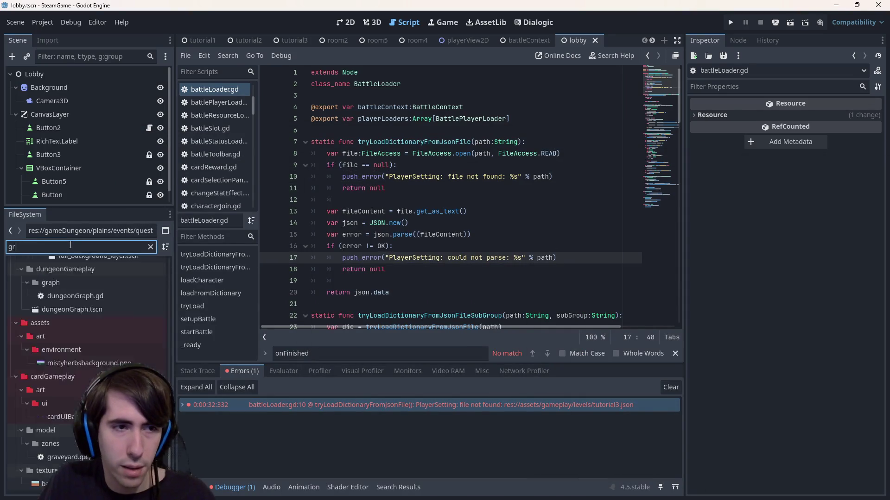
{"action": "double_click", "coordinate": [100, 349]}
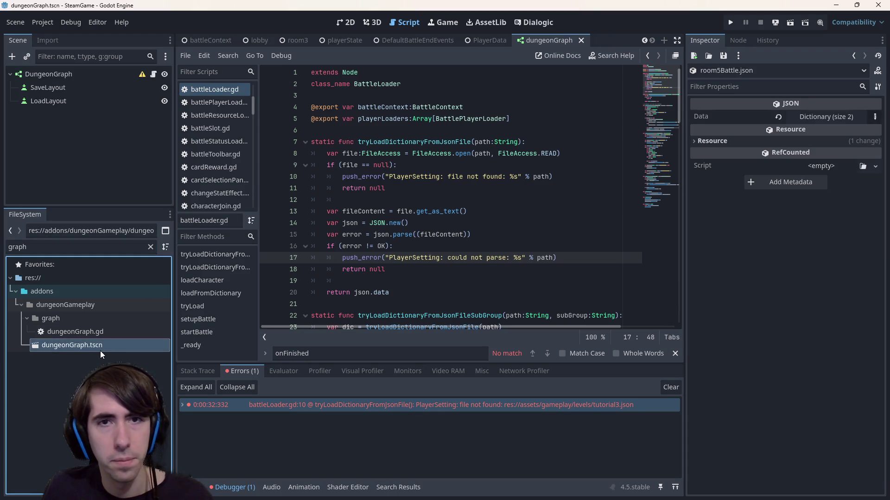
{"action": "key", "text": "F6"}
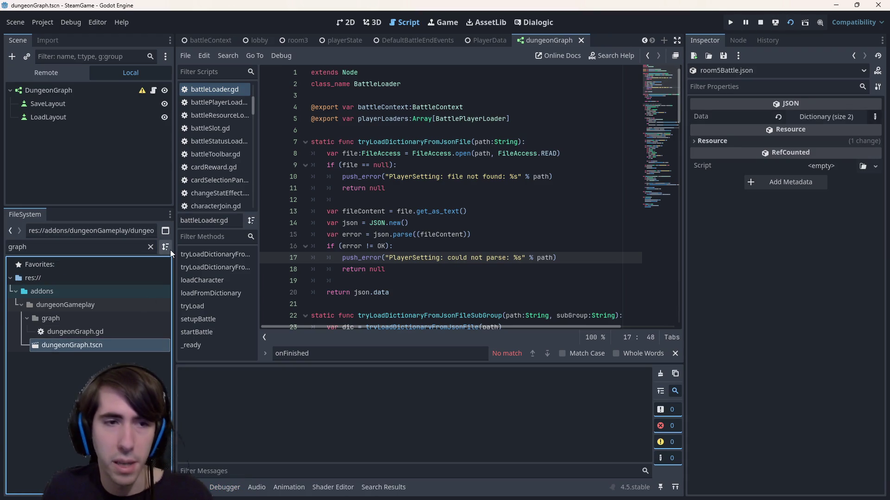
{"action": "left_click", "coordinate": [150, 247]}
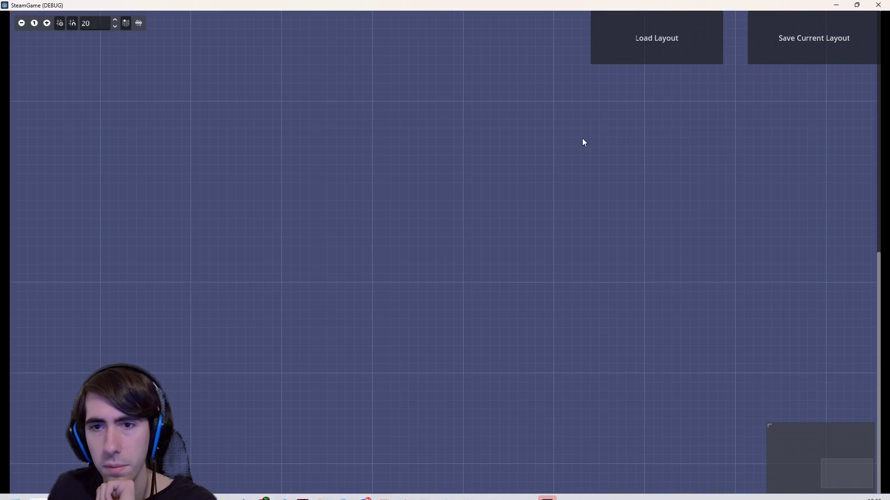
Load testLayout.json from the mistyHerbFields folder into the running room graph
{"action": "left_click", "coordinate": [658, 43]}
{"action": "double_click", "coordinate": [553, 180]}
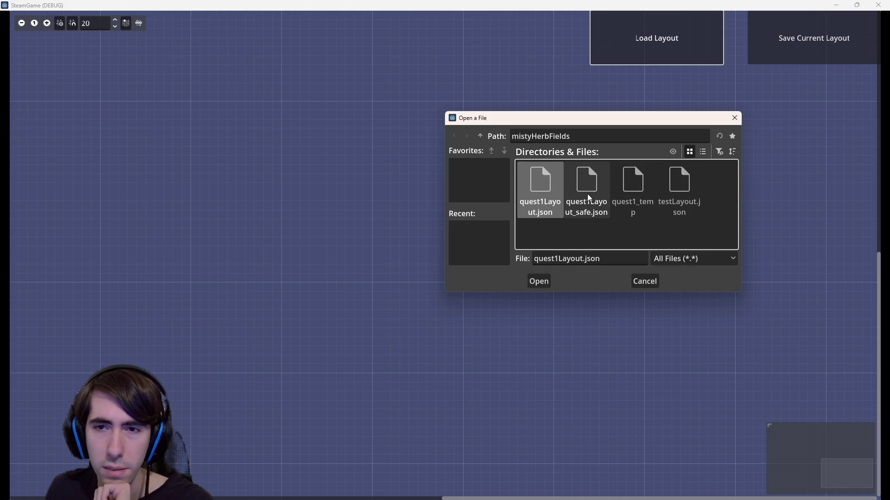
{"action": "double_click", "coordinate": [674, 188]}
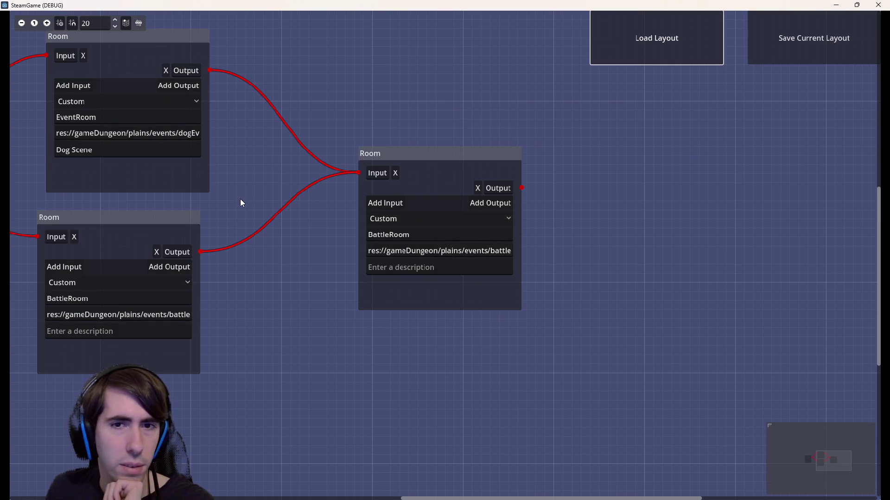
{"action": "scroll", "coordinate": [544, 229], "scroll_direction": "up", "scroll_amount": 3}
{"action": "scroll", "coordinate": [574, 227], "scroll_direction": "down", "scroll_amount": 1}
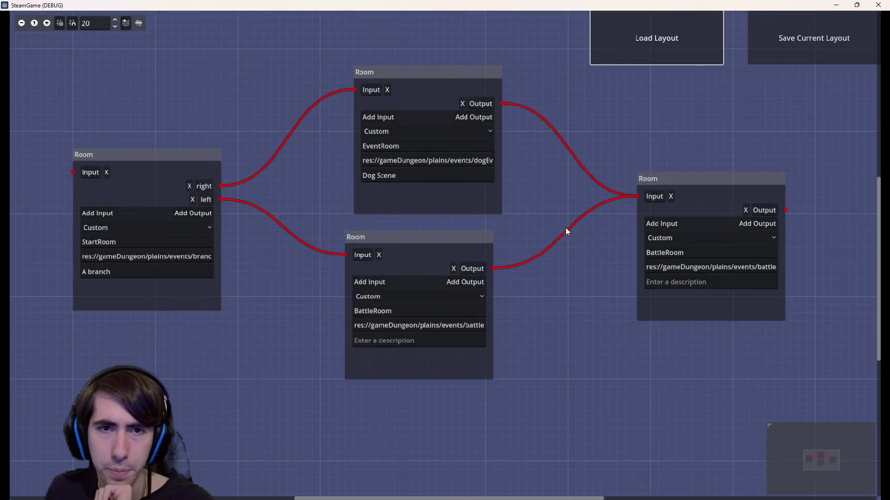
Pan to the right BattleRoom, select its full scene path, and close the game window
{"action": "left_click_drag", "start_coordinate": [565, 227], "coordinate": [418, 229]}
{"action": "scroll", "coordinate": [633, 262], "scroll_direction": "up", "scroll_amount": 3}
{"action": "left_click_drag", "start_coordinate": [464, 266], "coordinate": [699, 266]}
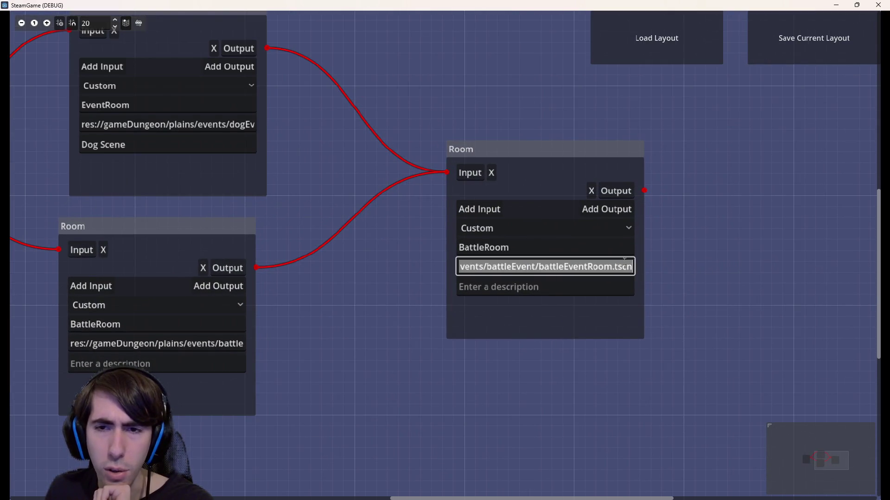
{"action": "scroll", "coordinate": [527, 257], "scroll_direction": "left", "scroll_amount": 5}
{"action": "scroll", "coordinate": [526, 257], "scroll_direction": "up", "scroll_amount": 1}
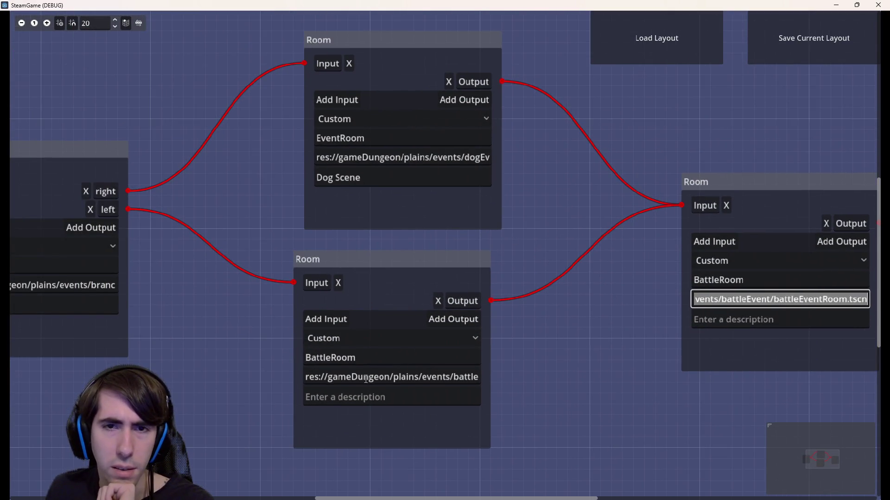
{"action": "left_click_drag", "start_coordinate": [365, 379], "coordinate": [456, 378]}
{"action": "scroll", "coordinate": [515, 286], "scroll_direction": "right", "scroll_amount": 3}
{"action": "left_click_drag", "start_coordinate": [656, 291], "coordinate": [753, 291]}
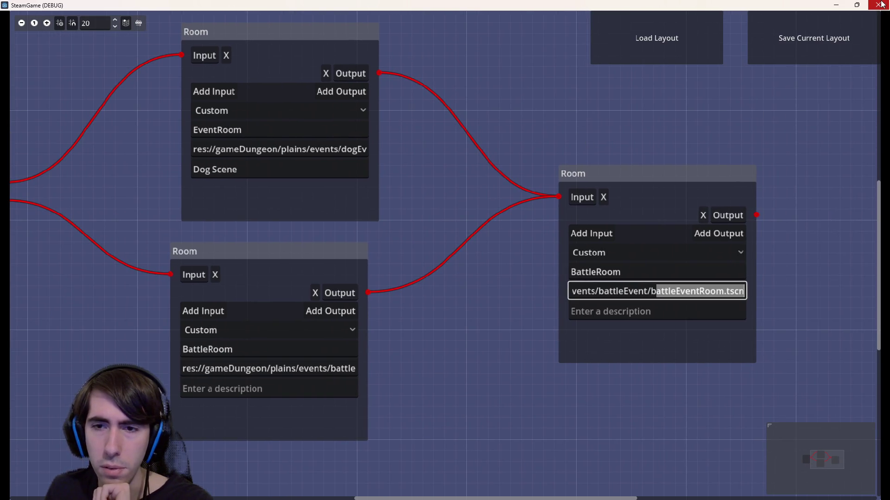
{"action": "left_click_drag", "start_coordinate": [618, 289], "coordinate": [559, 292]}
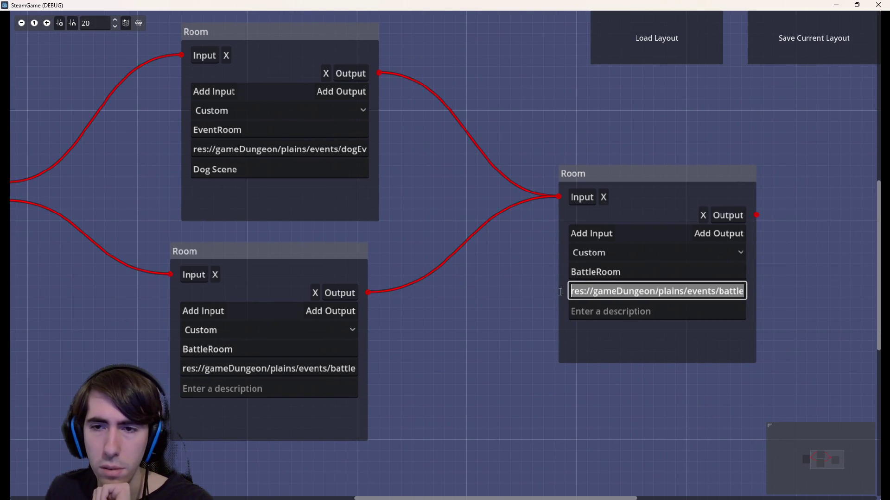
{"action": "left_click", "coordinate": [878, 5]}
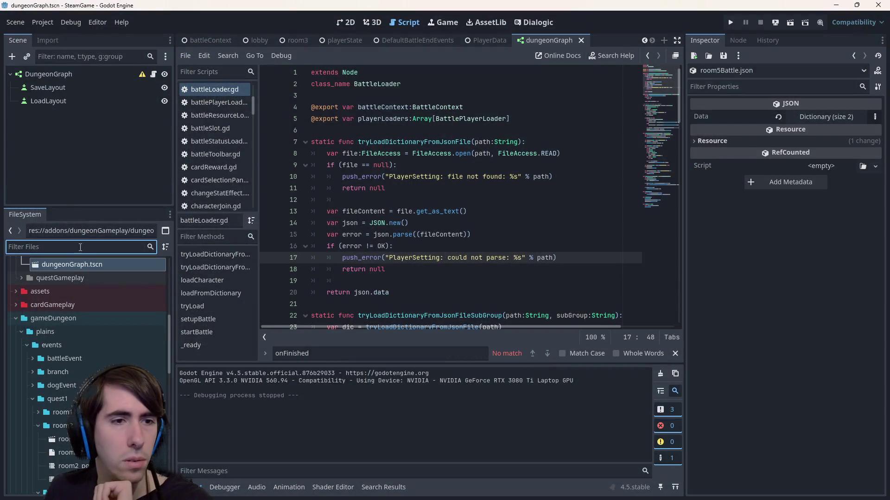
Open battleEventRoom.tscn and select its Player1 battle loader in the Inspector
{"action": "type", "text": "battlevent"}
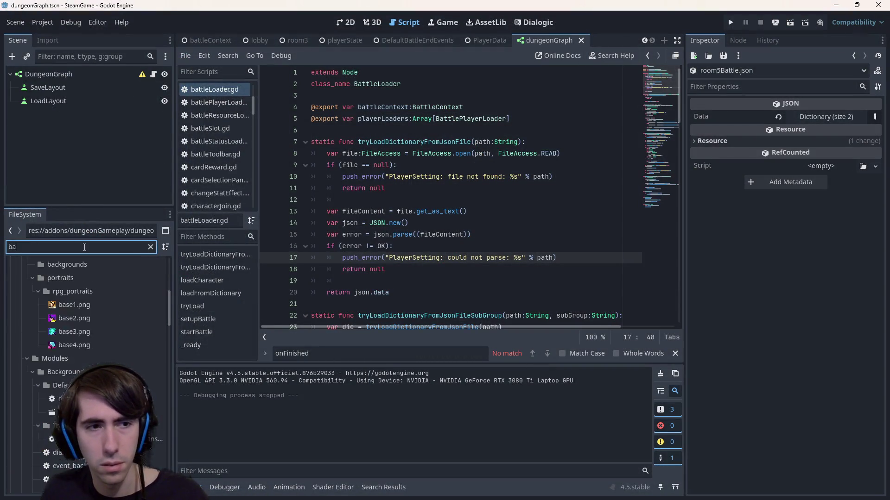
{"action": "key", "text": "BackSpace"}
{"action": "key", "text": "BackSpace"}
{"action": "key", "text": "BackSpace"}
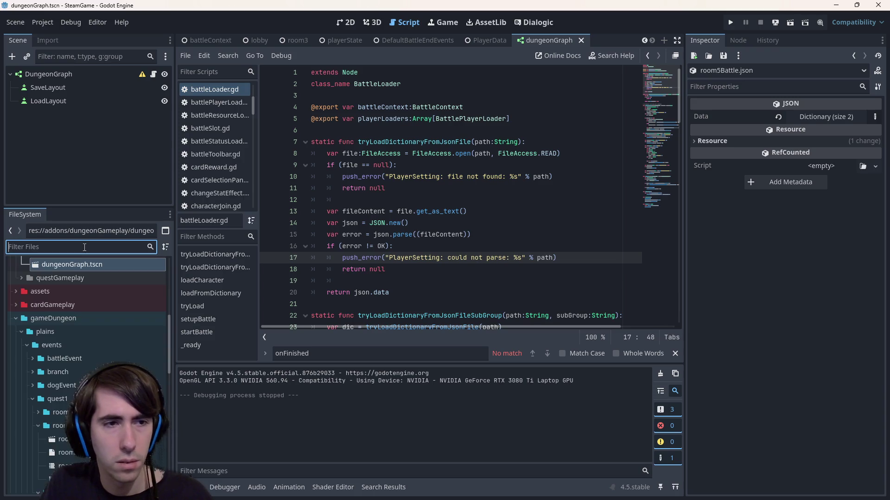
{"action": "type", "text": "event"}
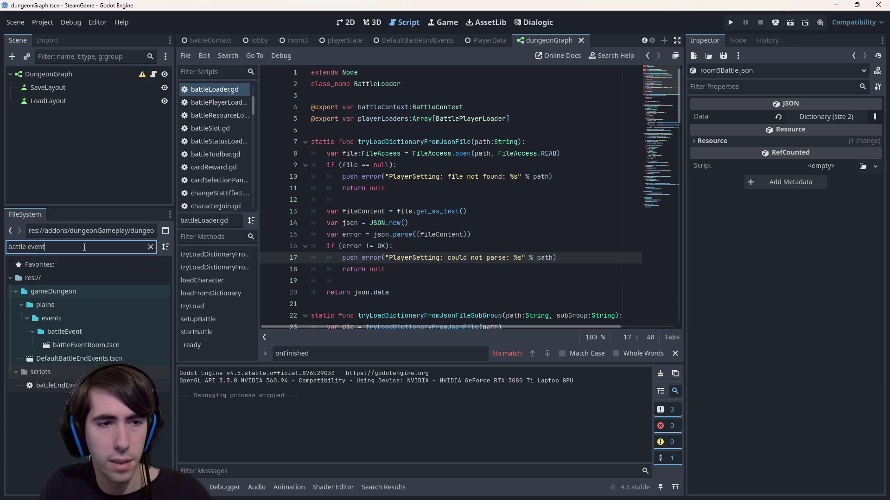
{"action": "double_click", "coordinate": [74, 348]}
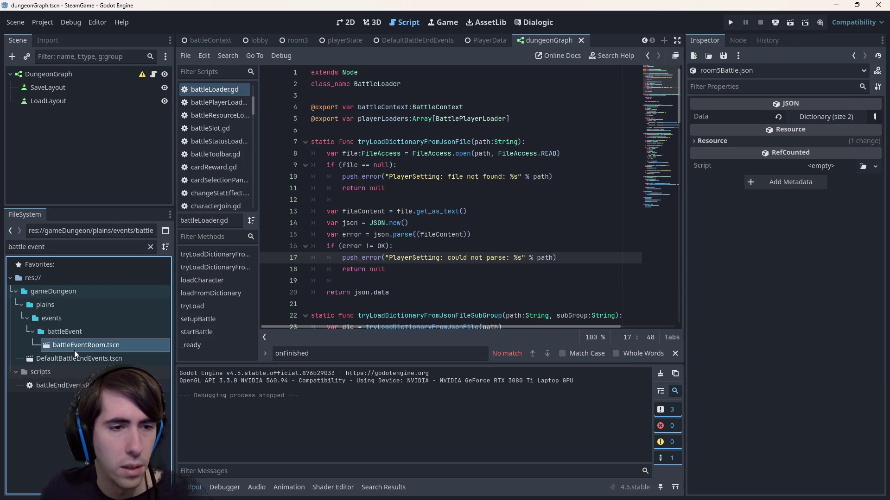
{"action": "scroll", "coordinate": [110, 145], "scroll_direction": "up", "scroll_amount": 1}
{"action": "left_click", "coordinate": [82, 88]}
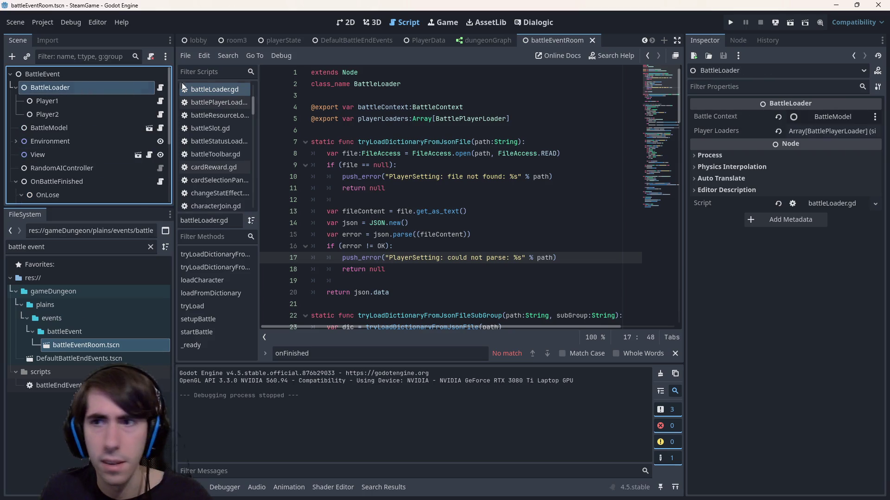
{"action": "left_click_drag", "start_coordinate": [687, 124], "coordinate": [603, 124]}
{"action": "left_click", "coordinate": [123, 102]}
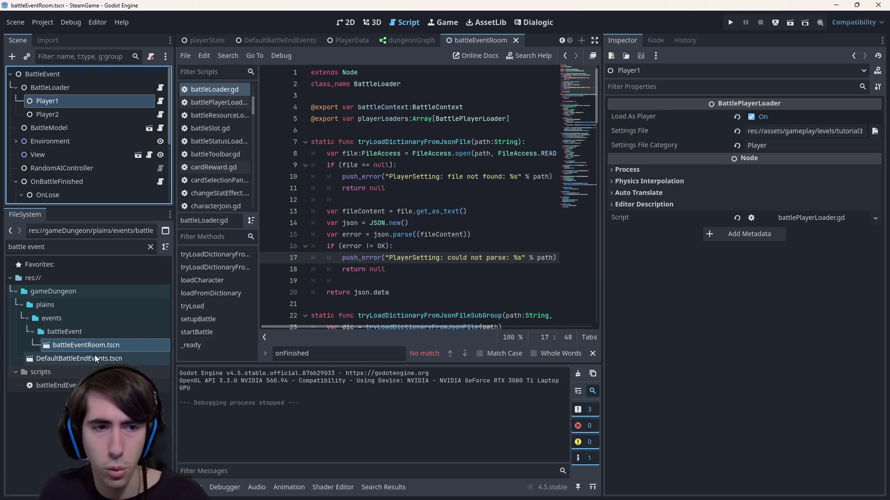
Copy tutorial3.json's path and paste it as Player1's Settings File
{"action": "left_click", "coordinate": [80, 248]}
{"action": "type", "text": "tutorial3"}
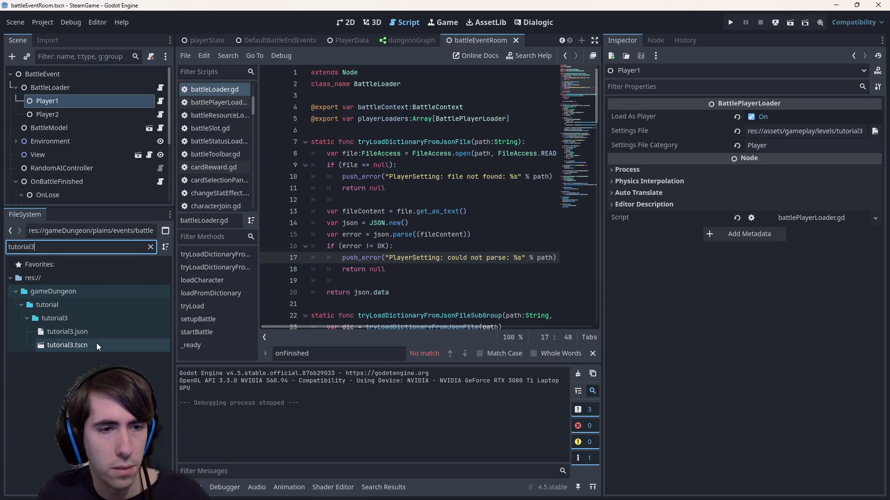
{"action": "right_click", "coordinate": [88, 330]}
{"action": "left_click", "coordinate": [136, 365]}
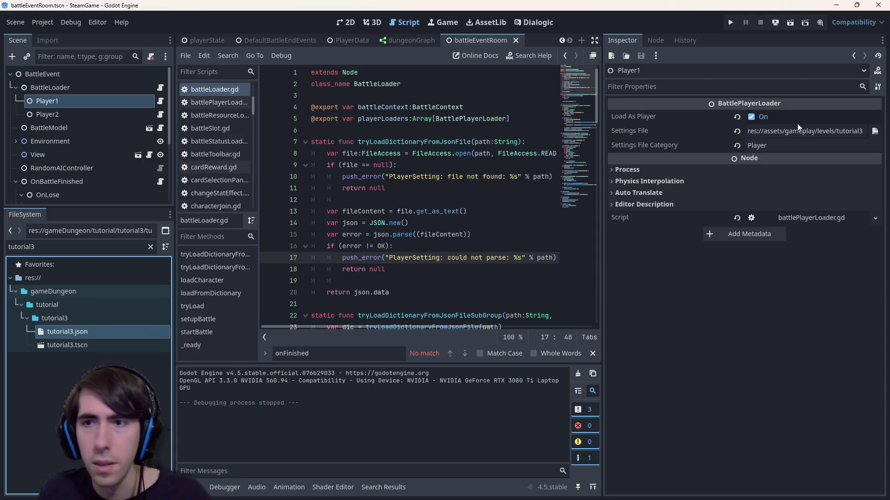
{"action": "left_click", "coordinate": [789, 132]}
{"action": "key", "text": "ctrl+a"}
{"action": "key", "text": "ctrl+v"}
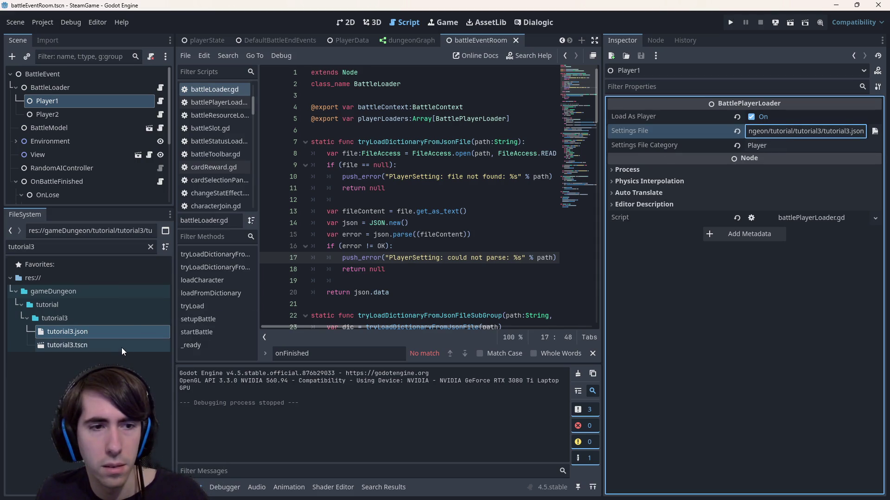
Paste the same tutorial3.json path into Player2's Settings File and save the scene
{"action": "left_click", "coordinate": [95, 115]}
{"action": "left_click", "coordinate": [797, 132]}
{"action": "key", "text": "ctrl+a"}
{"action": "key", "text": "ctrl+v"}
{"action": "key", "text": "ctrl+s"}
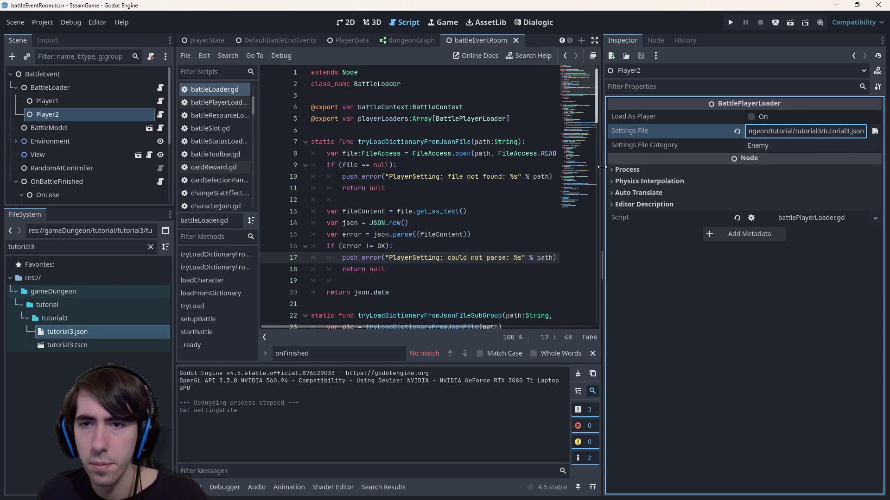
{"action": "left_click_drag", "start_coordinate": [601, 167], "coordinate": [707, 167]}
{"action": "left_click", "coordinate": [150, 247]}
{"action": "scroll", "coordinate": [110, 350], "scroll_direction": "up", "scroll_amount": 5}
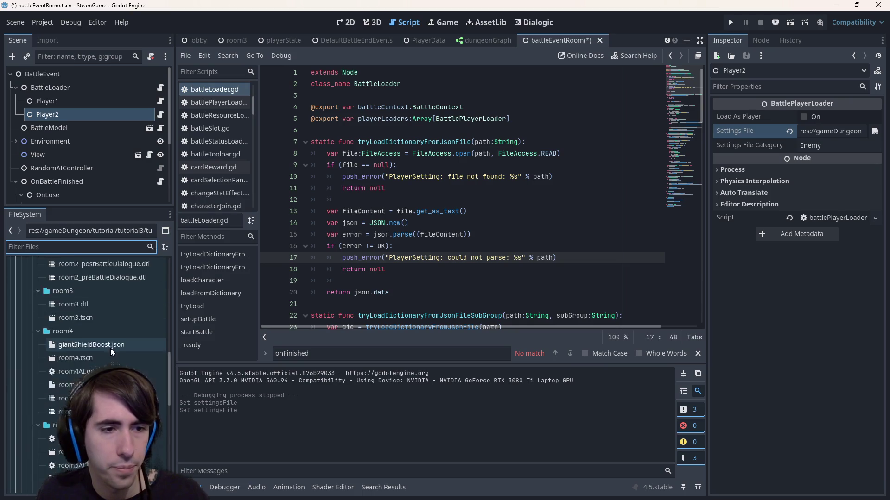
Collapse the events and plains folders and create a new 'tests' folder inside gameDungeon
{"action": "scroll", "coordinate": [70, 376], "scroll_direction": "up", "scroll_amount": 3}
{"action": "left_click", "coordinate": [70, 344]}
{"action": "double_click", "coordinate": [70, 290]}
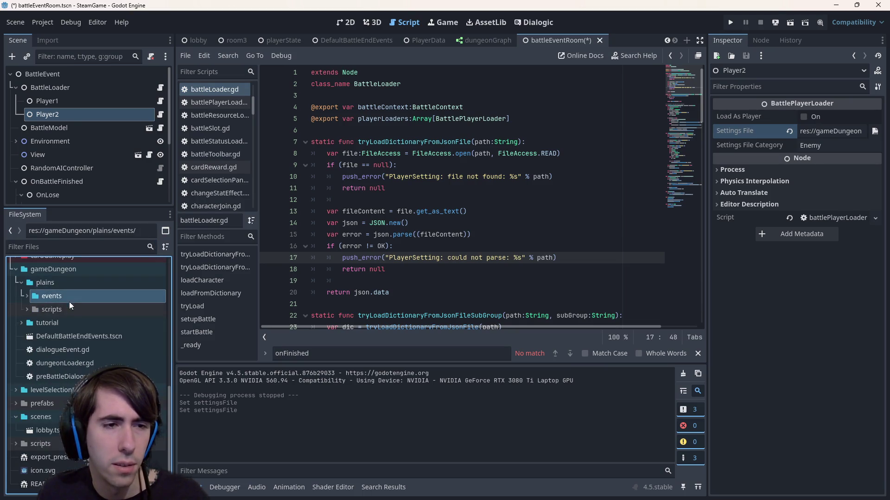
{"action": "double_click", "coordinate": [59, 288]}
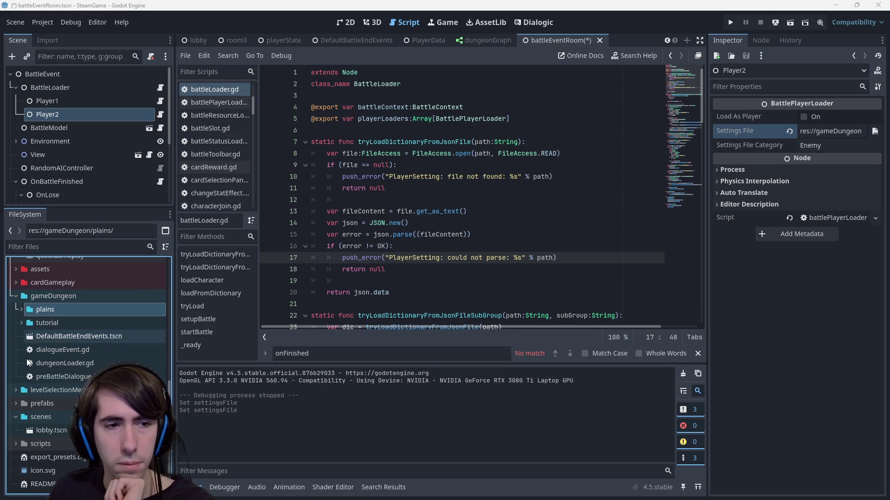
{"action": "right_click", "coordinate": [57, 299]}
{"action": "mouse_move", "coordinate": [82, 304]}
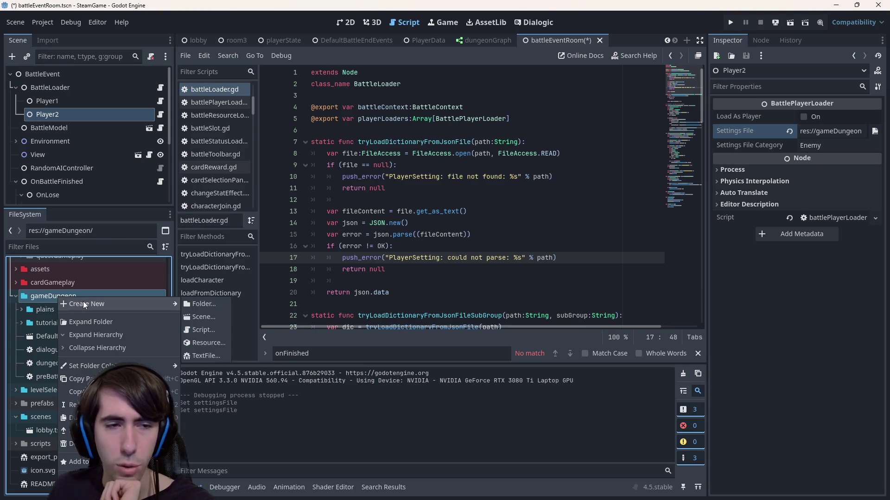
{"action": "left_click", "coordinate": [202, 305]}
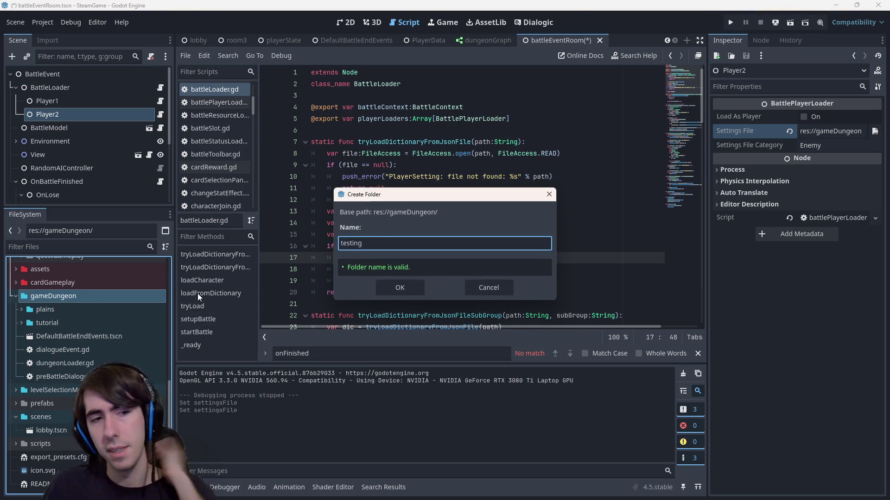
{"action": "key", "text": "BackSpace"}
{"action": "key", "text": "BackSpace"}
{"action": "key", "text": "BackSpace"}
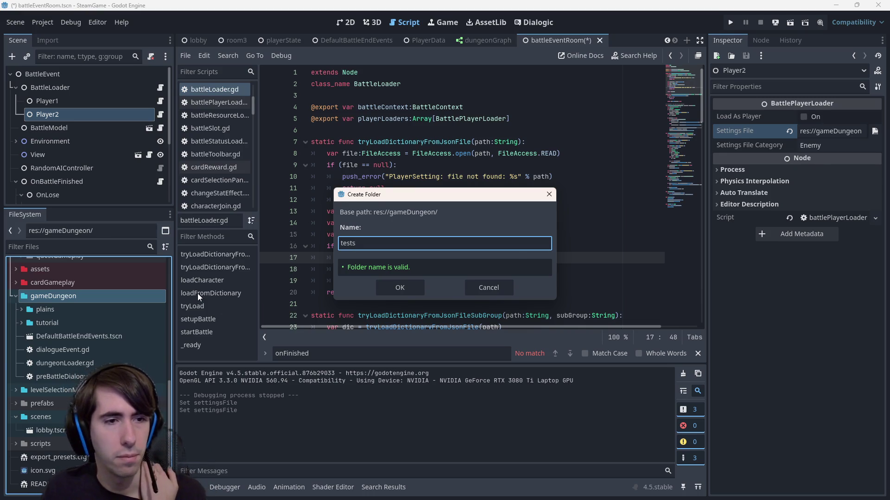
{"action": "key", "text": "Return"}
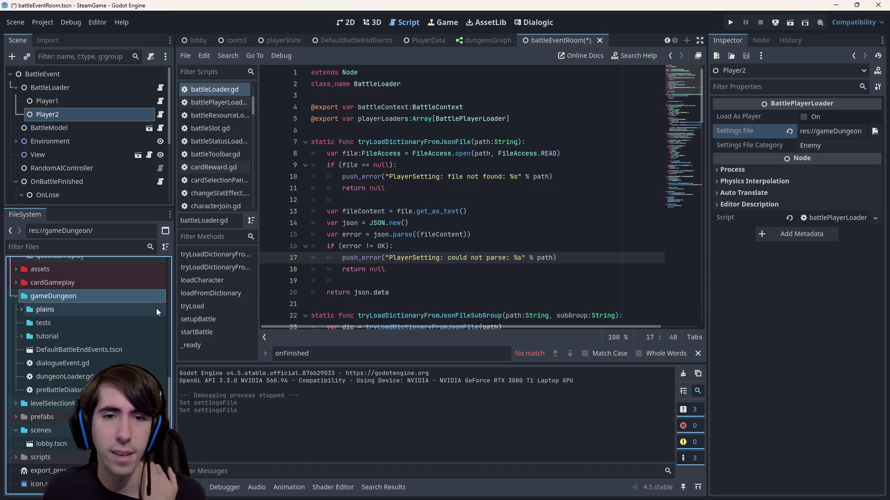
{"action": "left_click_drag", "start_coordinate": [63, 324], "coordinate": [61, 303]}
Expand plains > scripts and open jsonDungeonBlueprint.gd
{"action": "double_click", "coordinate": [55, 316]}
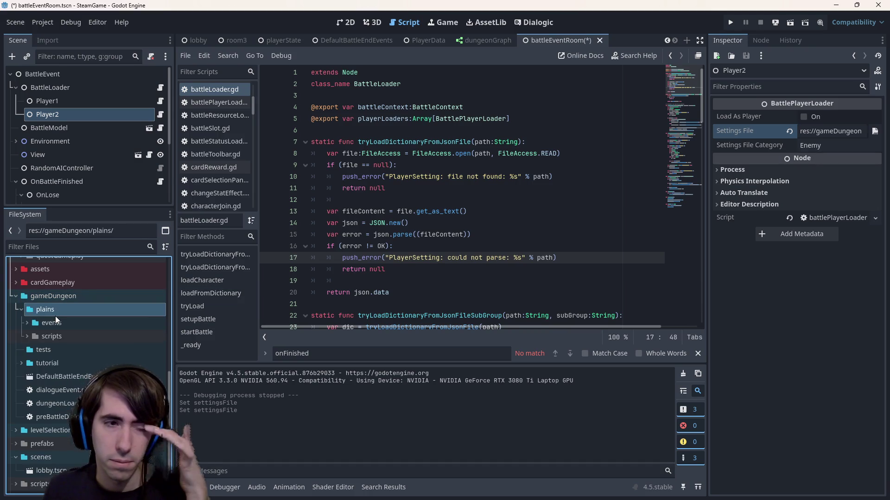
{"action": "left_click", "coordinate": [68, 318]}
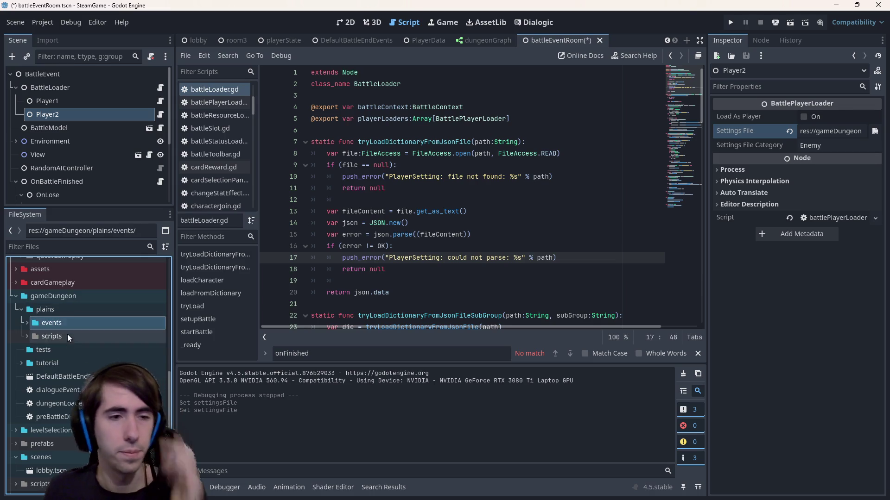
{"action": "double_click", "coordinate": [64, 326]}
{"action": "double_click", "coordinate": [63, 326]}
{"action": "double_click", "coordinate": [66, 334]}
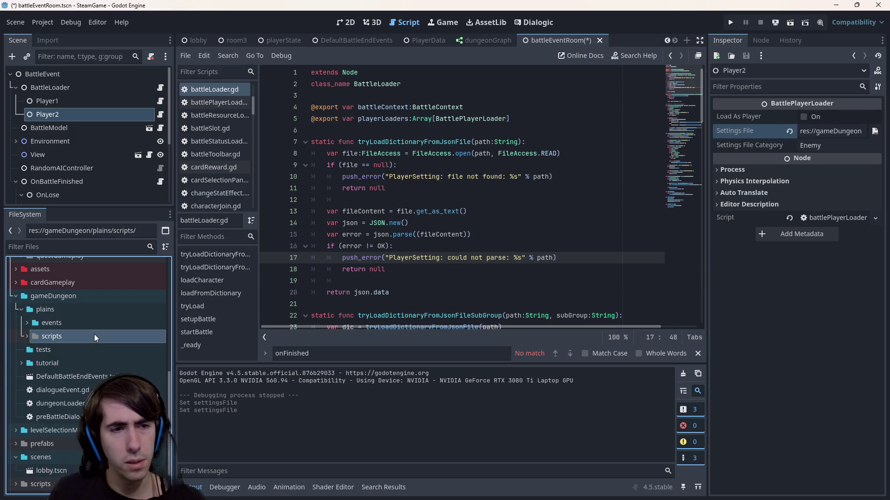
{"action": "double_click", "coordinate": [85, 355]}
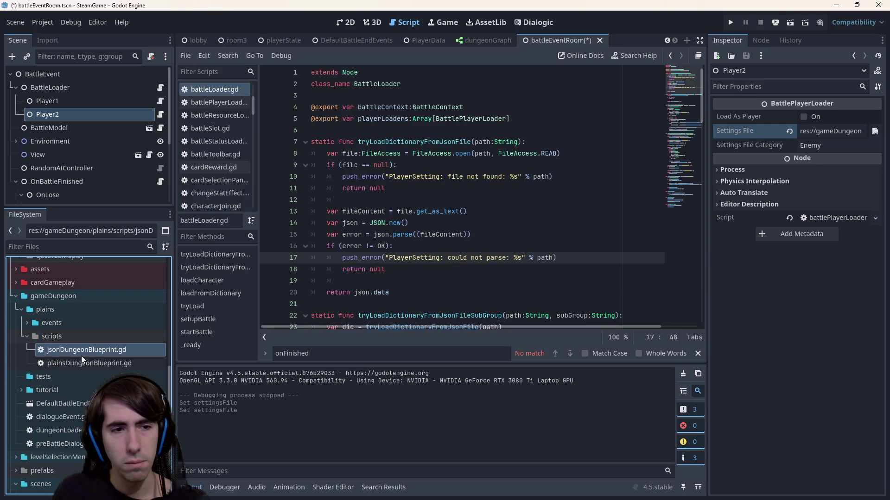
Review jsonDungeonBlueprint.gd's layoutPath variable, comparing it with plainsDungeonBlueprint.gd
{"action": "key", "text": "ctrl+a"}
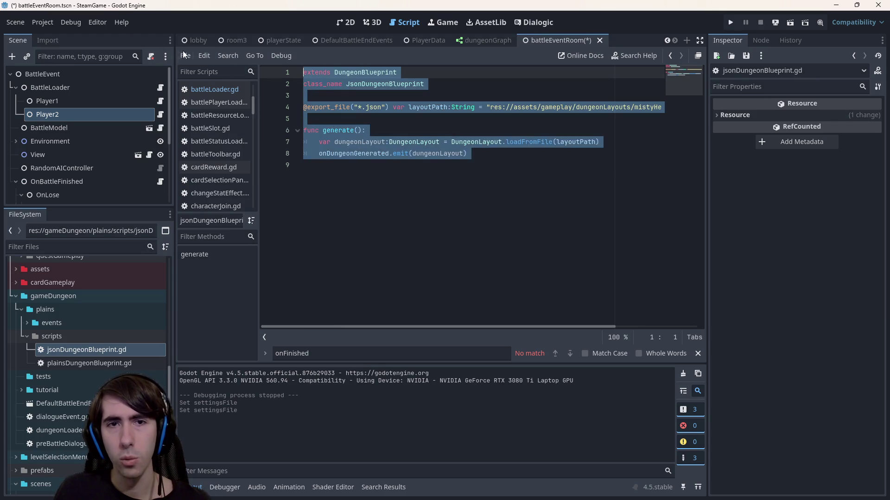
{"action": "key", "text": "Right"}
{"action": "mouse_move", "coordinate": [708, 162]}
{"action": "left_mouse_down"}
{"action": "mouse_move", "coordinate": [761, 164]}
{"action": "mouse_move", "coordinate": [729, 166]}
{"action": "left_mouse_up"}
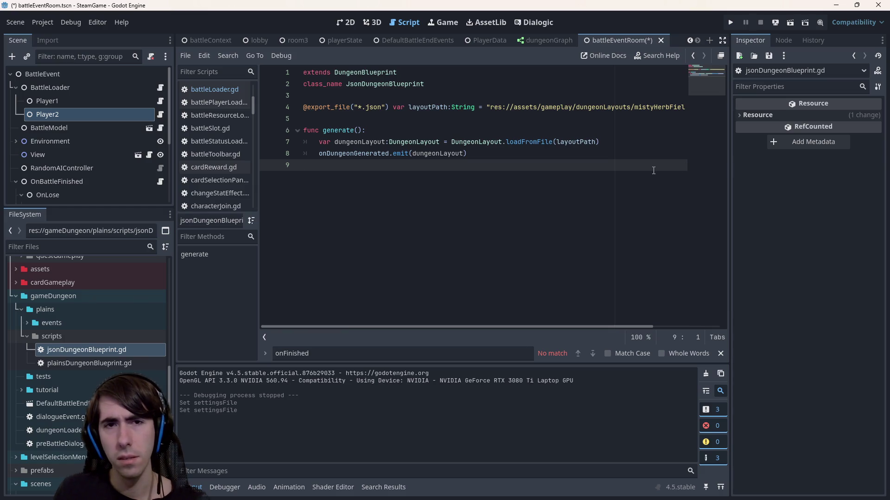
{"action": "double_click", "coordinate": [426, 107]}
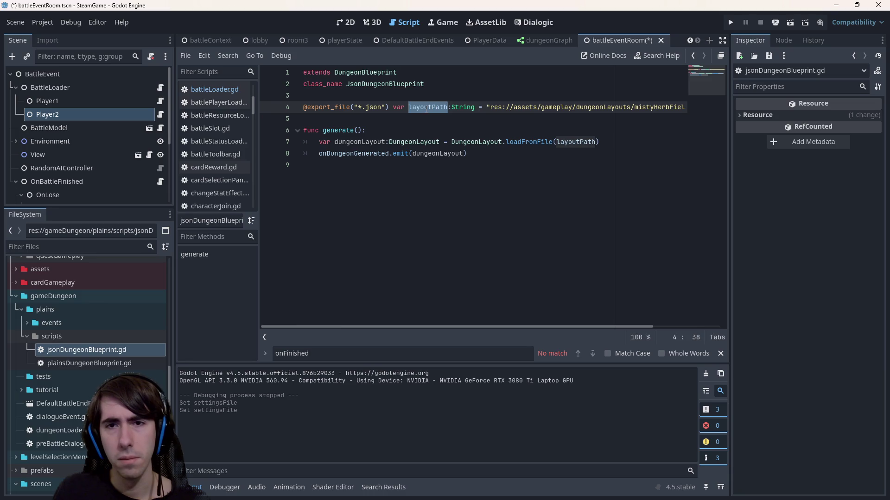
{"action": "double_click", "coordinate": [107, 362]}
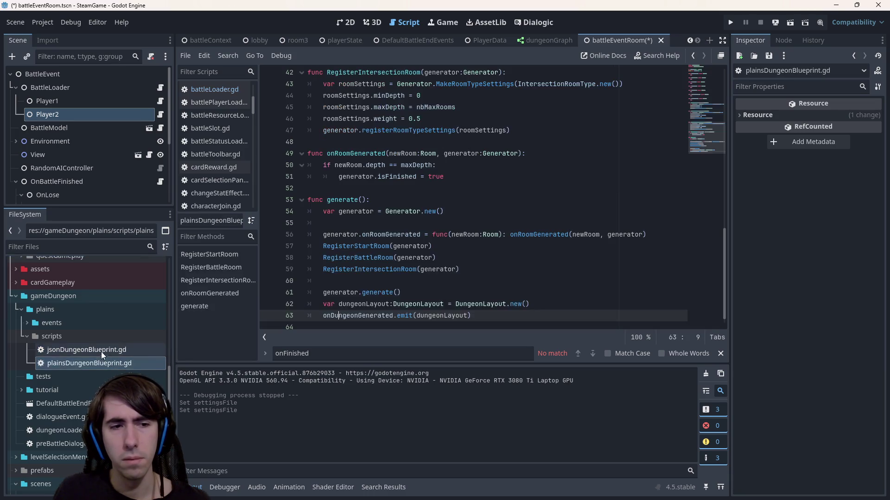
{"action": "double_click", "coordinate": [100, 351]}
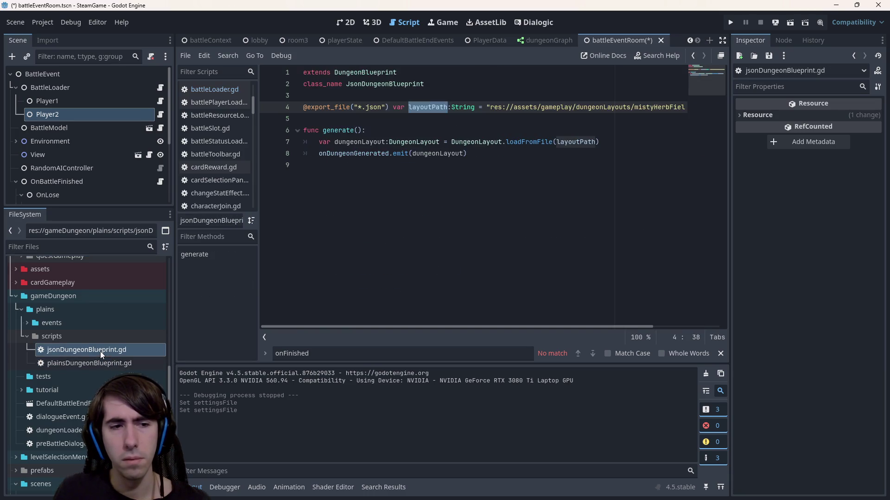
Run a project-wide Find in Files for the JsonDungeonBlueprint class name
{"action": "double_click", "coordinate": [386, 83]}
{"action": "key", "text": "ctrl+shift+f"}
{"action": "key", "text": "Return"}
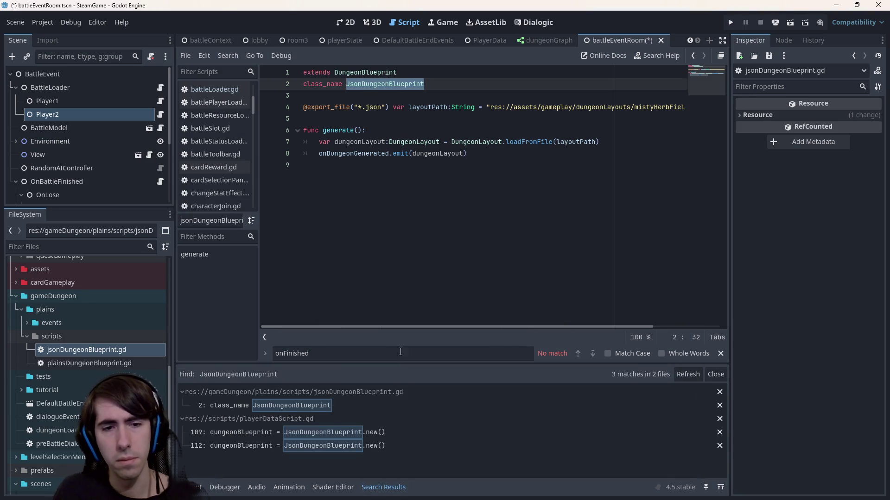
Check the JsonDungeonBlueprint usages on lines 109 and 112 of playerDataScript.gd
{"action": "left_click", "coordinate": [402, 446]}
{"action": "left_click", "coordinate": [382, 432]}
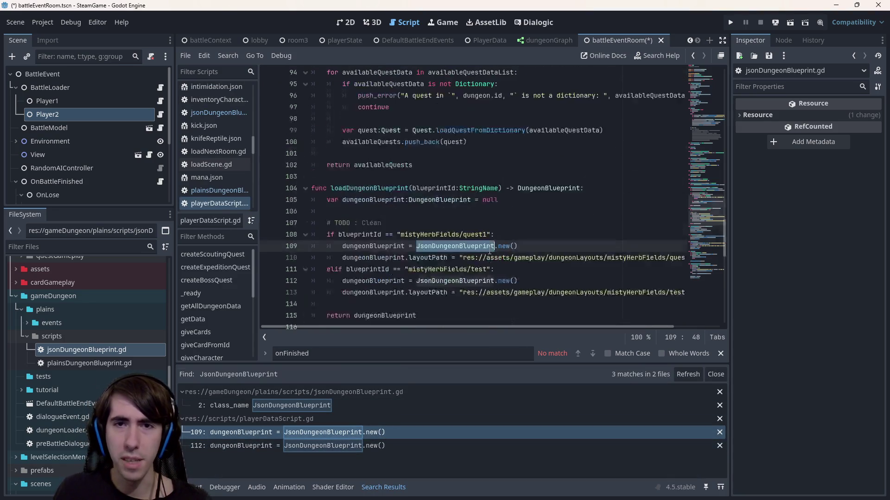
{"action": "scroll", "coordinate": [490, 251], "scroll_direction": "down", "scroll_amount": 1}
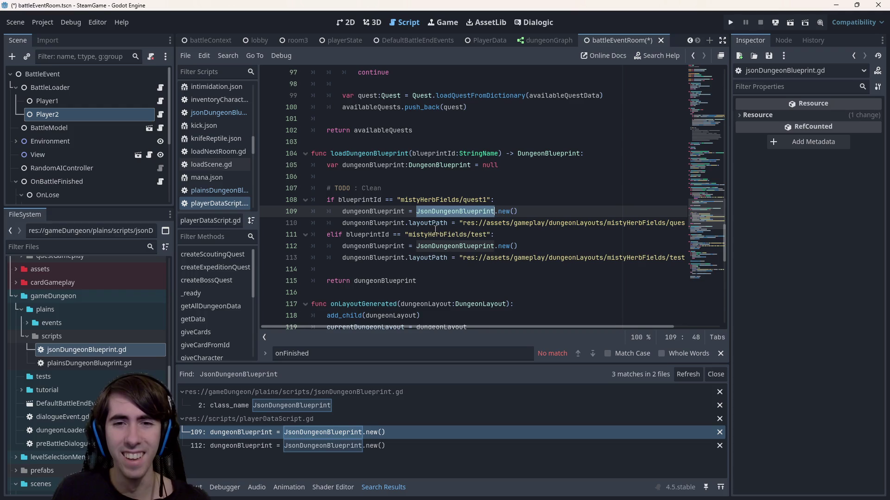
{"action": "left_click_drag", "start_coordinate": [475, 326], "coordinate": [528, 342]}
{"action": "left_click", "coordinate": [343, 446]}
{"action": "left_click", "coordinate": [338, 434]}
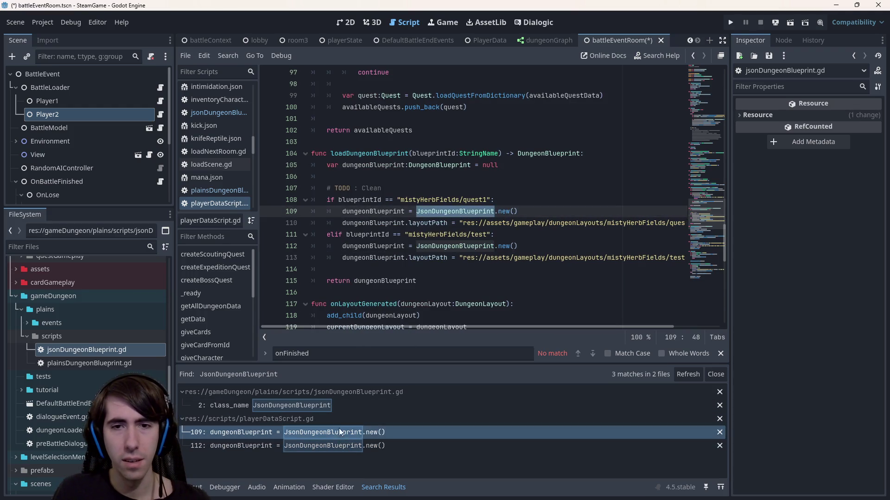
{"action": "left_click", "coordinate": [328, 401]}
Delete layoutPath's default quest1Layout.json path, save, and revisit the playerDataScript.gd usages
{"action": "left_click_drag", "start_coordinate": [478, 107], "coordinate": [692, 106]}
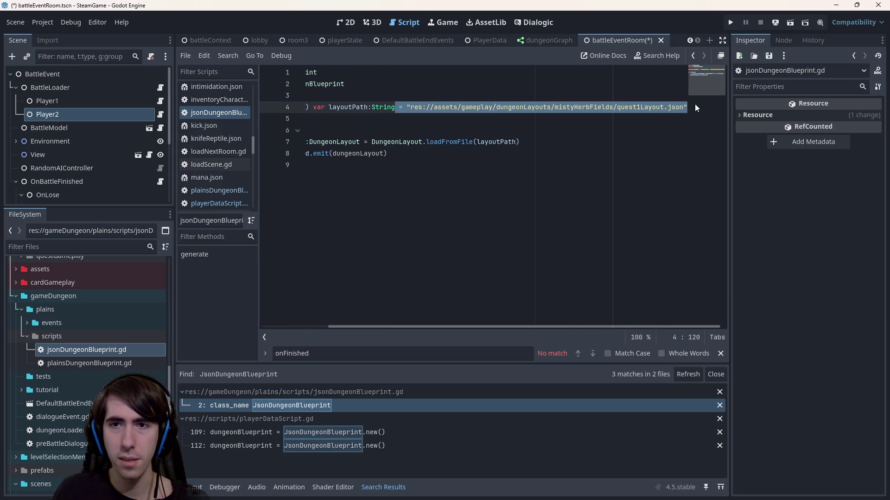
{"action": "key", "text": "BackSpace"}
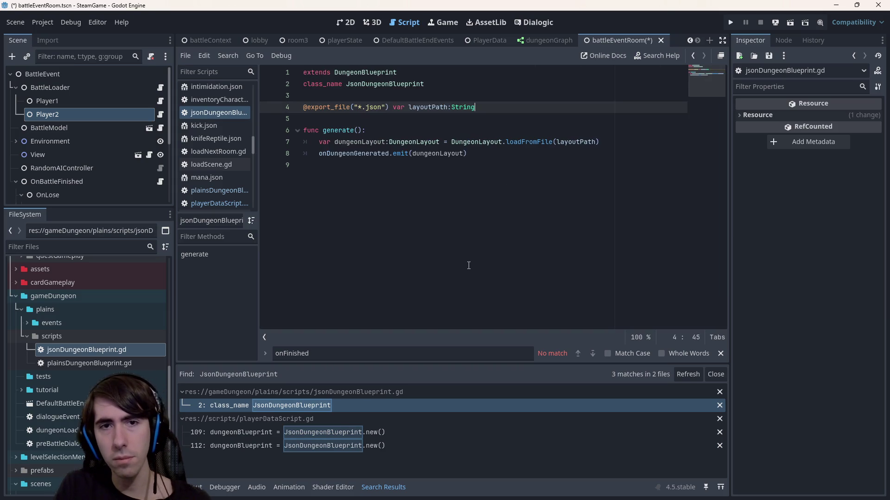
{"action": "key", "text": "ctrl+s"}
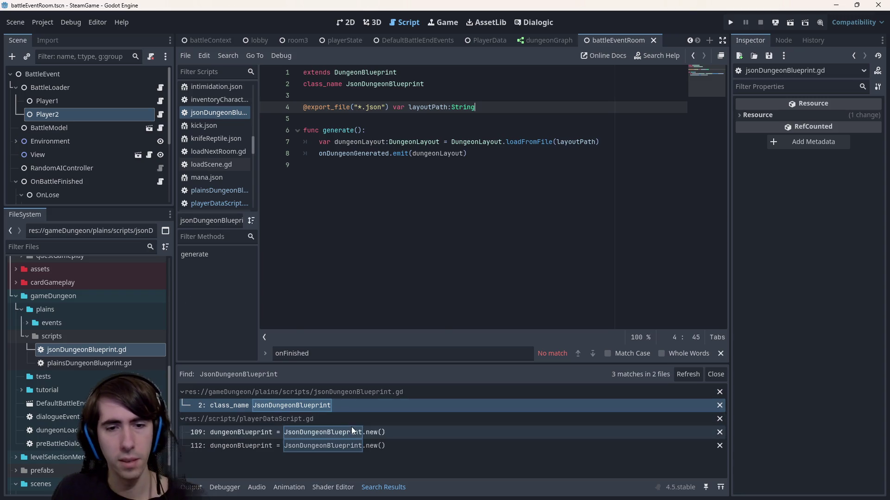
{"action": "left_click", "coordinate": [351, 427]}
{"action": "left_click", "coordinate": [361, 445]}
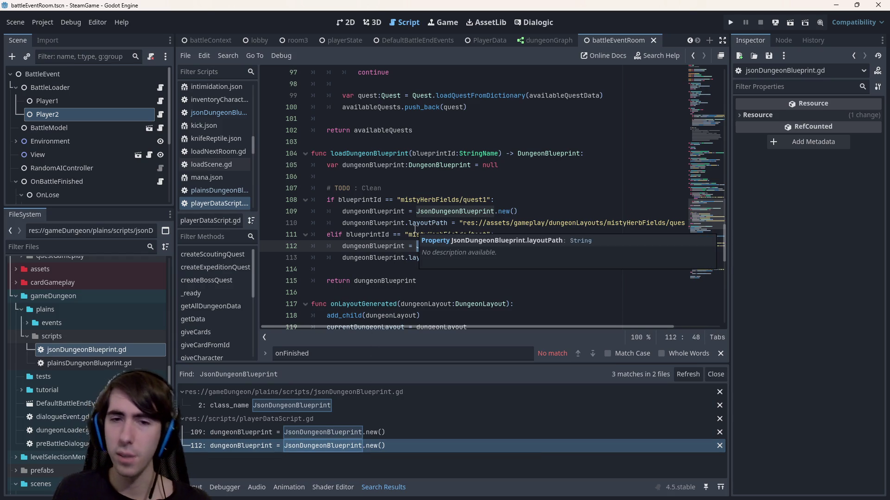
Examine the dungeonBlueprint and JsonDungeonBlueprint uses on lines 105–112 of playerDataScript.gd
{"action": "mouse_move", "coordinate": [421, 326]}
{"action": "left_mouse_down"}
{"action": "mouse_move", "coordinate": [536, 326]}
{"action": "mouse_move", "coordinate": [405, 334]}
{"action": "left_mouse_up"}
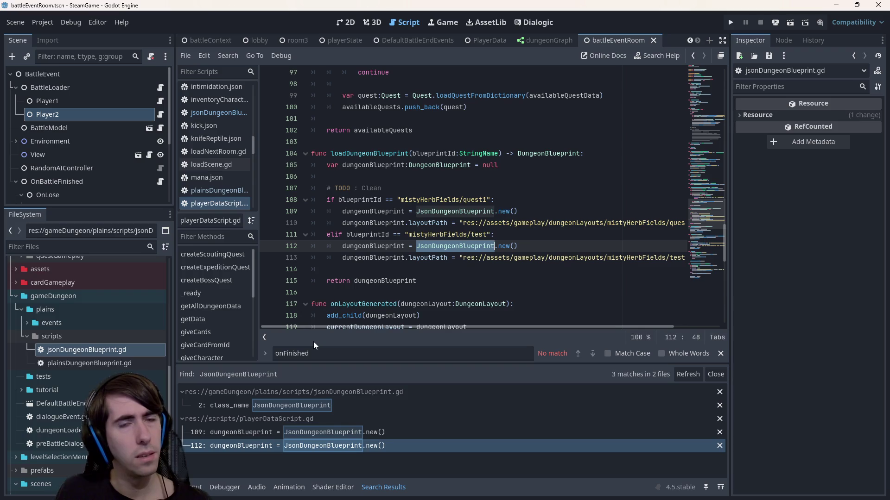
{"action": "left_click", "coordinate": [83, 247]}
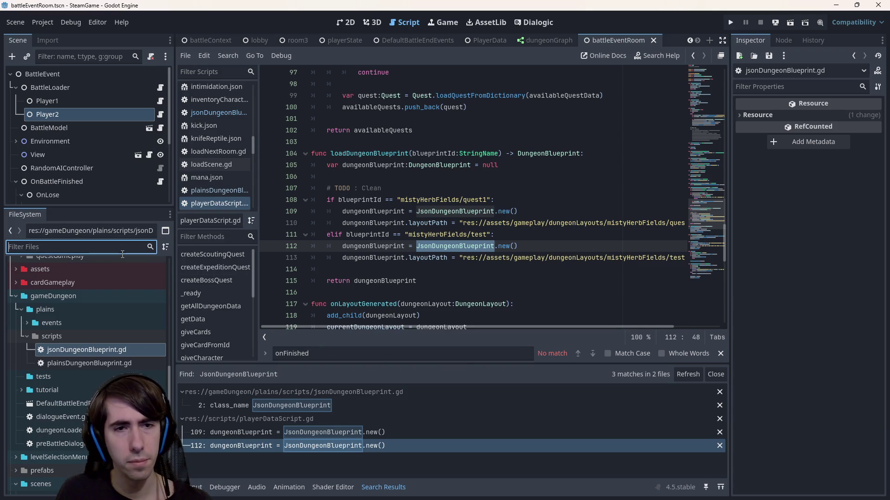
{"action": "mouse_move", "coordinate": [438, 325]}
{"action": "left_mouse_down"}
{"action": "mouse_move", "coordinate": [558, 318]}
{"action": "mouse_move", "coordinate": [238, 327]}
{"action": "left_mouse_up"}
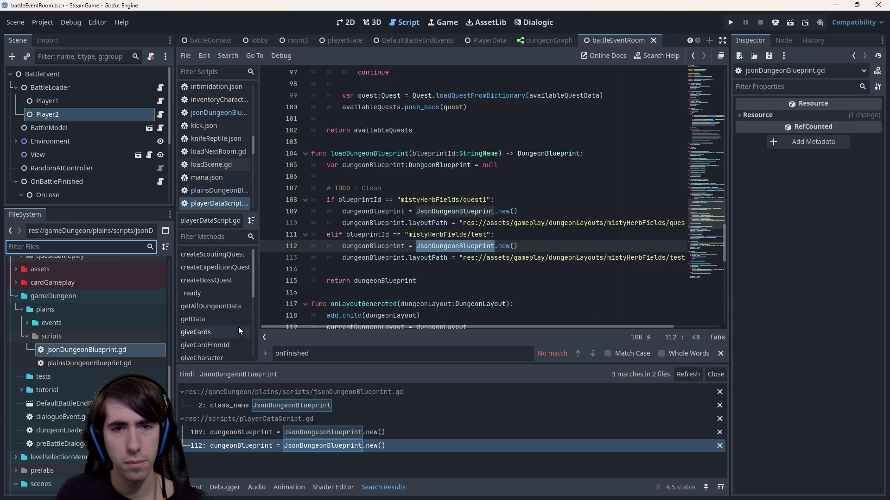
{"action": "left_click", "coordinate": [443, 249]}
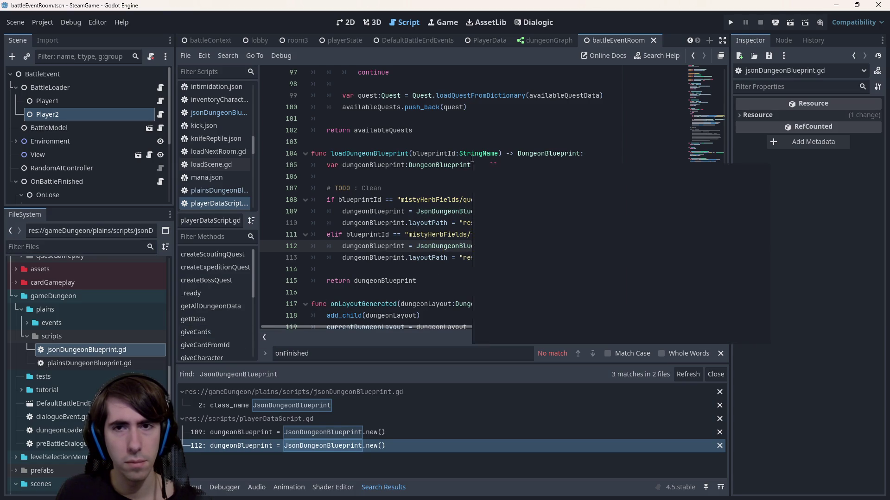
{"action": "left_click", "coordinate": [448, 165]}
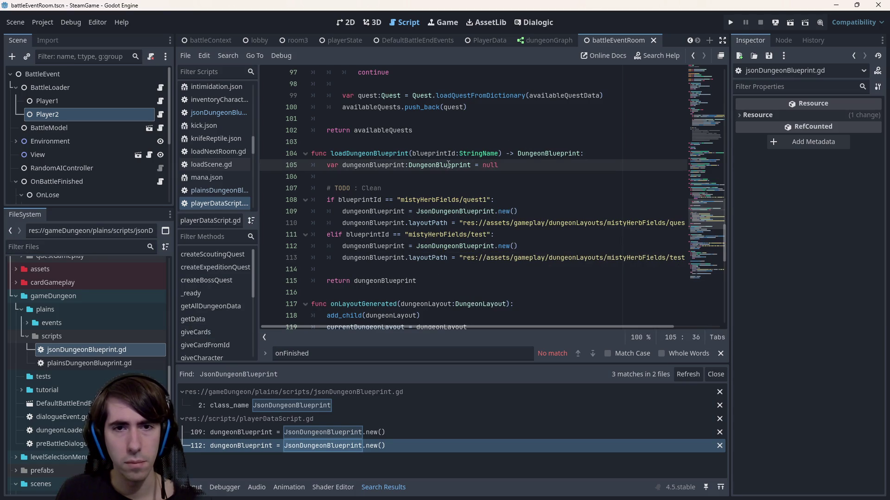
{"action": "double_click", "coordinate": [372, 220]}
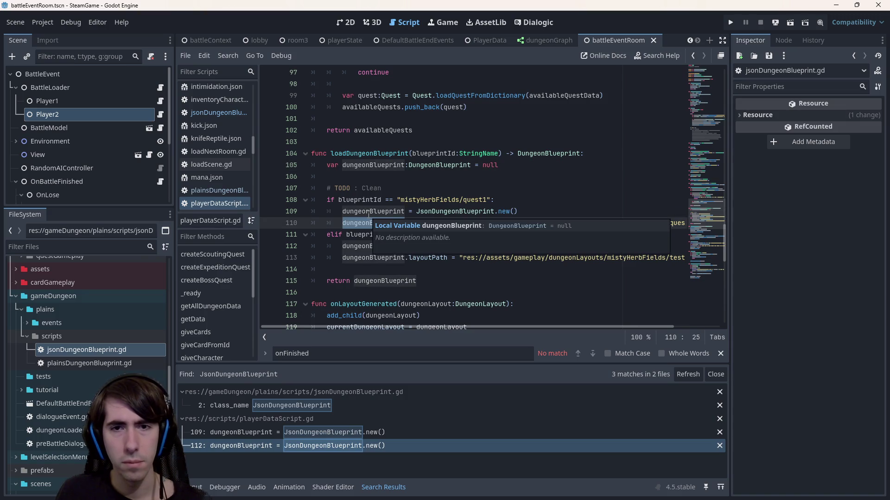
Select loadDungeonBlueprint and search it with Ctrl+F, showing 1 of 2 matches
{"action": "double_click", "coordinate": [370, 154]}
{"action": "double_click", "coordinate": [374, 200]}
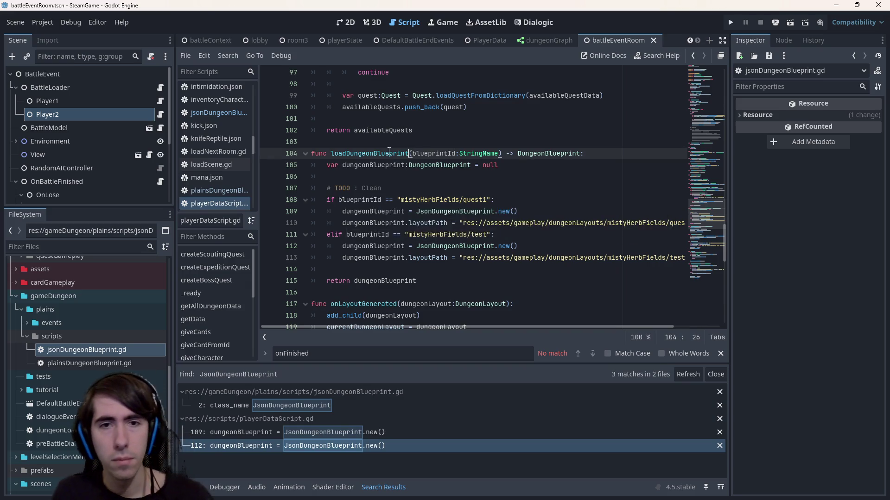
{"action": "double_click", "coordinate": [363, 154]}
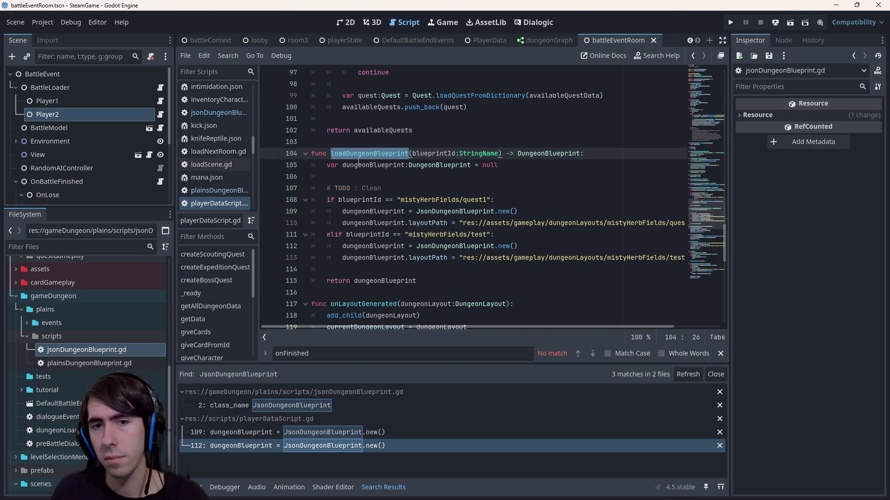
{"action": "key", "text": "ctrl+f"}
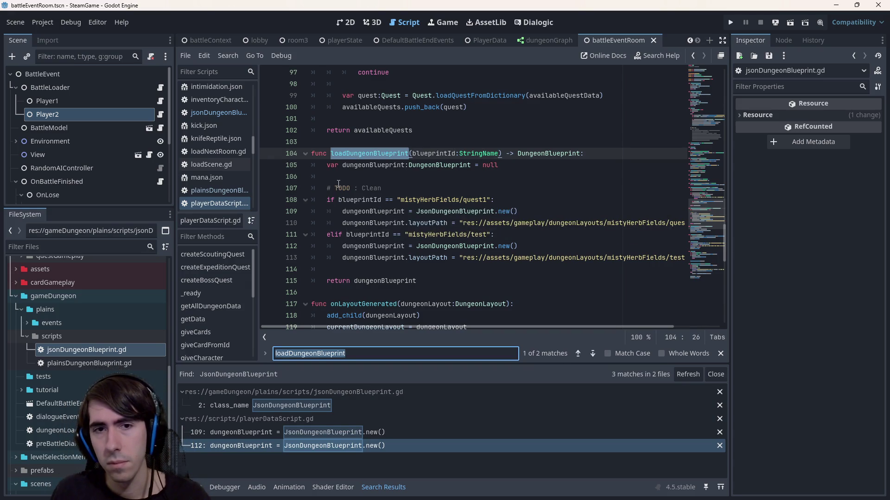
{"action": "mouse_move", "coordinate": [429, 325]}
{"action": "left_mouse_down"}
{"action": "mouse_move", "coordinate": [502, 318]}
{"action": "mouse_move", "coordinate": [271, 303]}
{"action": "left_mouse_up"}
{"action": "key", "text": "Return"}
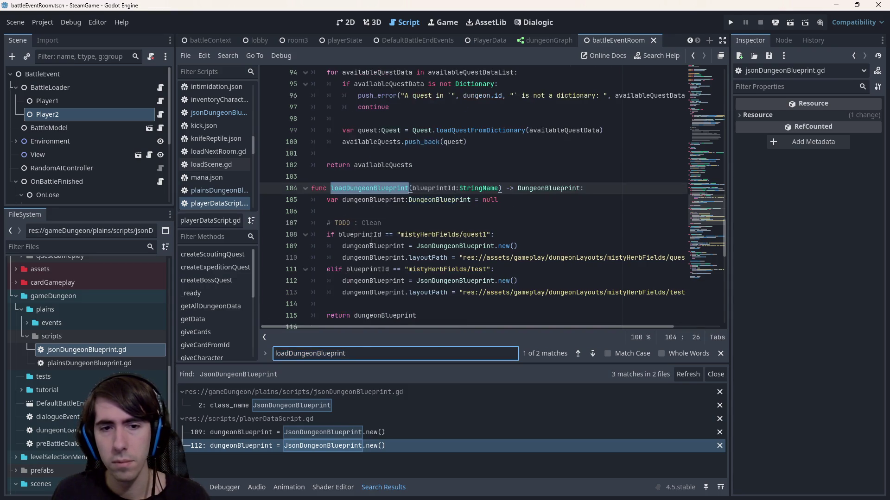
{"action": "double_click", "coordinate": [595, 188]}
{"action": "left_click", "coordinate": [555, 189]}
{"action": "double_click", "coordinate": [584, 188]}
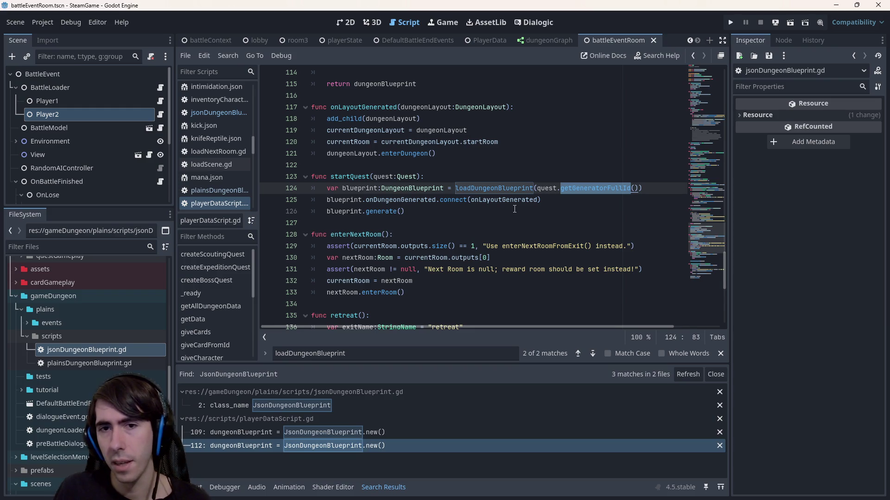
{"action": "mouse_move", "coordinate": [500, 204]}
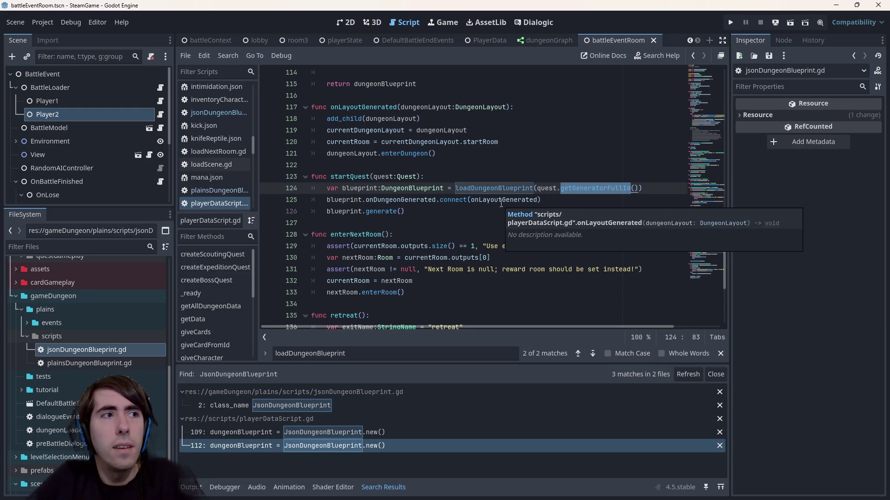
{"action": "left_click", "coordinate": [531, 194], "text": "ctrl"}
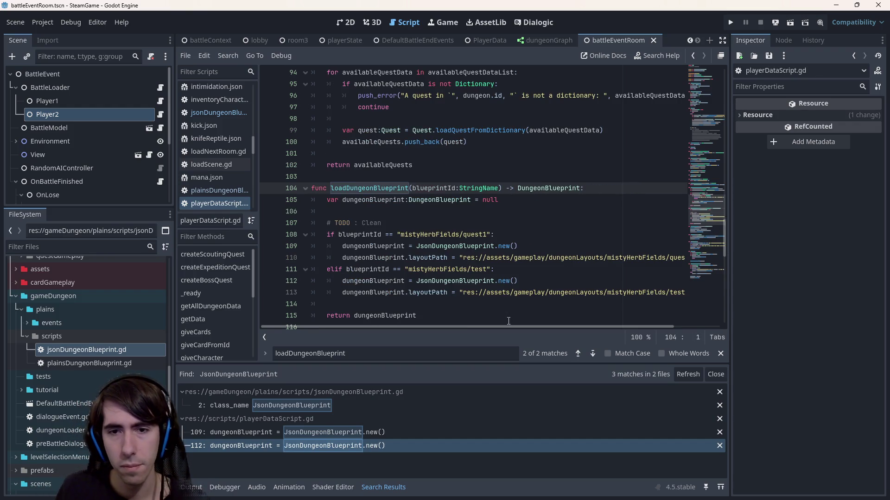
{"action": "mouse_move", "coordinate": [507, 326]}
{"action": "left_mouse_down"}
{"action": "mouse_move", "coordinate": [592, 318]}
{"action": "mouse_move", "coordinate": [443, 329]}
{"action": "left_mouse_up"}
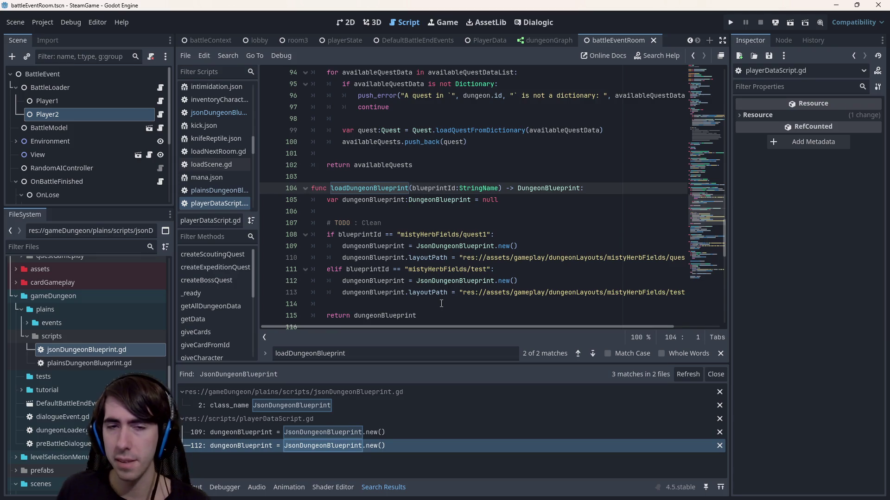
{"action": "left_click", "coordinate": [367, 404]}
{"action": "left_click", "coordinate": [388, 431]}
{"action": "left_click", "coordinate": [391, 446]}
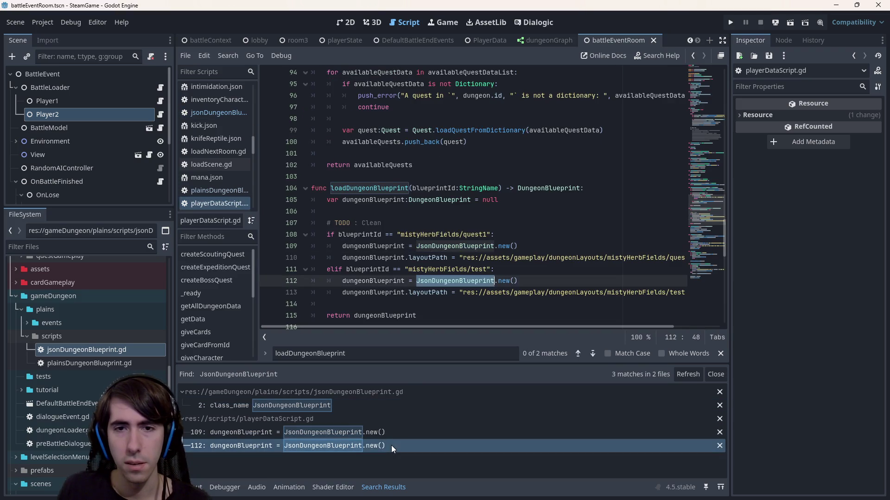
{"action": "left_click", "coordinate": [362, 408]}
{"action": "left_click", "coordinate": [420, 282]}
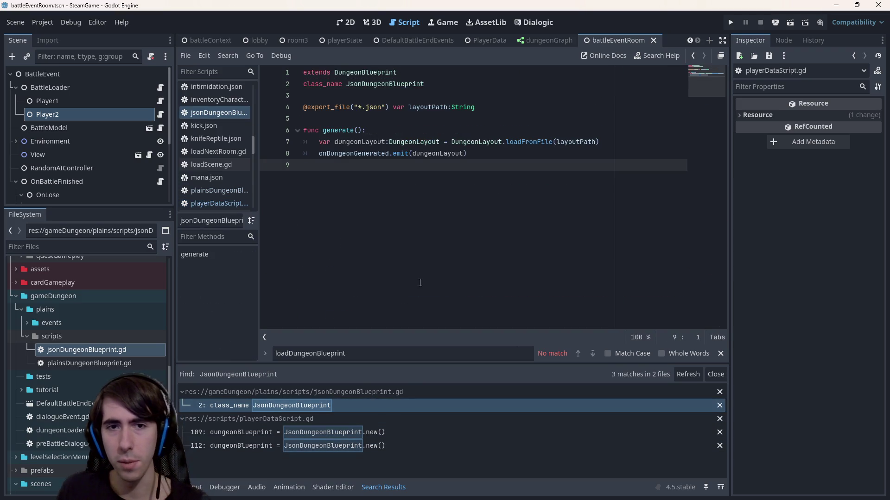
{"action": "key", "text": "alt+Left"}
{"action": "key", "text": "alt+Right"}
{"action": "key", "text": "alt+Left"}
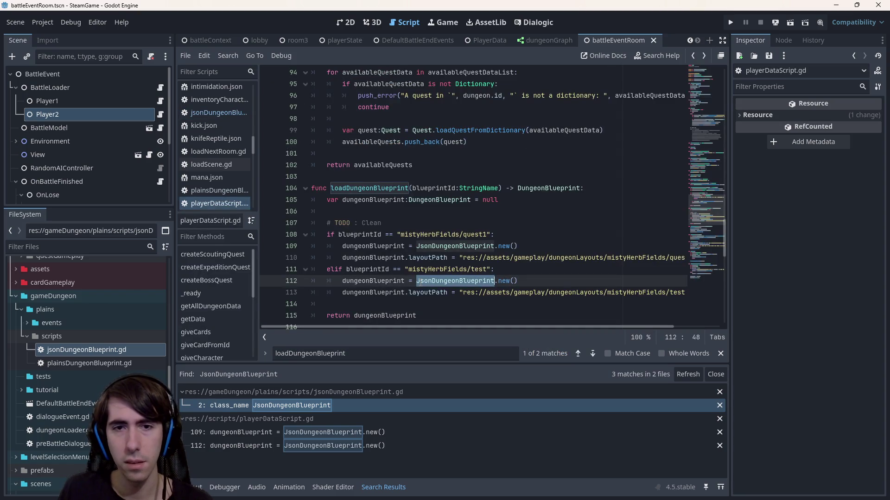
{"action": "double_click", "coordinate": [384, 188]}
{"action": "key", "text": "ctrl+f"}
{"action": "key", "text": "Return"}
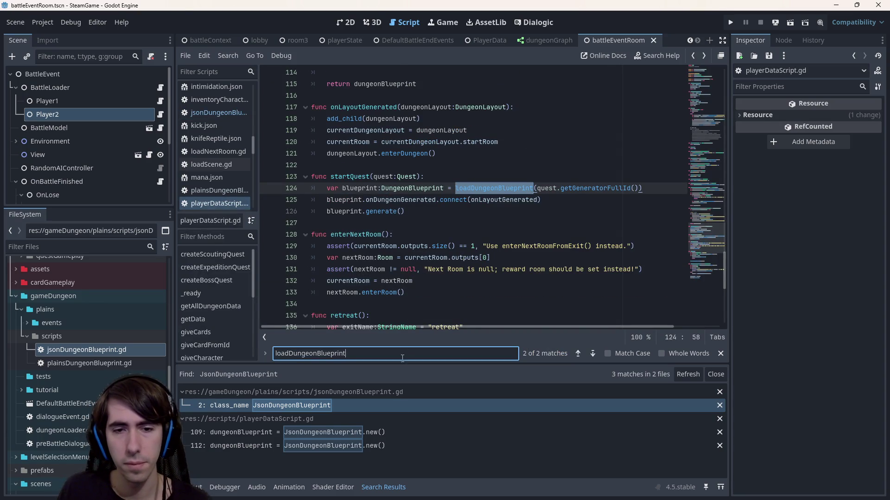
{"action": "left_click", "coordinate": [399, 428]}
{"action": "left_click", "coordinate": [372, 403]}
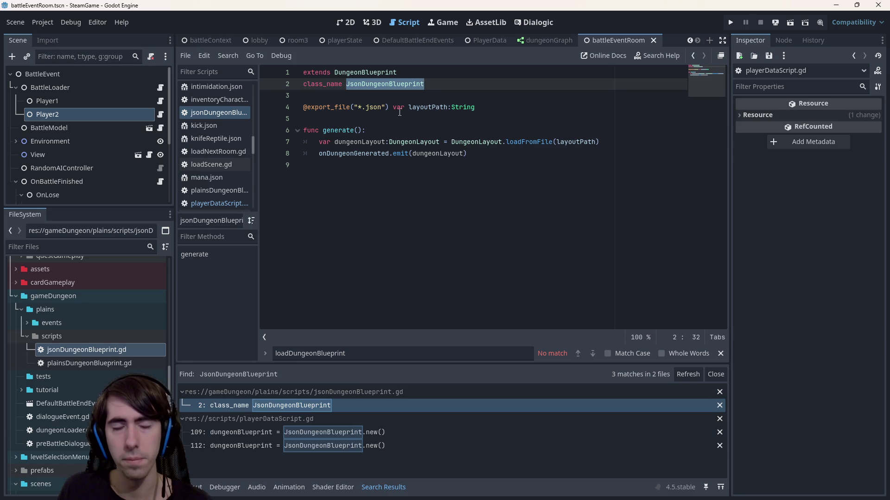
{"action": "left_click", "coordinate": [365, 432]}
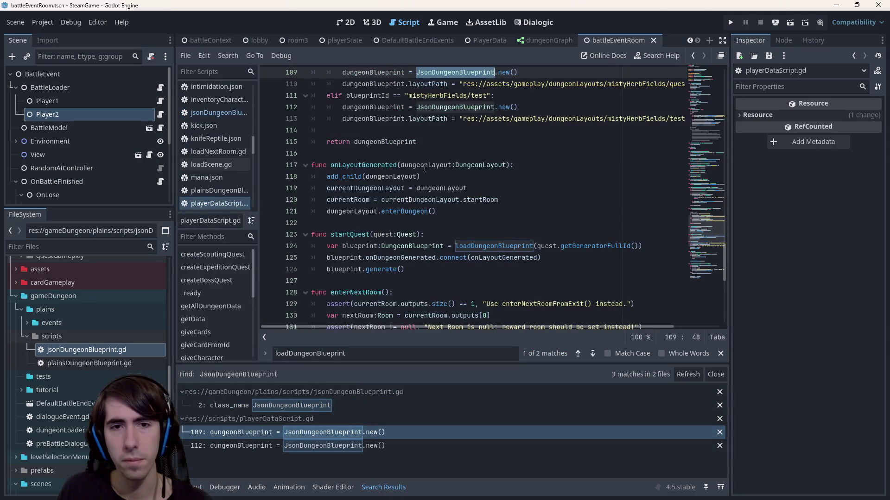
{"action": "left_click", "coordinate": [373, 165]}
{"action": "scroll", "coordinate": [383, 170], "scroll_direction": "up", "scroll_amount": 3}
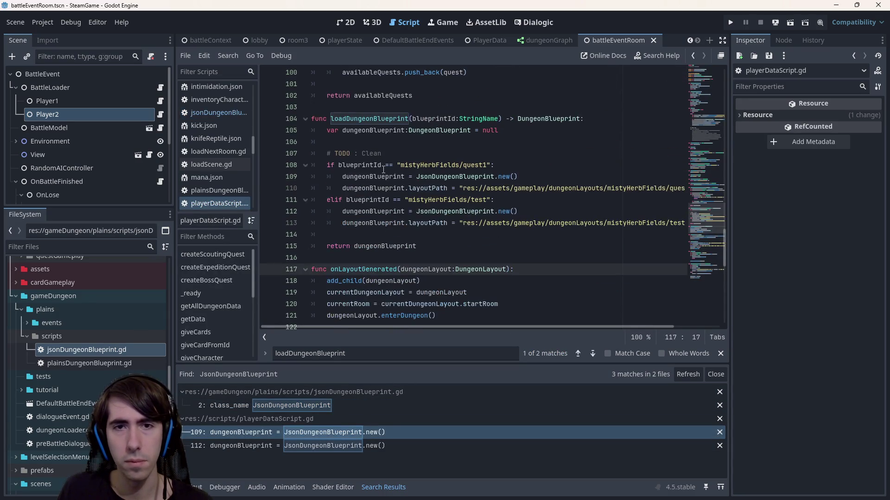
{"action": "double_click", "coordinate": [363, 119]}
{"action": "key", "text": "ctrl+f"}
{"action": "scroll", "coordinate": [379, 198], "scroll_direction": "down", "scroll_amount": 3}
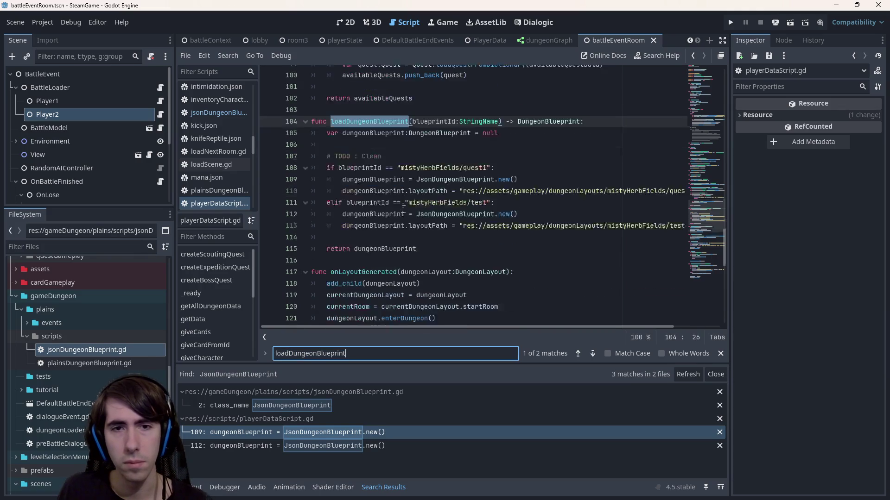
{"action": "key", "text": "Return"}
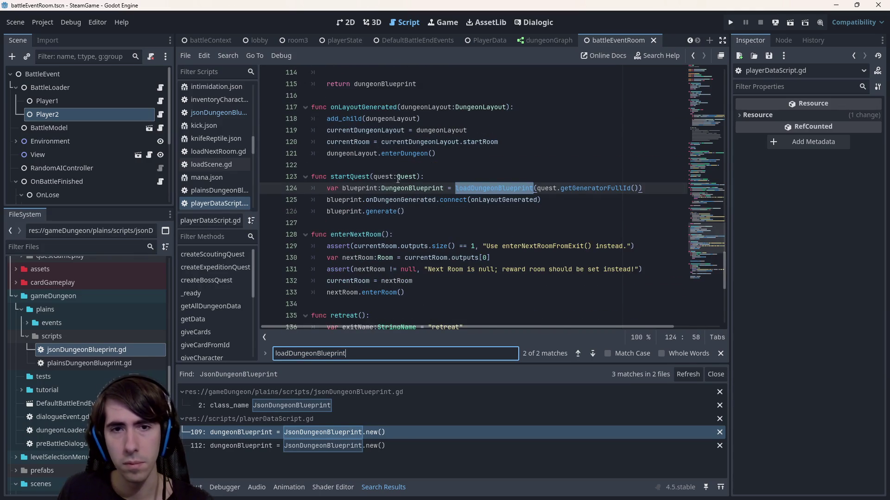
{"action": "left_click", "coordinate": [349, 179]}
{"action": "left_click", "coordinate": [572, 187]}
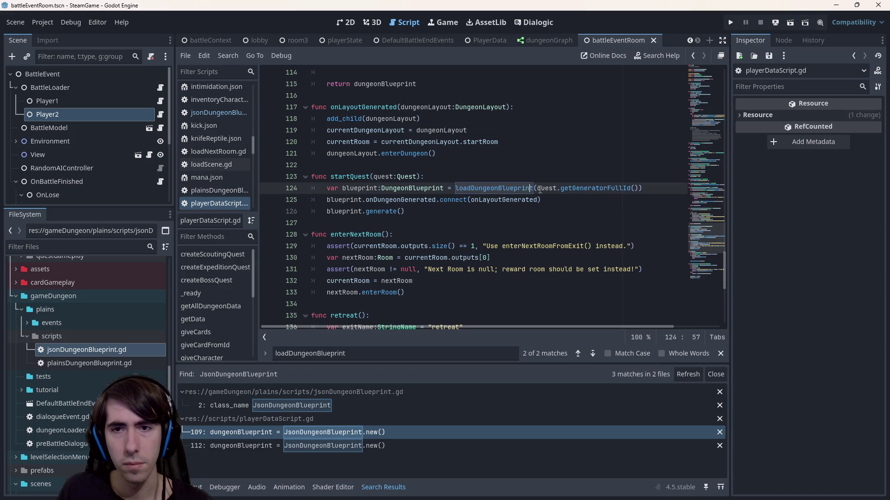
{"action": "double_click", "coordinate": [544, 187]}
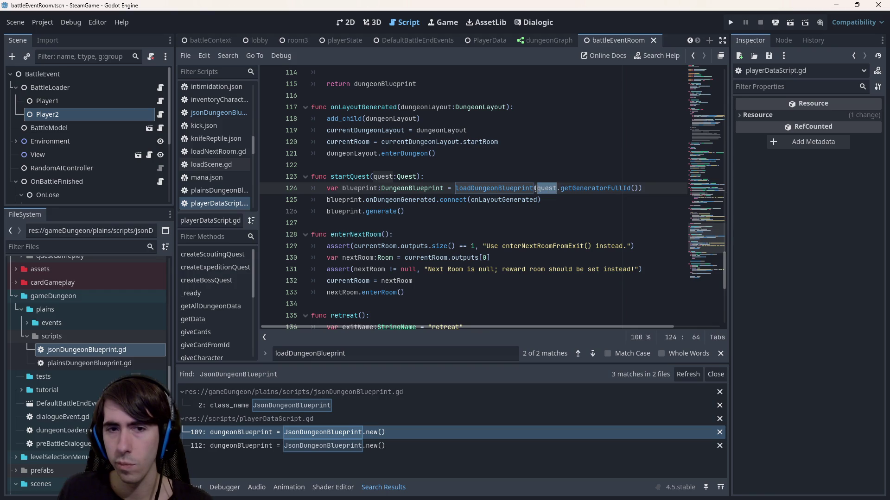
{"action": "left_click", "coordinate": [511, 189]}
{"action": "left_click", "coordinate": [512, 191], "text": "ctrl"}
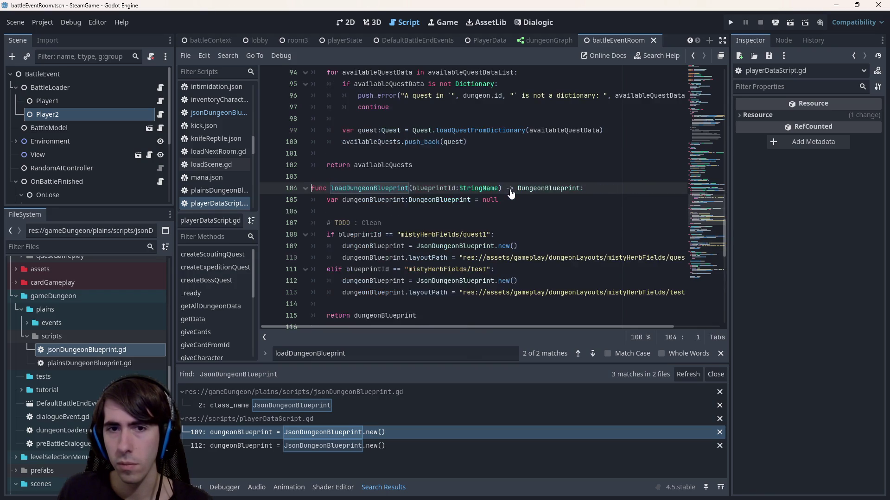
{"action": "left_click", "coordinate": [440, 187]}
{"action": "double_click", "coordinate": [441, 187]}
{"action": "scroll", "coordinate": [440, 188], "scroll_direction": "down", "scroll_amount": 1}
{"action": "mouse_move", "coordinate": [326, 269]}
{"action": "left_mouse_down"}
{"action": "mouse_move", "coordinate": [481, 256]}
{"action": "mouse_move", "coordinate": [287, 193]}
{"action": "mouse_move", "coordinate": [312, 183]}
{"action": "mouse_move", "coordinate": [602, 268]}
{"action": "mouse_move", "coordinate": [703, 260]}
{"action": "left_mouse_up"}
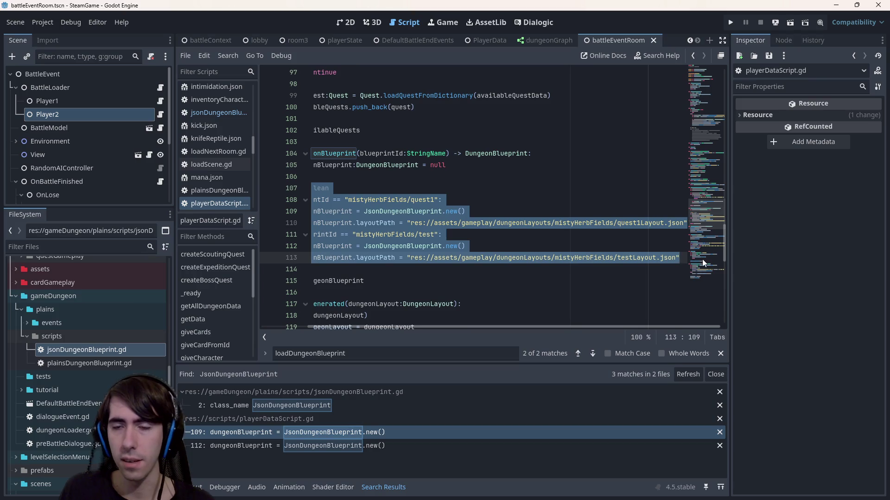
{"action": "left_click", "coordinate": [620, 217]}
{"action": "double_click", "coordinate": [629, 224]}
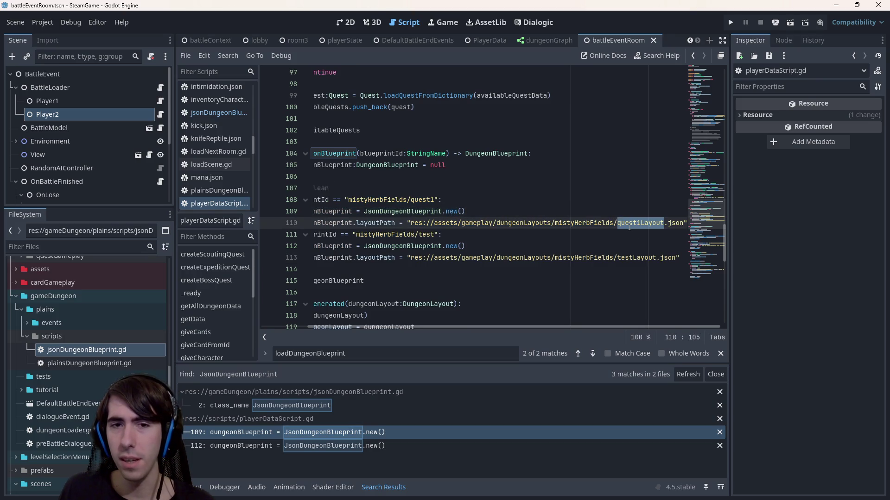
{"action": "mouse_move", "coordinate": [621, 226]}
{"action": "mouse_move", "coordinate": [603, 234]}
{"action": "left_mouse_down"}
{"action": "mouse_move", "coordinate": [231, 213]}
{"action": "mouse_move", "coordinate": [240, 225]}
{"action": "left_mouse_up"}
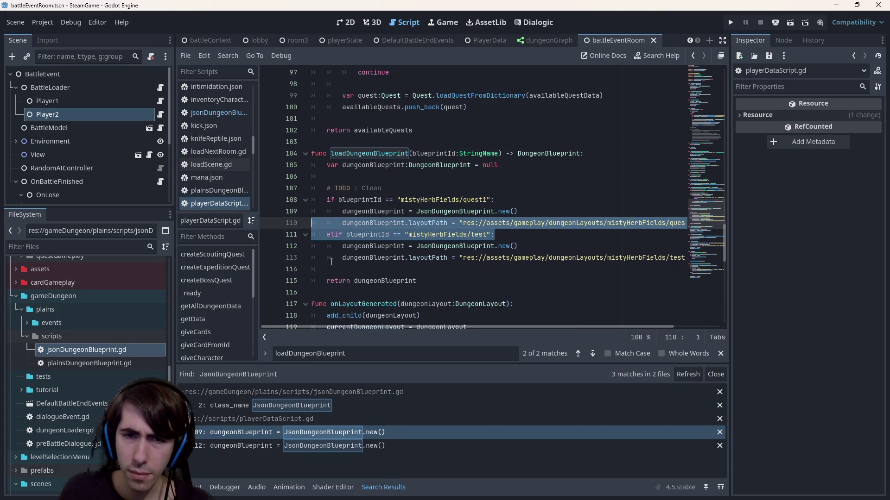
{"action": "scroll", "coordinate": [413, 301], "scroll_direction": "down", "scroll_amount": 2}
{"action": "left_click", "coordinate": [454, 315]}
{"action": "scroll", "coordinate": [459, 295], "scroll_direction": "up", "scroll_amount": 2}
{"action": "left_click_drag", "start_coordinate": [471, 234], "coordinate": [725, 236]}
{"action": "left_click", "coordinate": [577, 258]}
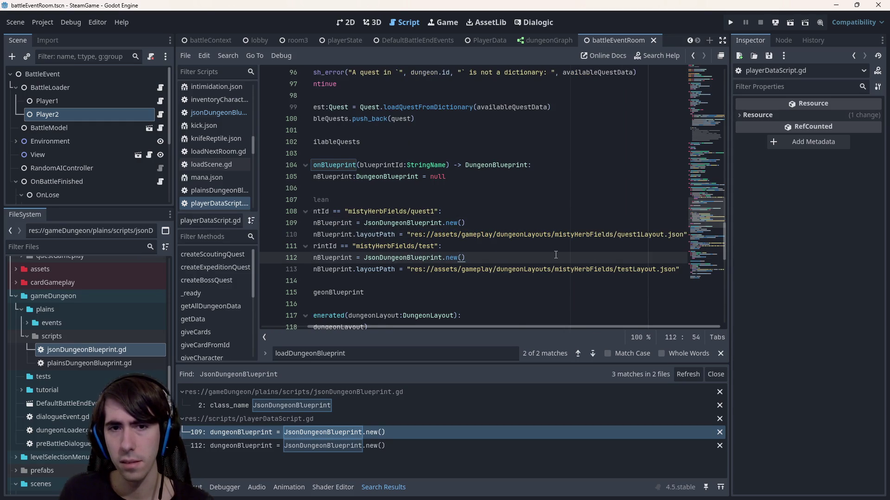
{"action": "double_click", "coordinate": [419, 211]}
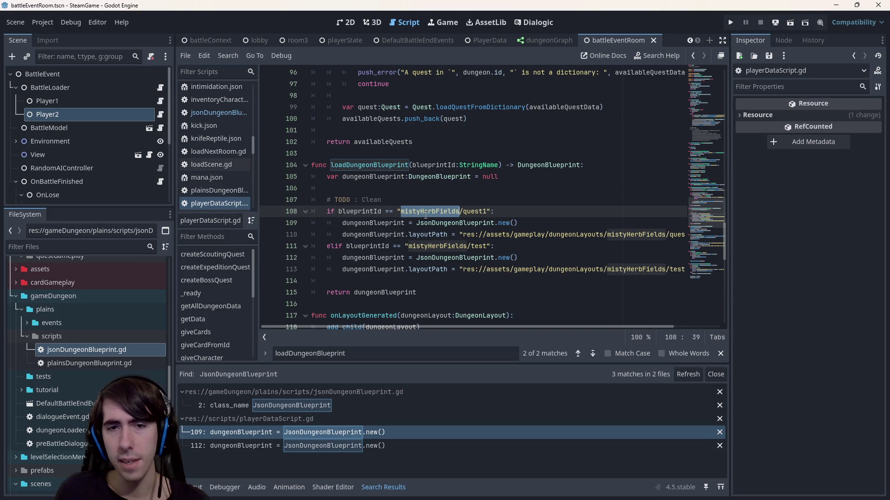
{"action": "left_click", "coordinate": [454, 164]}
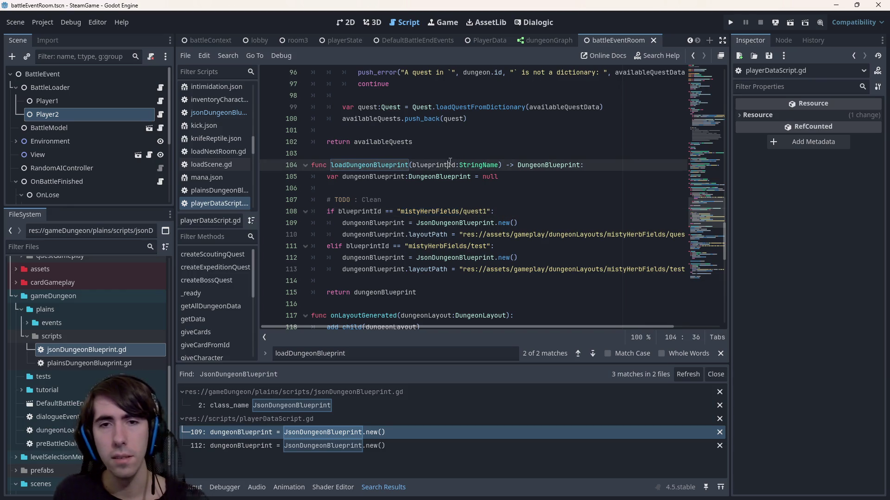
Add blueprintId.split('/') on line 107 and check String.split's PackedStringArray return type
{"action": "left_click", "coordinate": [452, 182]}
{"action": "key", "text": "Return"}
{"action": "type", "text": "blueprintId.spl"}
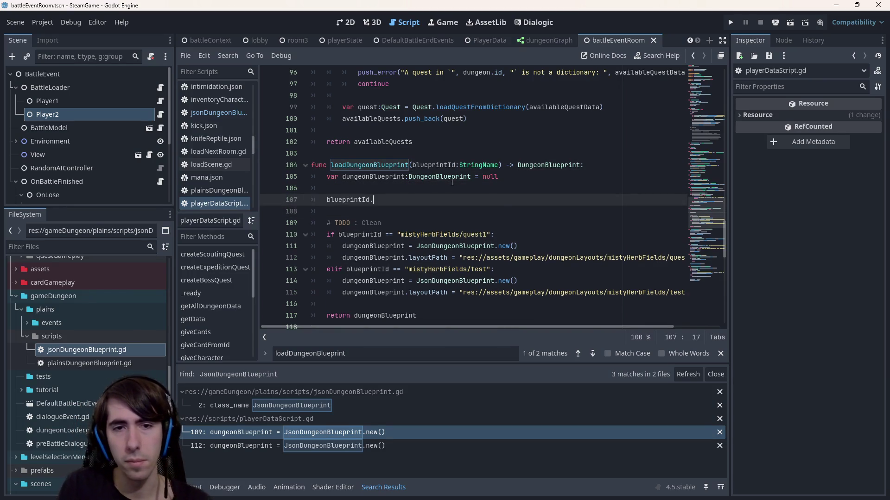
{"action": "type", "text": "it"}
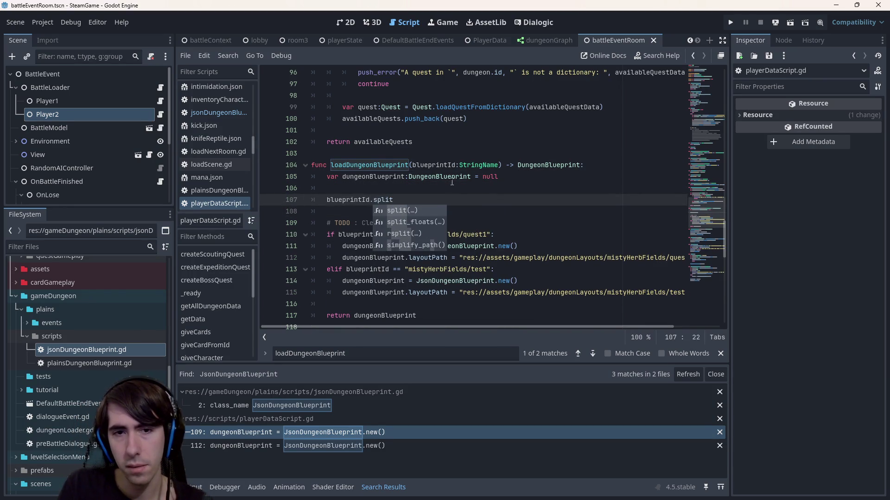
{"action": "type", "text": "(/"}
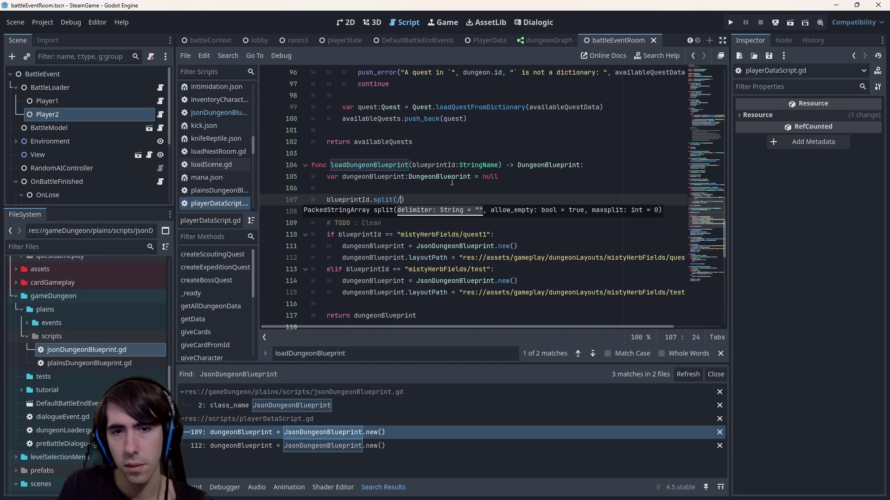
{"action": "key", "text": "BackSpace"}
{"action": "type", "text": "'/"}
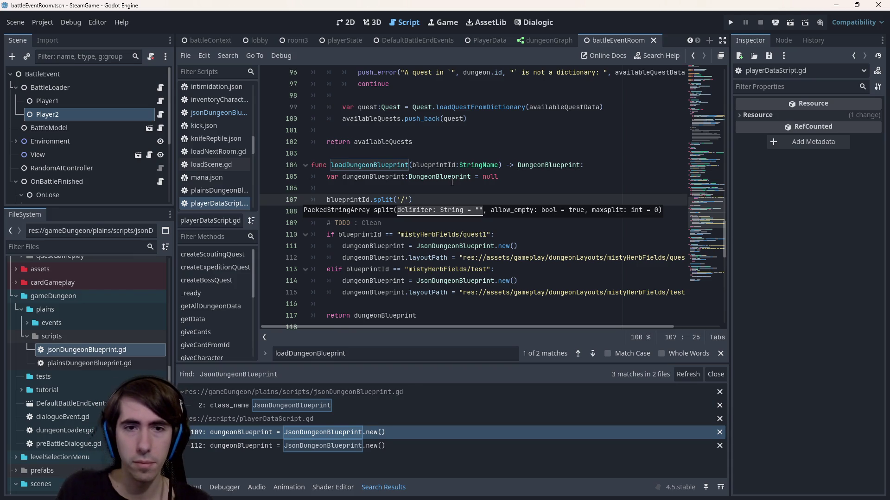
{"action": "left_click", "coordinate": [376, 200], "text": "ctrl"}
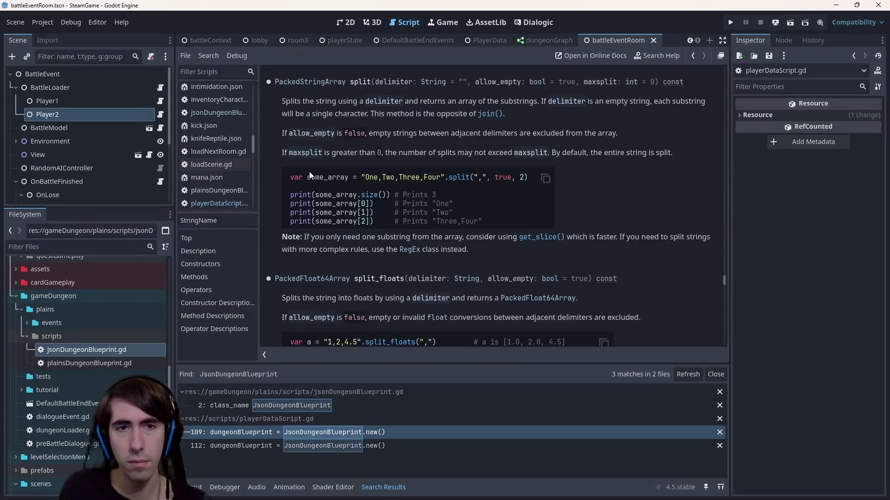
{"action": "left_click_drag", "start_coordinate": [347, 82], "coordinate": [274, 84]}
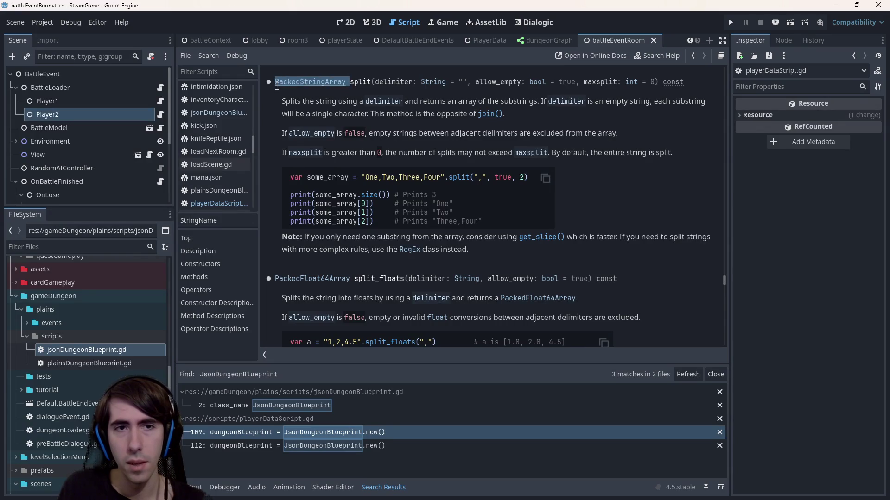
{"action": "key", "text": "alt+Left"}
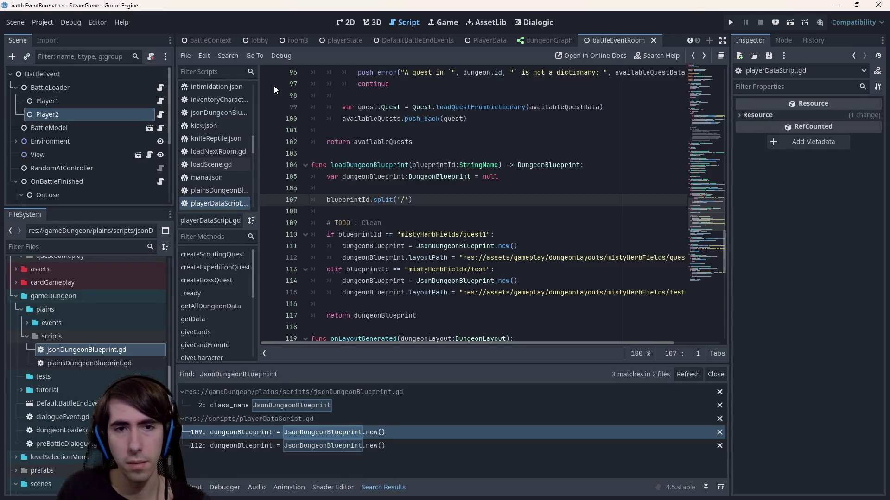
Assign the split result to var idGroupds:PackedStringArray on line 107
{"action": "type", "text": "var "}
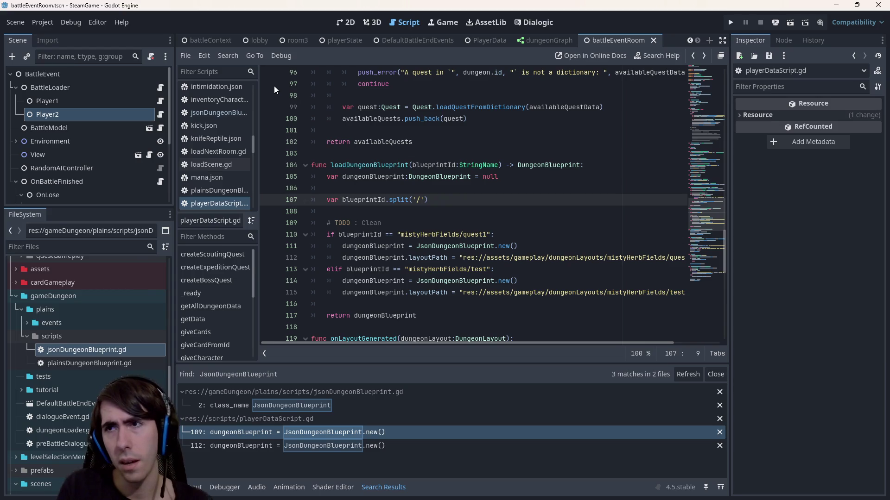
{"action": "type", "text": "paths"}
{"action": "key", "text": "BackSpace"}
{"action": "key", "text": "BackSpace"}
{"action": "key", "text": "BackSpace"}
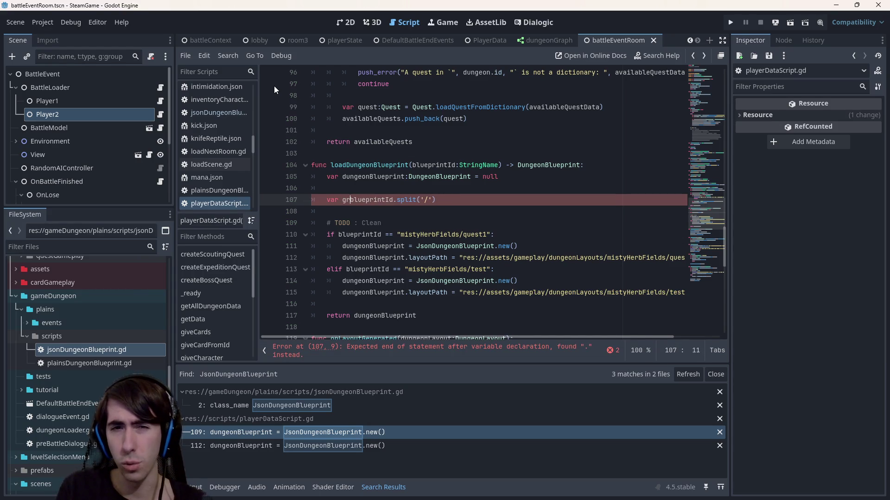
{"action": "type", "text": "idGroupds = "}
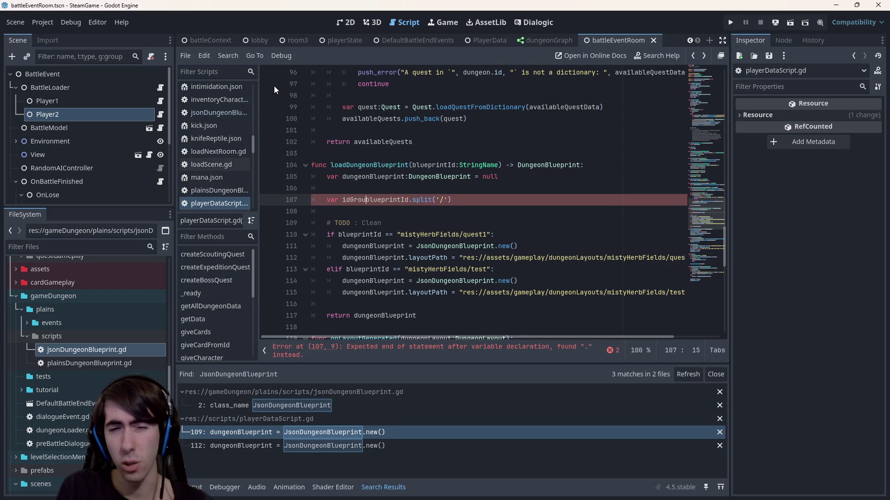
{"action": "type", "text": ":PackedStringArray ="}
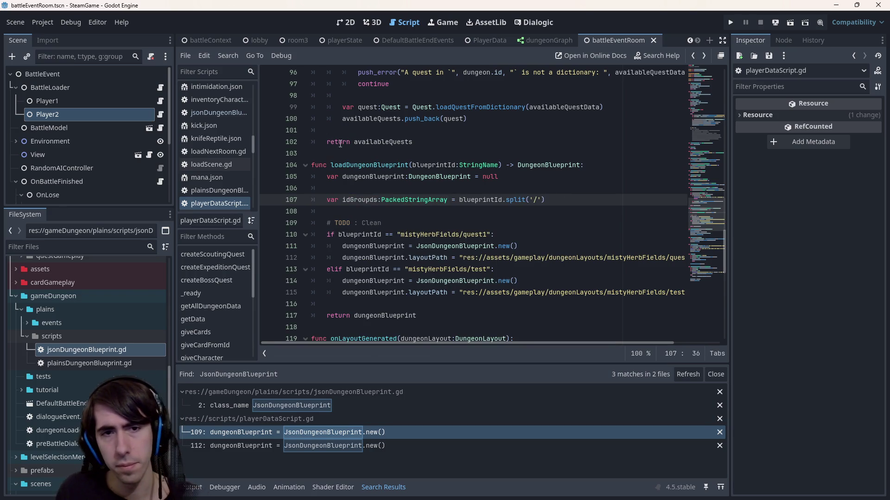
{"action": "double_click", "coordinate": [366, 201]}
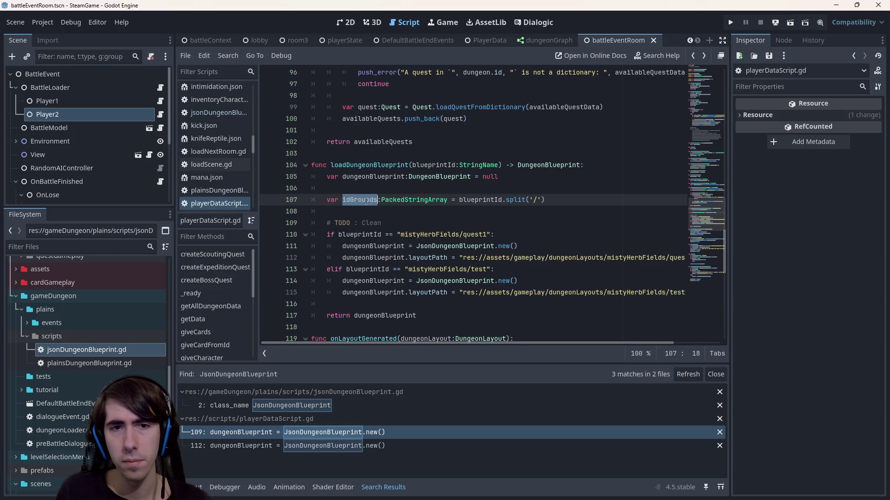
{"action": "left_click", "coordinate": [586, 200]}
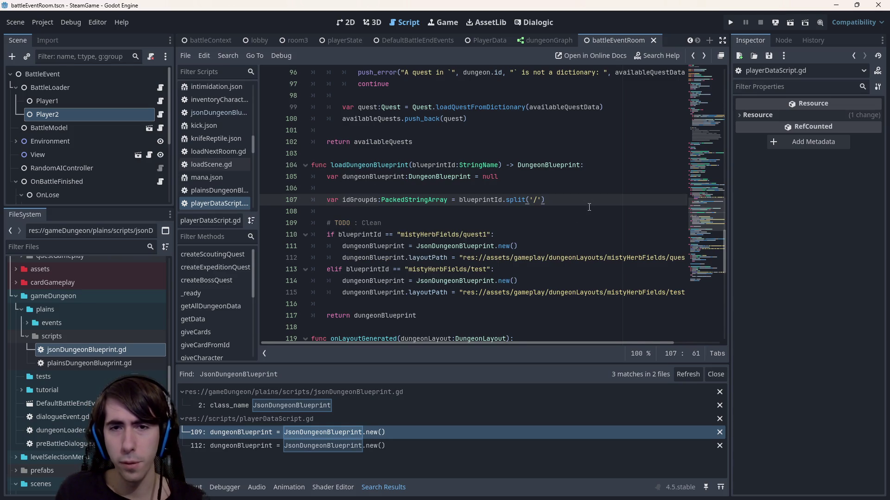
{"action": "key", "text": "Return"}
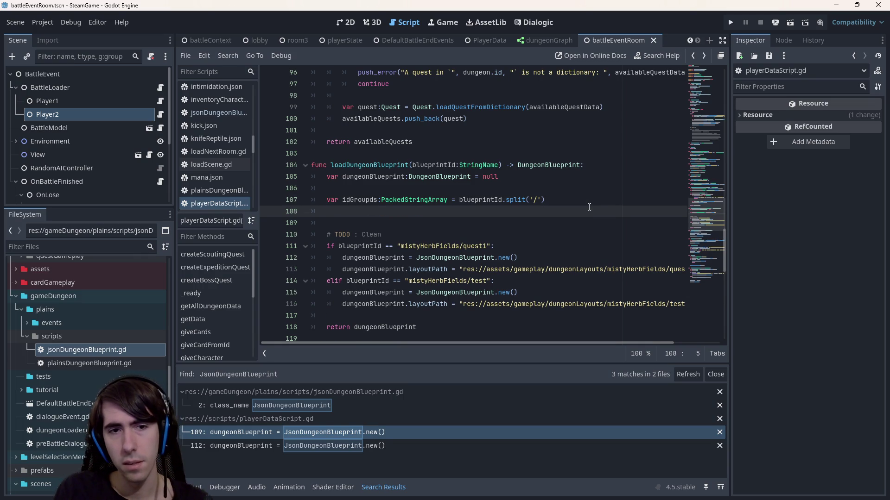
{"action": "type", "text": "idGroupds"}
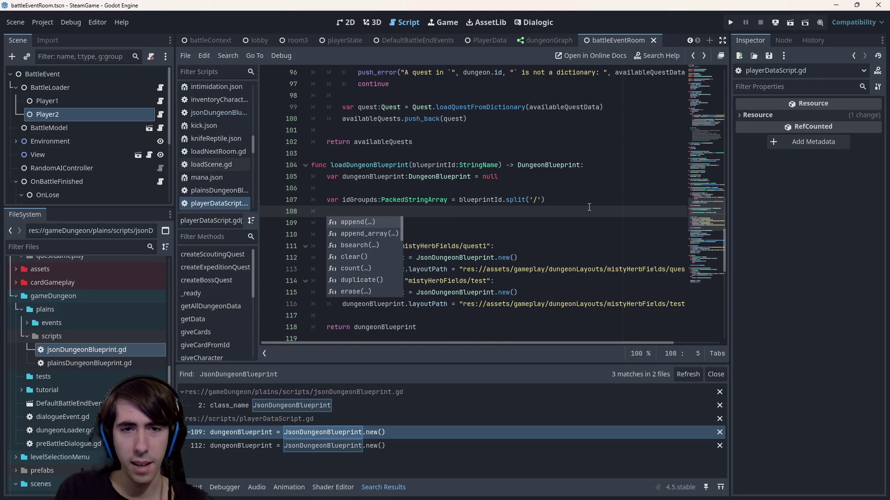
{"action": "key", "text": "BackSpace"}
{"action": "key", "text": "BackSpace"}
{"action": "key", "text": "BackSpace"}
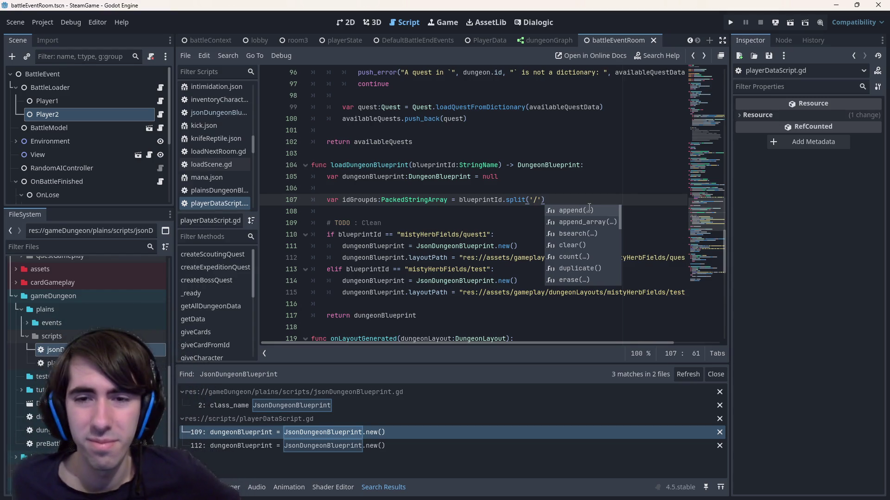
{"action": "mouse_move", "coordinate": [519, 198]}
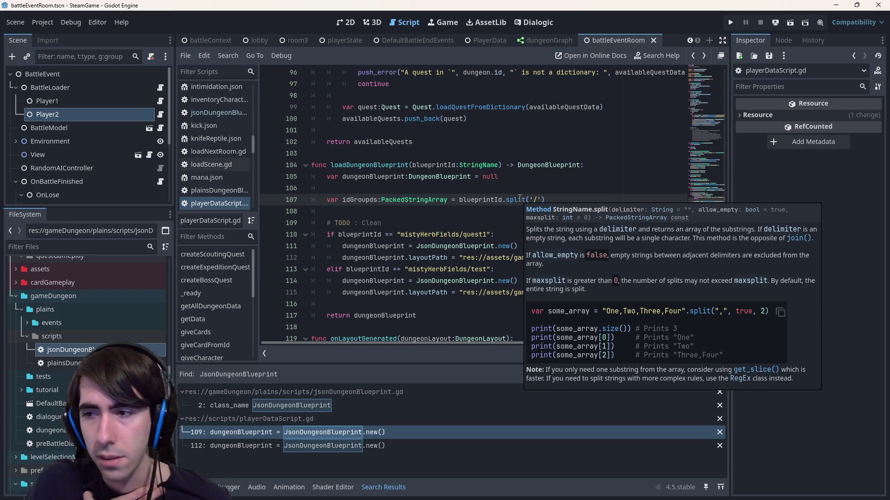
Dismiss the split documentation popup and the completion suggestions
{"action": "left_click", "coordinate": [558, 197]}
{"action": "key", "text": "ctrl+space"}
{"action": "key", "text": "Escape"}
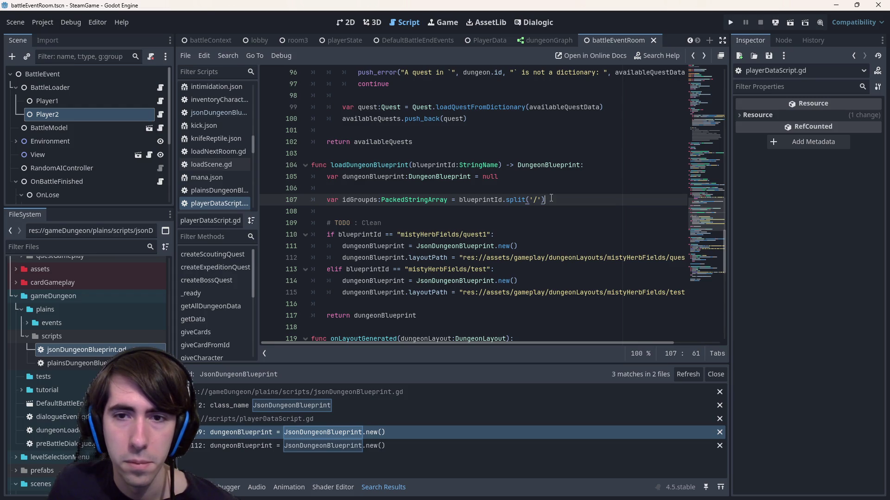
Comment out line 107's idGroupds split with # and switch to the PowerShell terminal
{"action": "left_click", "coordinate": [328, 201]}
{"action": "type", "text": "//"}
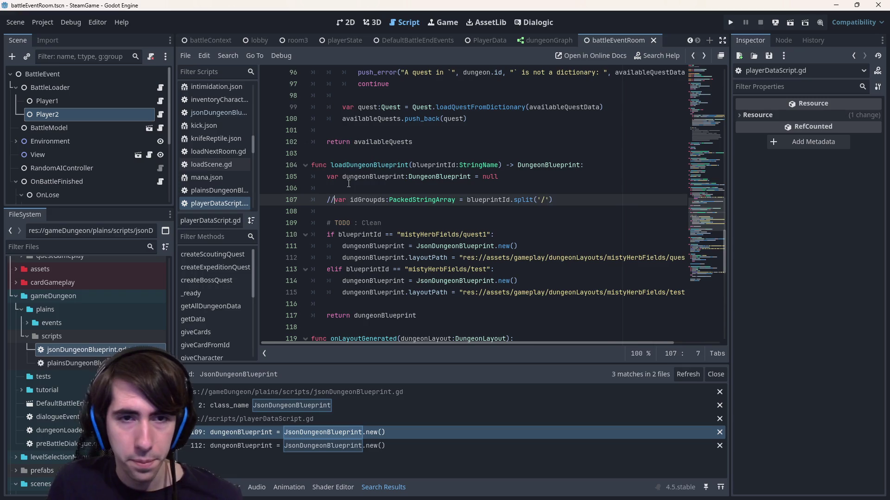
{"action": "key", "text": "BackSpace"}
{"action": "key", "text": "BackSpace"}
{"action": "type", "text": "#"}
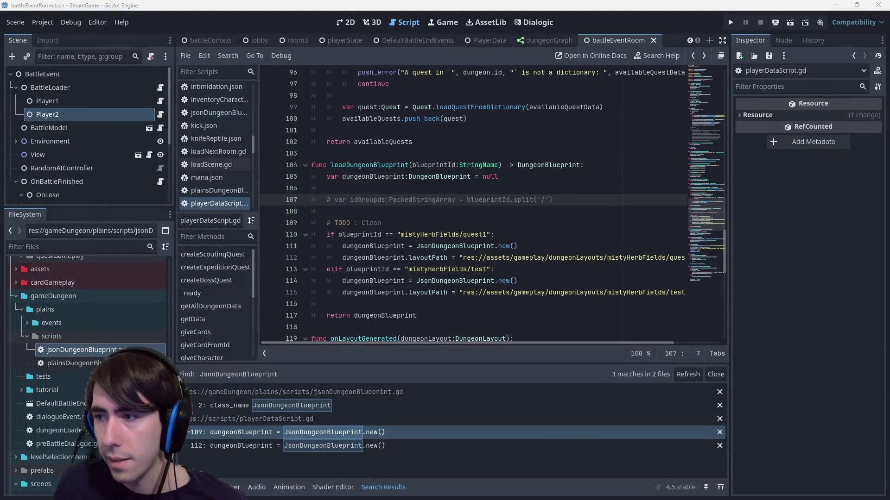
{"action": "key", "text": "alt+Tab"}
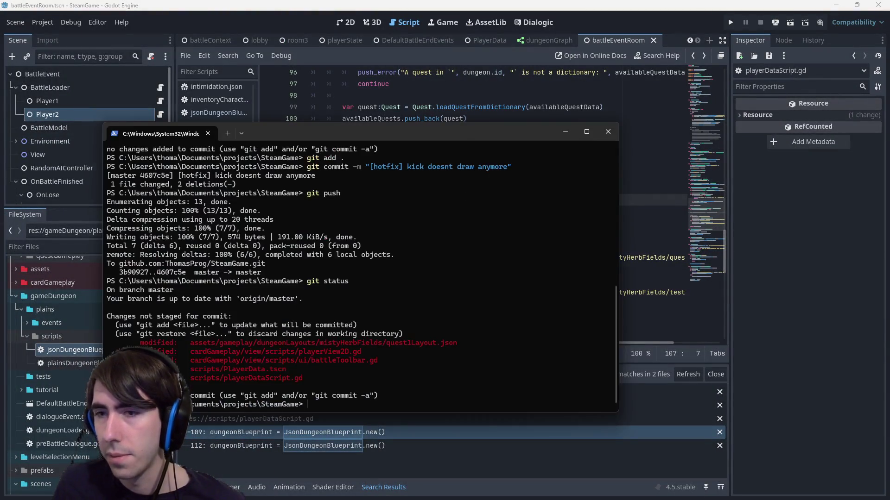
Review the repository with git status and git diff before committing
{"action": "type", "text": "git status"}
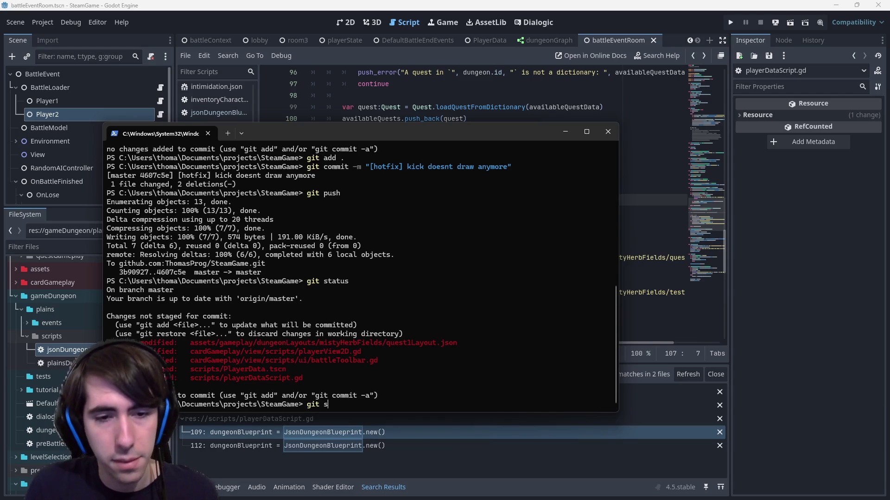
{"action": "key", "text": "Return"}
{"action": "type", "text": "git add"}
{"action": "key", "text": "BackSpace"}
{"action": "key", "text": "BackSpace"}
{"action": "key", "text": "BackSpace"}
{"action": "type", "text": "diff"}
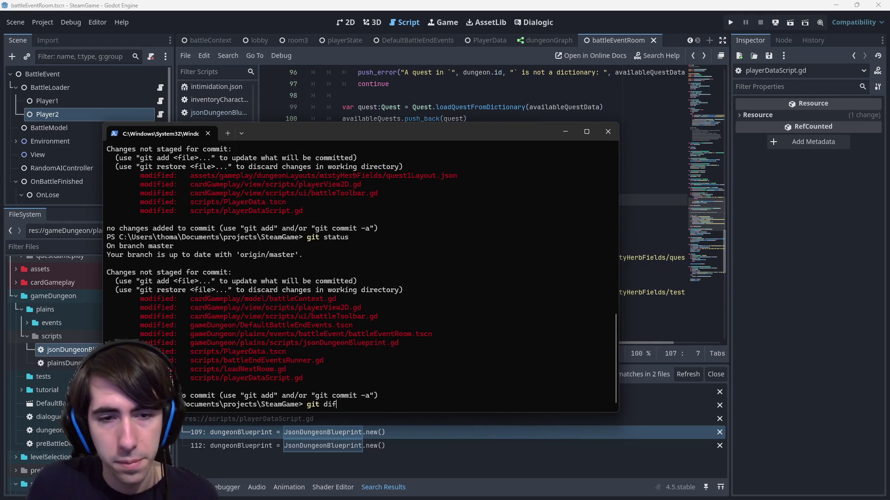
{"action": "key", "text": "Return"}
{"action": "scroll", "coordinate": [311, 267], "scroll_direction": "down", "scroll_amount": 3}
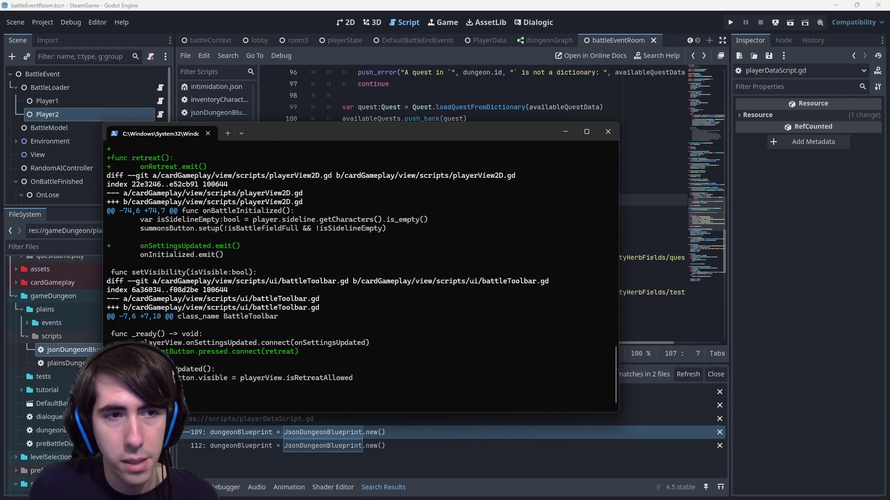
{"action": "type", "text": "git status"}
{"action": "key", "text": "Return"}
{"action": "type", "text": "i"}
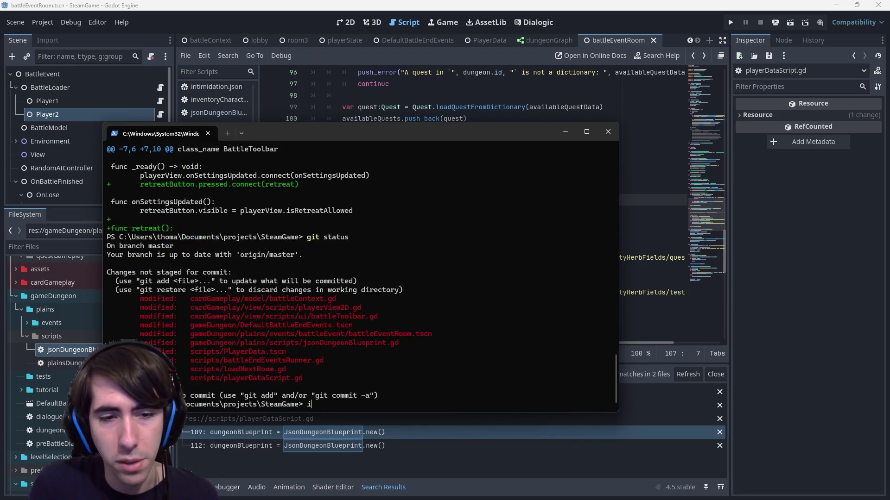
{"action": "key", "text": "BackSpace"}
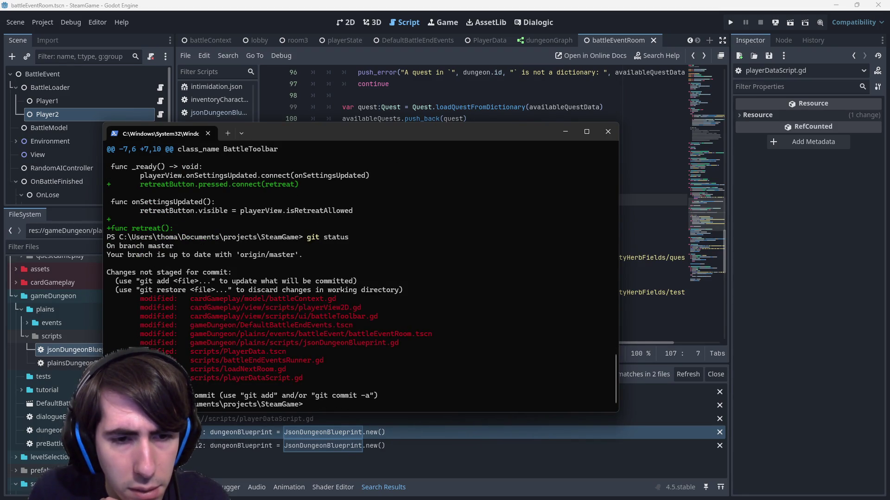
Stage all changes, commit as "[MAD-162] Retreat now handled correctly" and push to master
{"action": "type", "text": "git add ."}
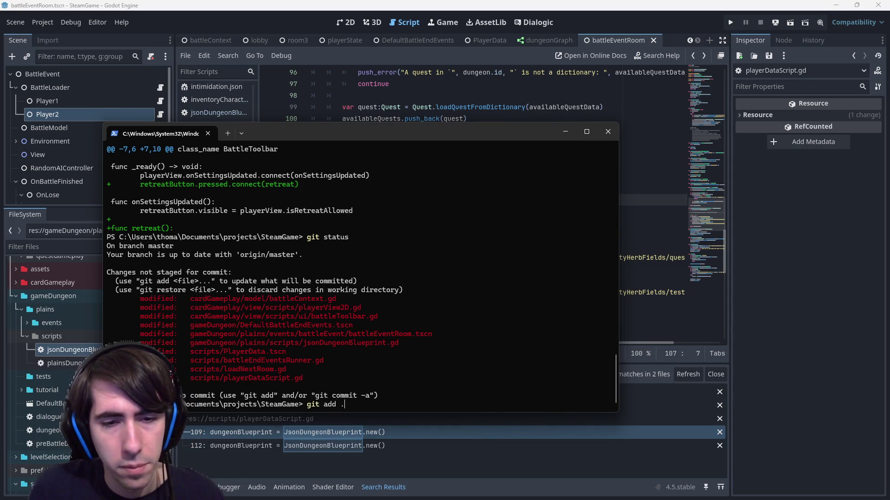
{"action": "key", "text": "Return"}
{"action": "type", "text": "git commit -m"}
{"action": "type", "text": " \"[MAD-]\""}
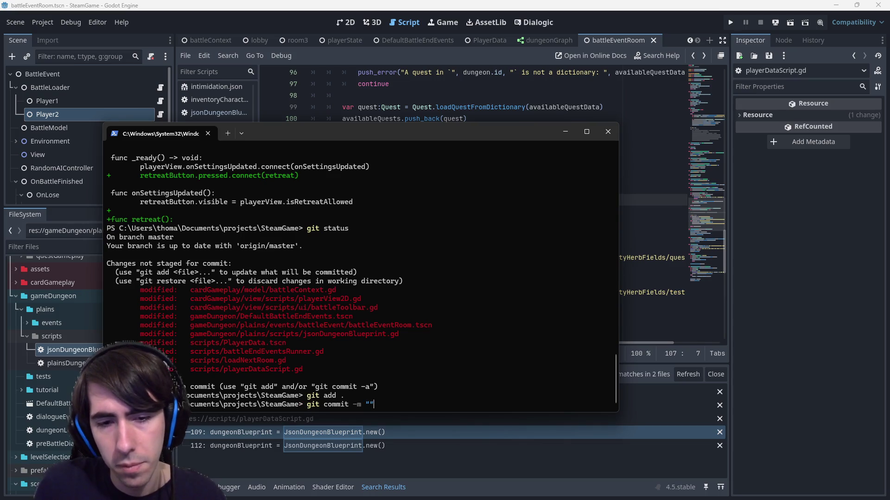
{"action": "key", "text": "Left"}
{"action": "key", "text": "Left"}
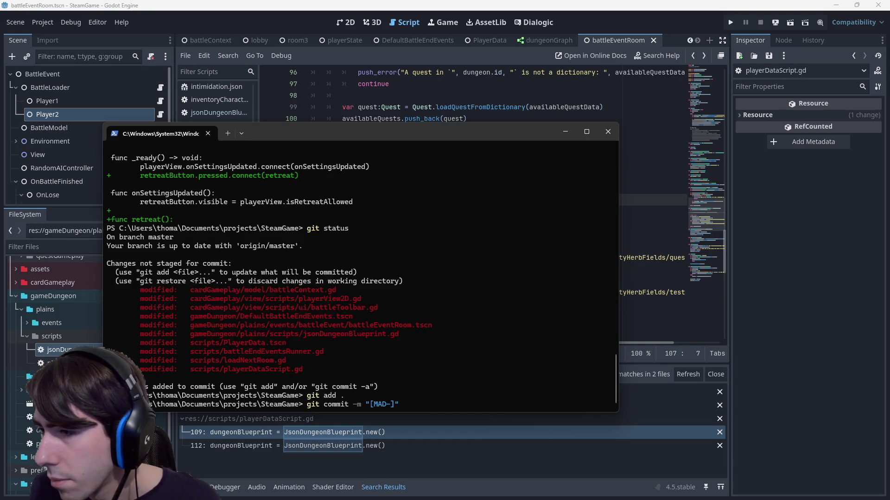
{"action": "type", "text": "162]"}
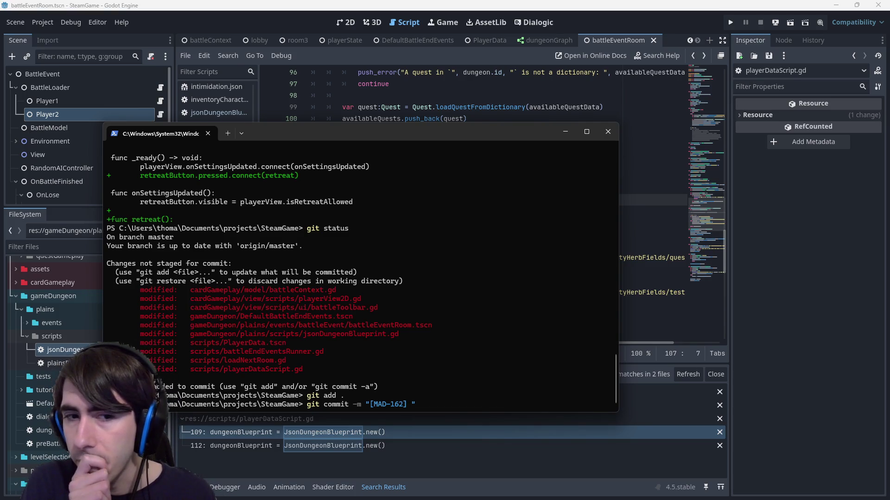
{"action": "type", "text": " Retreat now han"}
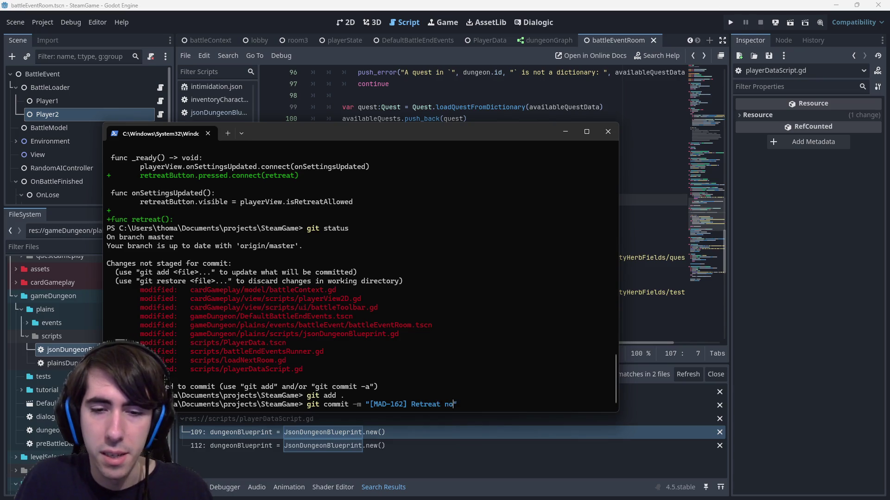
{"action": "type", "text": "dled correctly"}
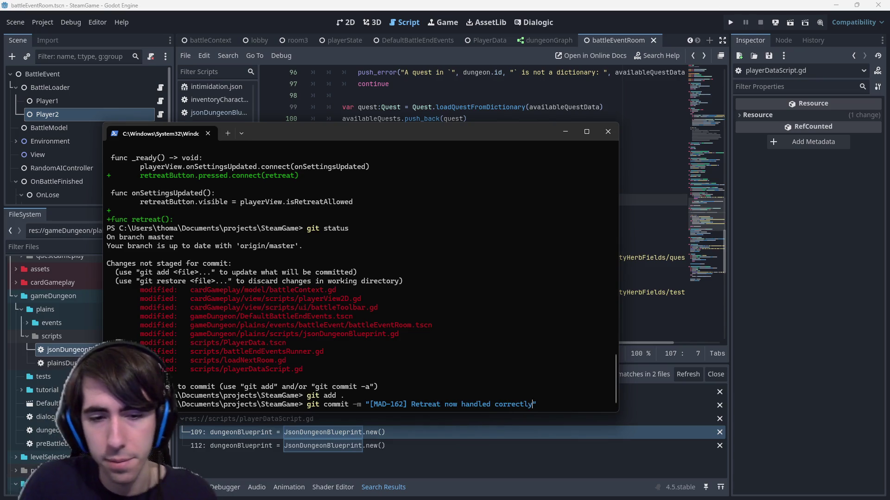
{"action": "key", "text": "Return"}
{"action": "type", "text": "git push"}
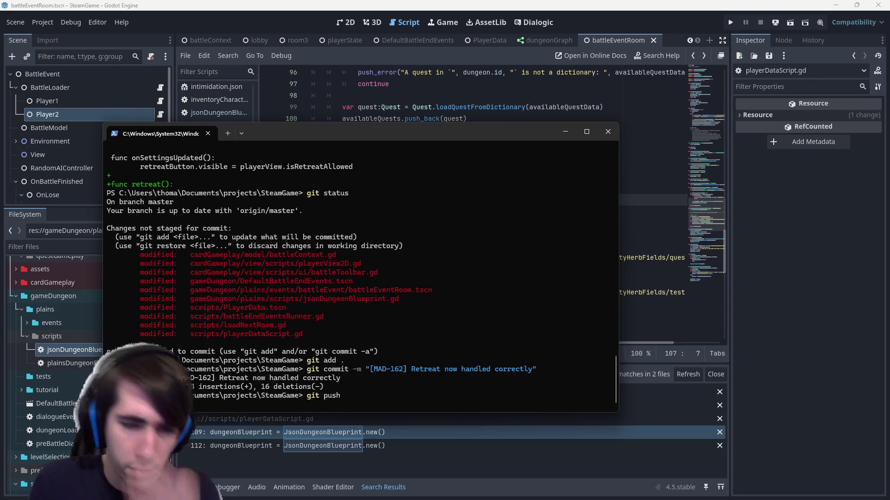
{"action": "key", "text": "Return"}
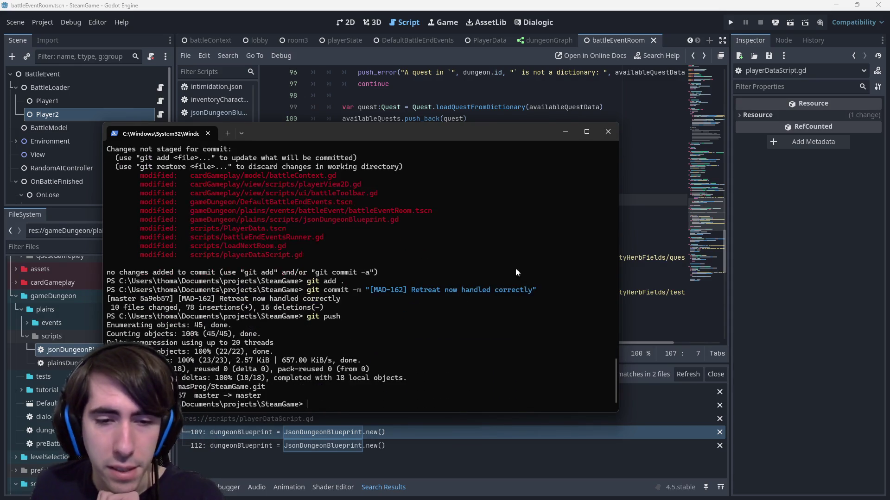
{"action": "mouse_move", "coordinate": [527, 131]}
{"action": "left_mouse_down"}
{"action": "mouse_move", "coordinate": [601, 124]}
{"action": "mouse_move", "coordinate": [624, 140]}
{"action": "left_mouse_up"}
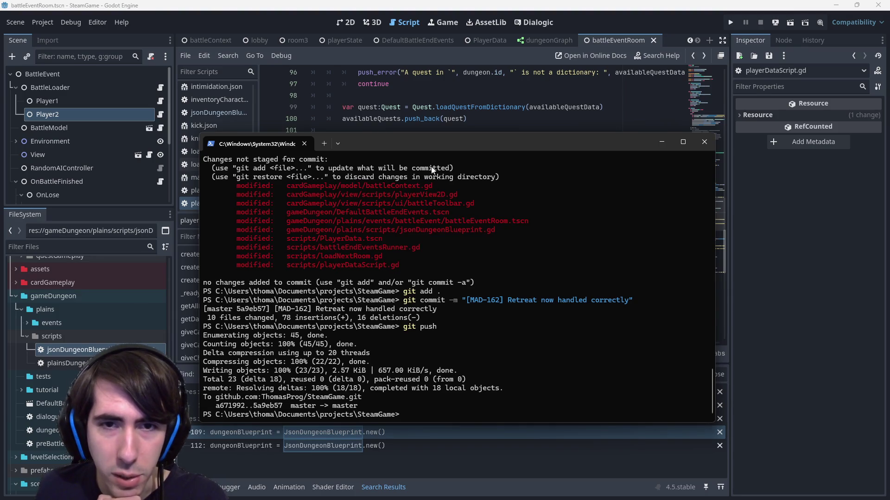
{"action": "key", "text": "alt+Tab"}
{"action": "left_click", "coordinate": [413, 119]}
Filter the FileSystem for room5 and open room5Battle.json
{"action": "scroll", "coordinate": [129, 280], "scroll_direction": "up", "scroll_amount": 10}
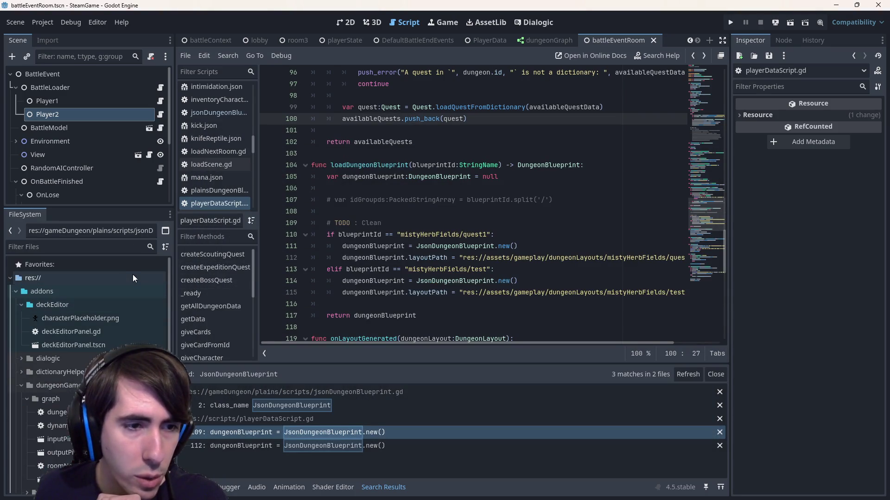
{"action": "scroll", "coordinate": [128, 280], "scroll_direction": "down", "scroll_amount": 10}
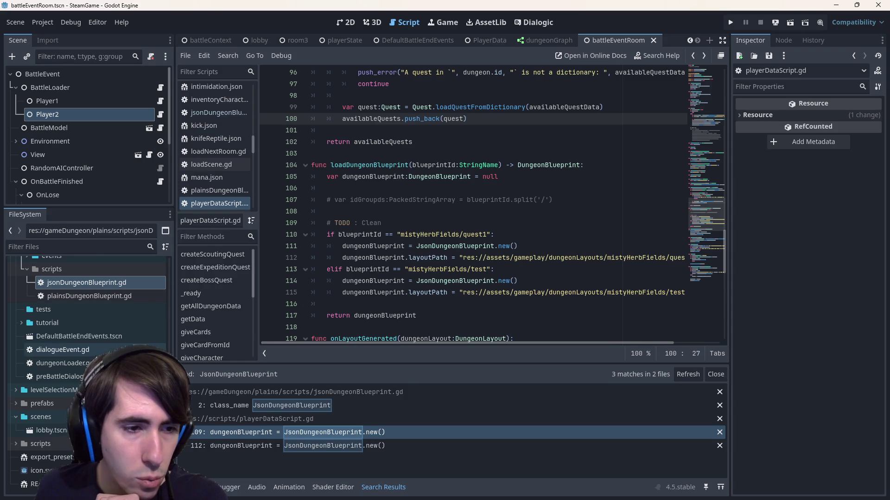
{"action": "left_click", "coordinate": [79, 248]}
{"action": "type", "text": "room5"}
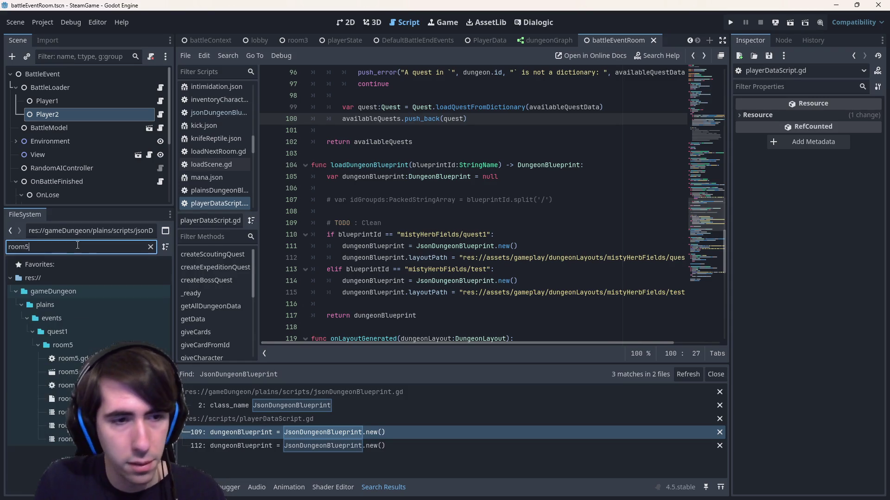
{"action": "double_click", "coordinate": [65, 399]}
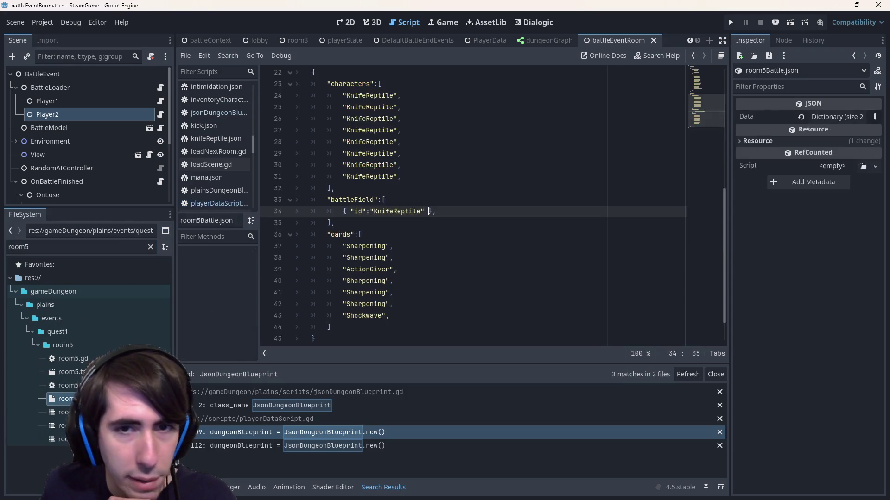
{"action": "key", "text": "Down"}
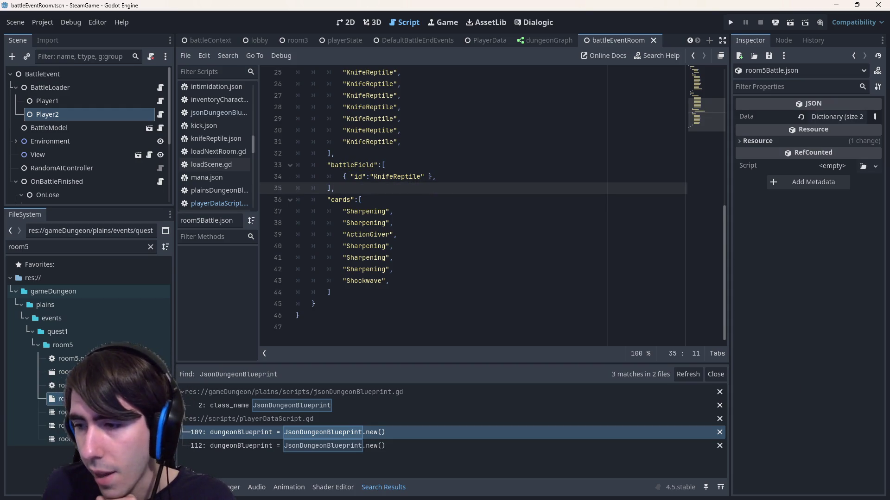
Bring the SteamGame GitHub project board to the front, maximized
{"action": "key", "text": "alt+Tab"}
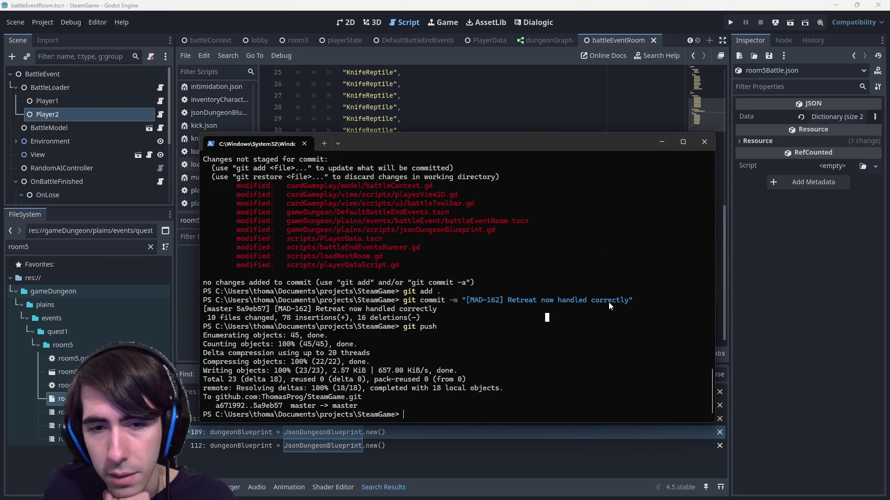
{"action": "left_click", "coordinate": [662, 141]}
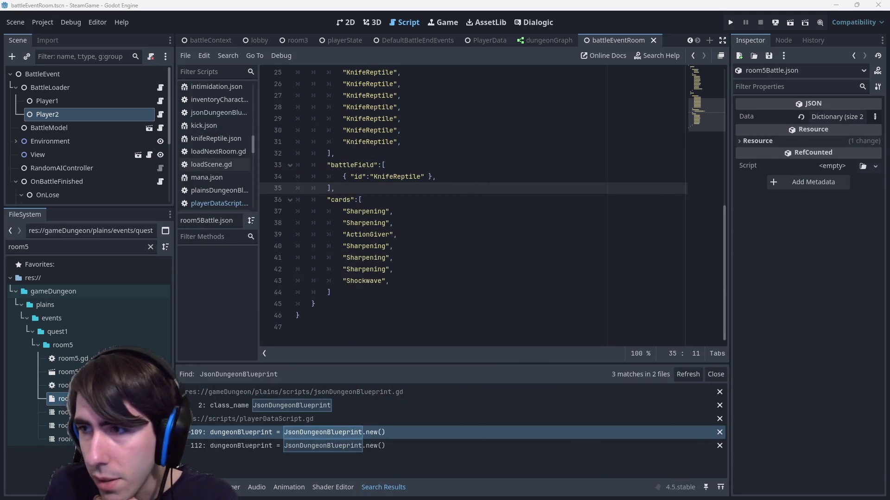
{"action": "key", "text": "alt+Tab"}
{"action": "double_click", "coordinate": [506, 4]}
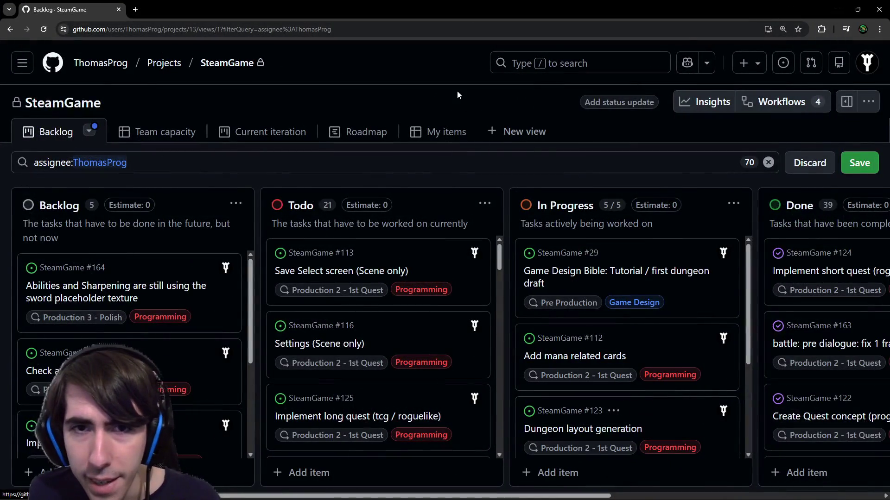
Drag cards #162, #112 'Add mana related cards' and #29 into the Done column
{"action": "key", "text": "ctrl+minus"}
{"action": "key", "text": "ctrl+minus"}
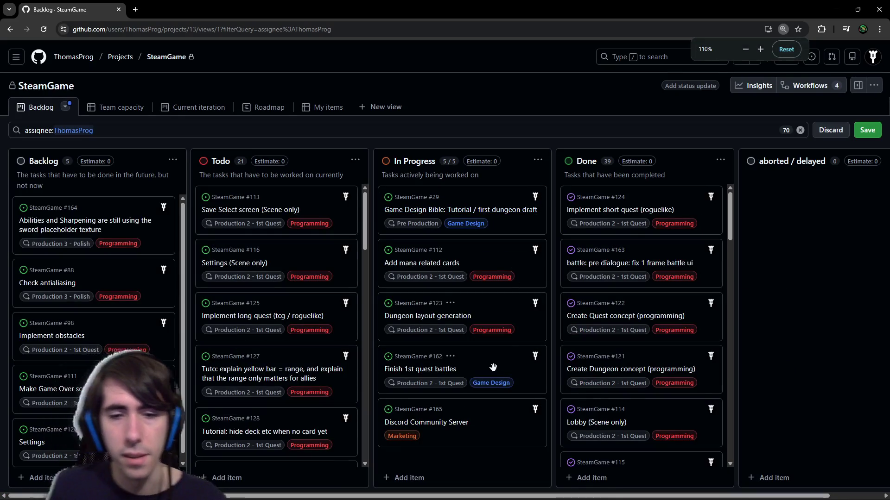
{"action": "mouse_move", "coordinate": [486, 367]}
{"action": "left_mouse_down"}
{"action": "mouse_move", "coordinate": [644, 194]}
{"action": "mouse_move", "coordinate": [650, 204]}
{"action": "left_mouse_up"}
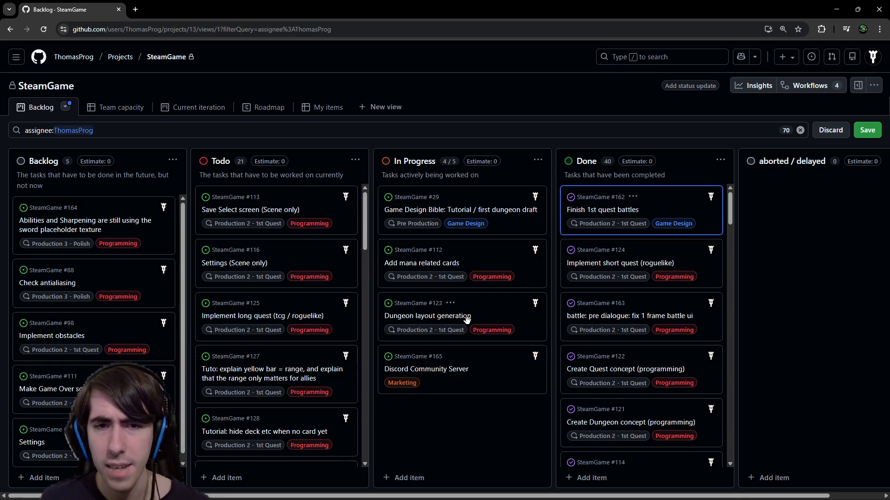
{"action": "mouse_move", "coordinate": [477, 262]}
{"action": "left_mouse_down"}
{"action": "mouse_move", "coordinate": [649, 199]}
{"action": "mouse_move", "coordinate": [656, 207]}
{"action": "mouse_move", "coordinate": [598, 214]}
{"action": "left_mouse_up"}
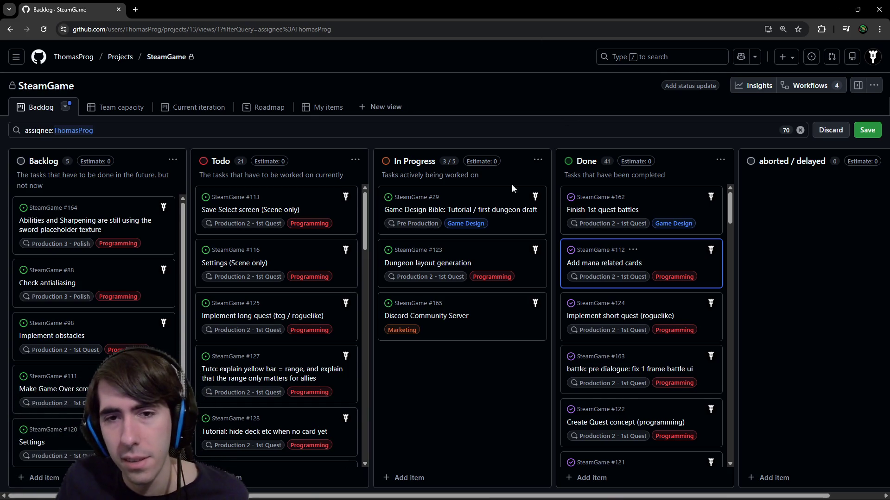
{"action": "left_click_drag", "start_coordinate": [502, 218], "coordinate": [642, 218]}
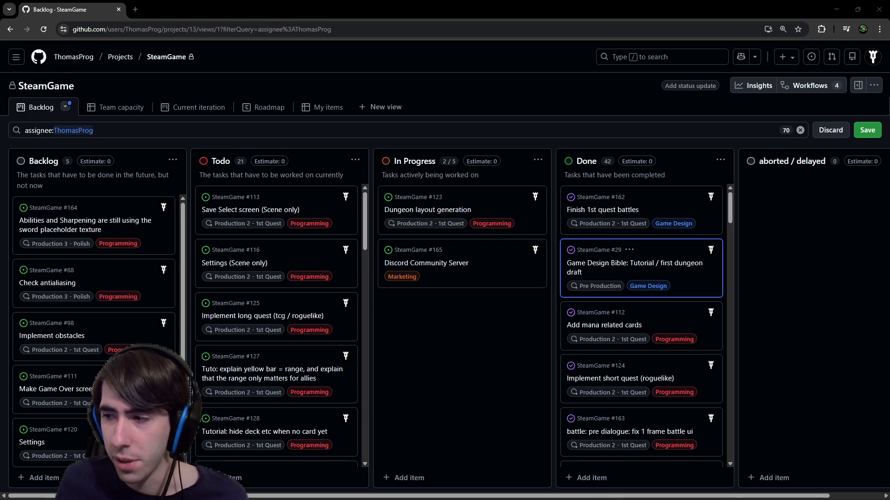
{"action": "scroll", "coordinate": [340, 273], "scroll_direction": "down", "scroll_amount": 4}
Find card #138 'Battle: Improve hand behavior' in Todo and drag it into In Progress
{"action": "scroll", "coordinate": [325, 280], "scroll_direction": "up", "scroll_amount": 4}
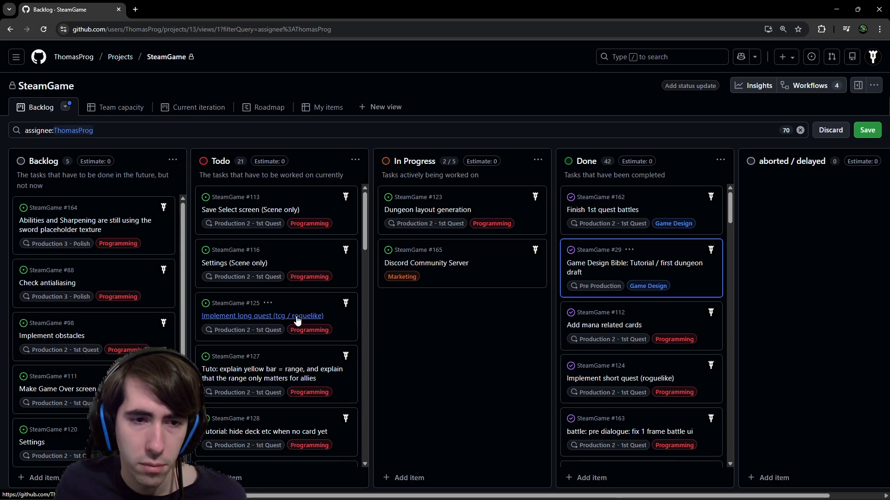
{"action": "scroll", "coordinate": [297, 320], "scroll_direction": "down", "scroll_amount": 2}
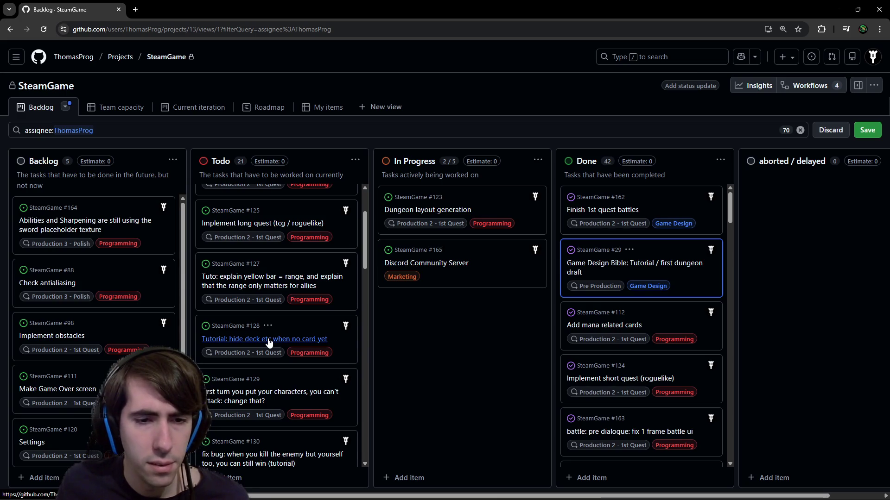
{"action": "scroll", "coordinate": [271, 371], "scroll_direction": "down", "scroll_amount": 3}
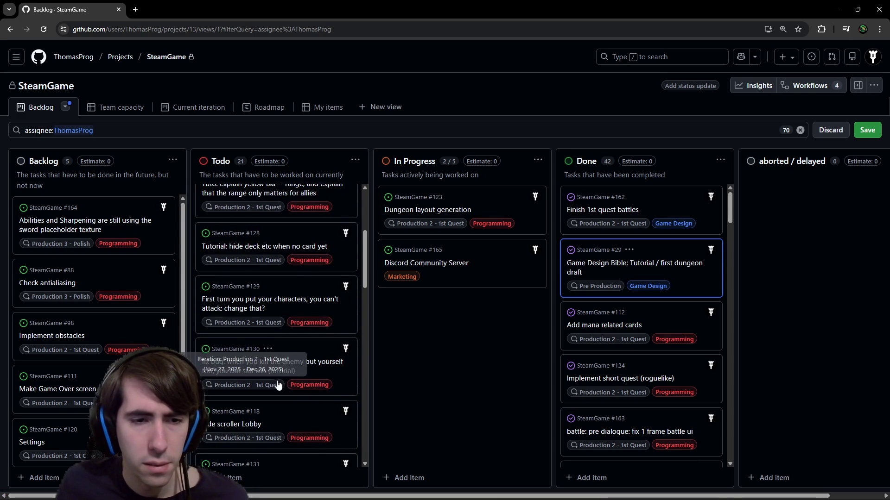
{"action": "scroll", "coordinate": [273, 402], "scroll_direction": "down", "scroll_amount": 2}
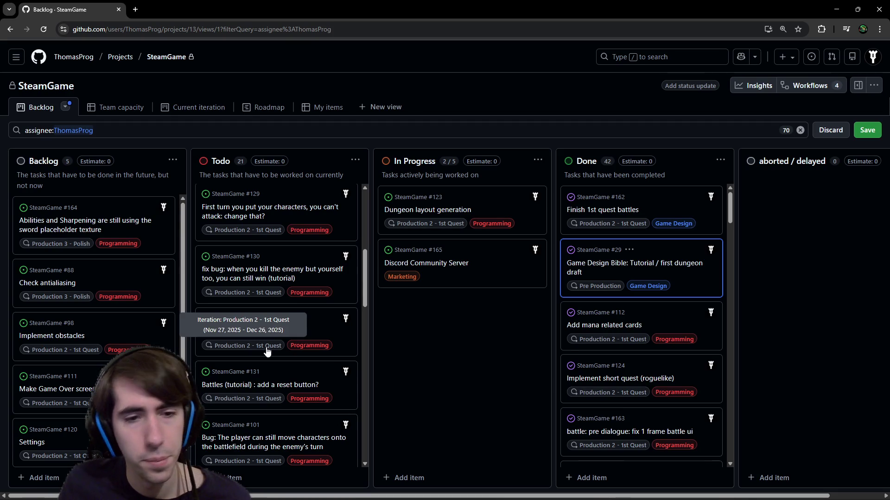
{"action": "scroll", "coordinate": [335, 318], "scroll_direction": "down", "scroll_amount": 3}
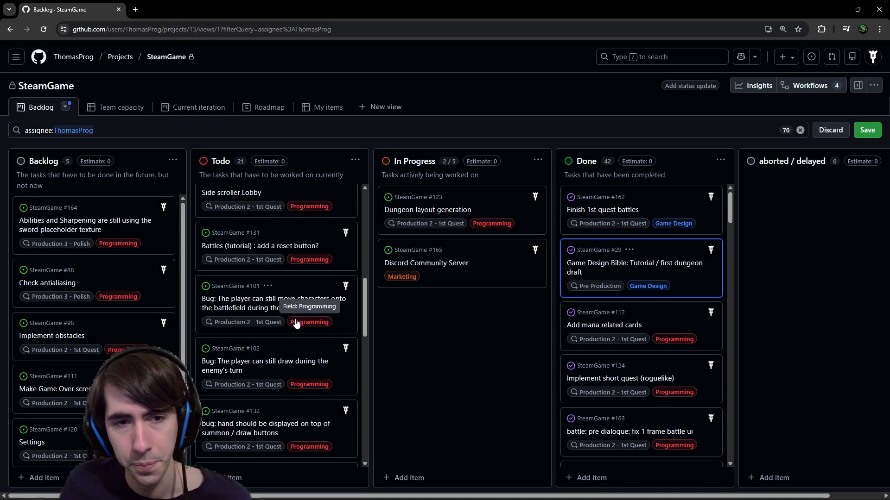
{"action": "scroll", "coordinate": [285, 285], "scroll_direction": "up", "scroll_amount": 1}
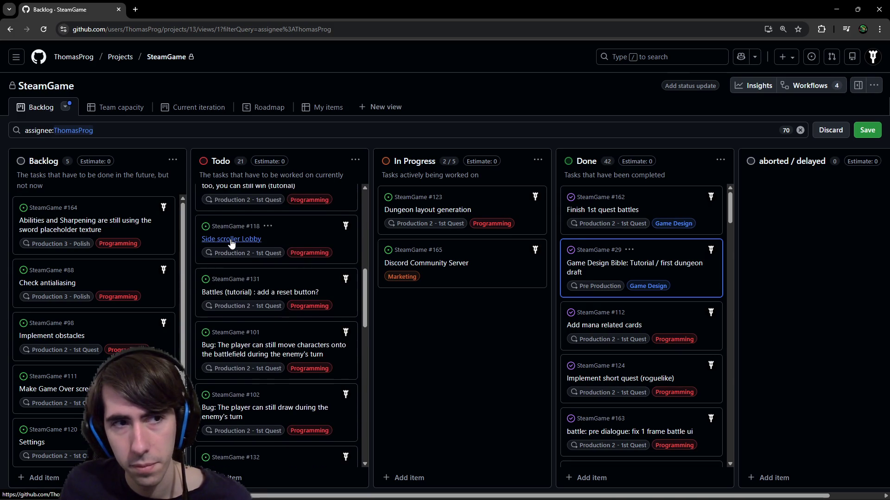
{"action": "scroll", "coordinate": [231, 241], "scroll_direction": "down", "scroll_amount": 1}
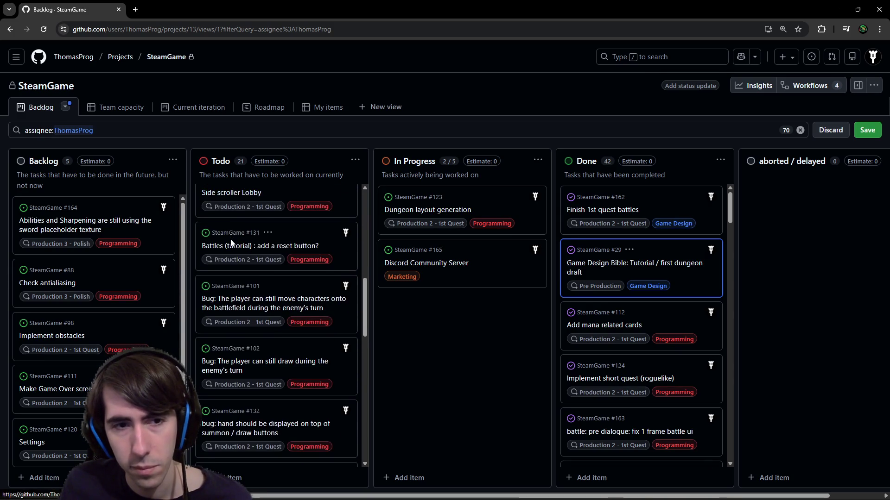
{"action": "scroll", "coordinate": [241, 246], "scroll_direction": "down", "scroll_amount": 1}
{"action": "scroll", "coordinate": [248, 247], "scroll_direction": "down", "scroll_amount": 2}
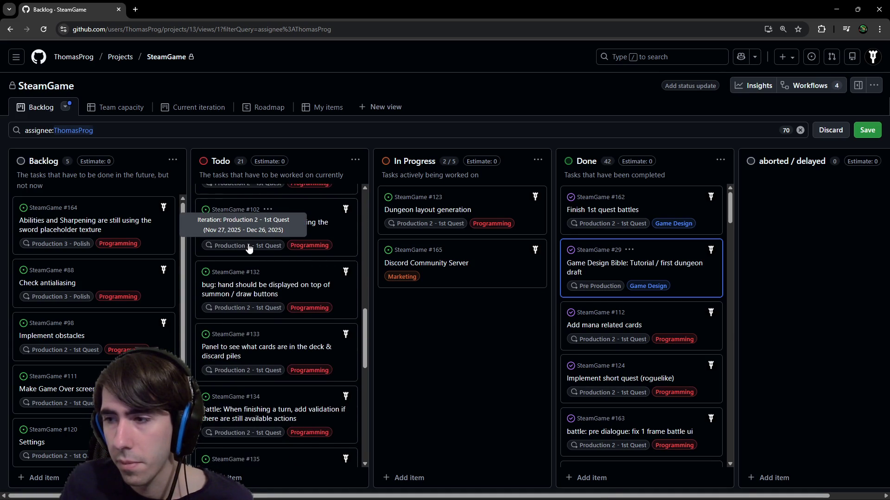
{"action": "scroll", "coordinate": [249, 248], "scroll_direction": "down", "scroll_amount": 8}
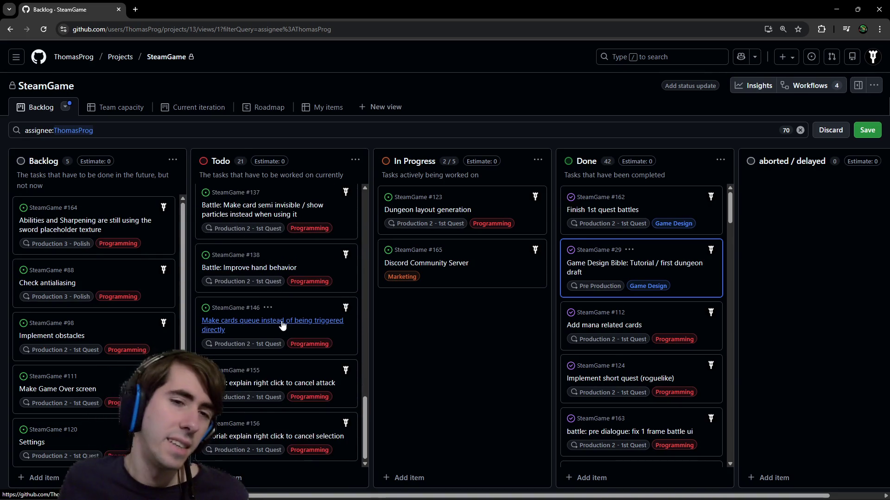
{"action": "mouse_move", "coordinate": [271, 284]}
{"action": "mouse_move", "coordinate": [318, 264]}
{"action": "left_mouse_down"}
{"action": "mouse_move", "coordinate": [451, 327]}
{"action": "mouse_move", "coordinate": [522, 334]}
{"action": "mouse_move", "coordinate": [472, 285]}
{"action": "left_mouse_up"}
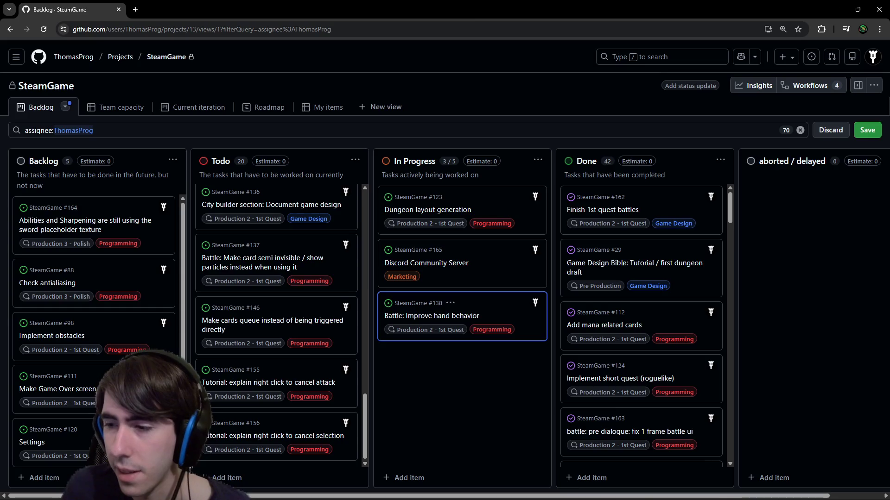
{"action": "key", "text": "alt+Tab"}
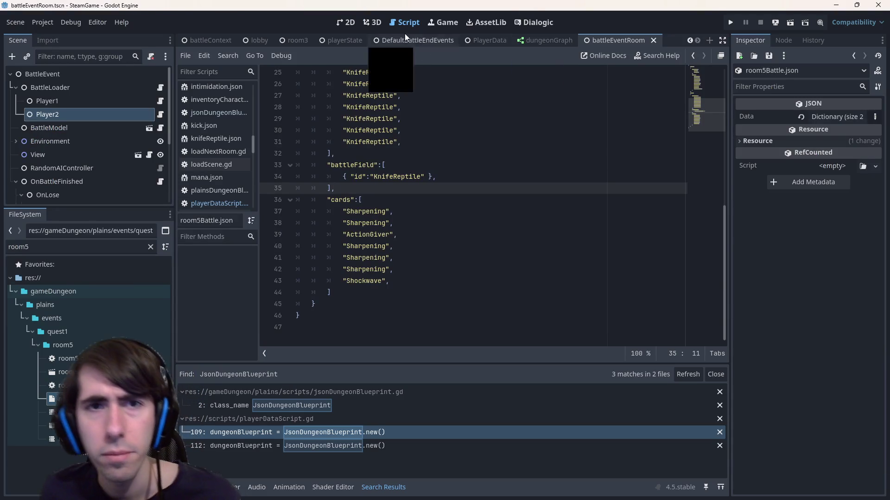
Run the current scene from the 2D view and stop it again
{"action": "left_click", "coordinate": [346, 22]}
{"action": "left_click", "coordinate": [790, 29]}
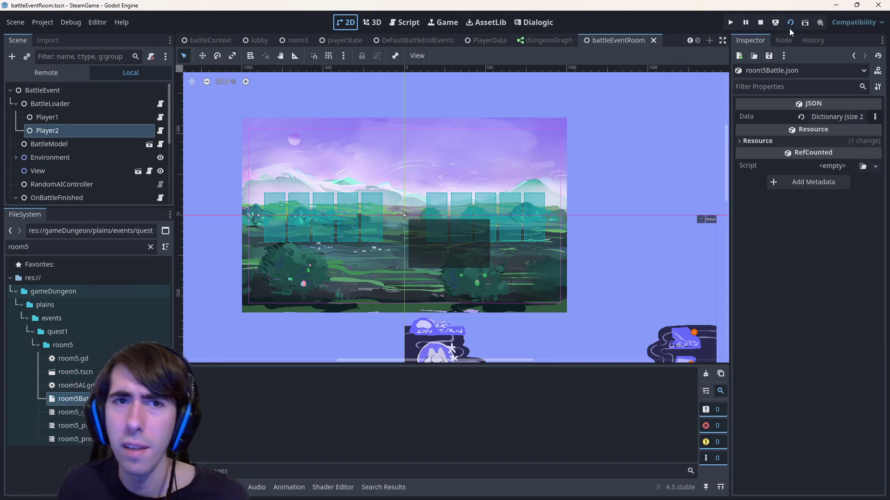
{"action": "left_click", "coordinate": [760, 22]}
Open the room5 scene tab and return to the 2D view
{"action": "scroll", "coordinate": [290, 44], "scroll_direction": "up", "scroll_amount": 4}
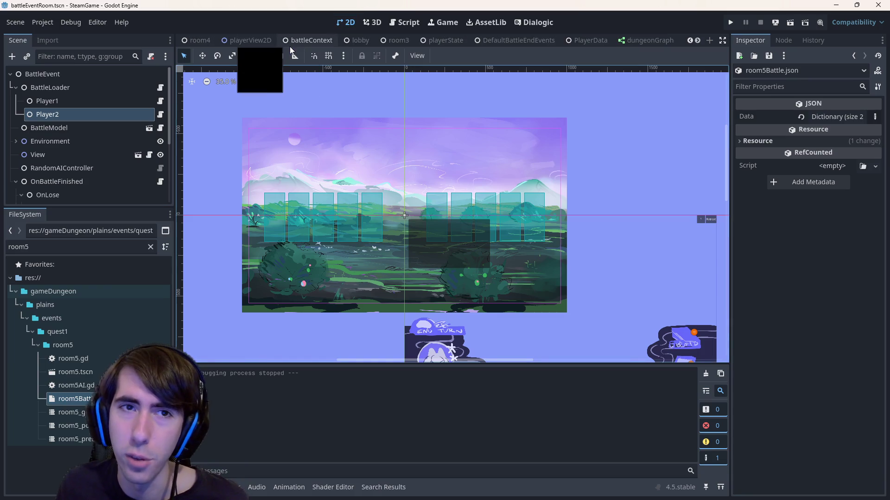
{"action": "scroll", "coordinate": [290, 47], "scroll_direction": "up", "scroll_amount": 2}
{"action": "left_click", "coordinate": [324, 41]}
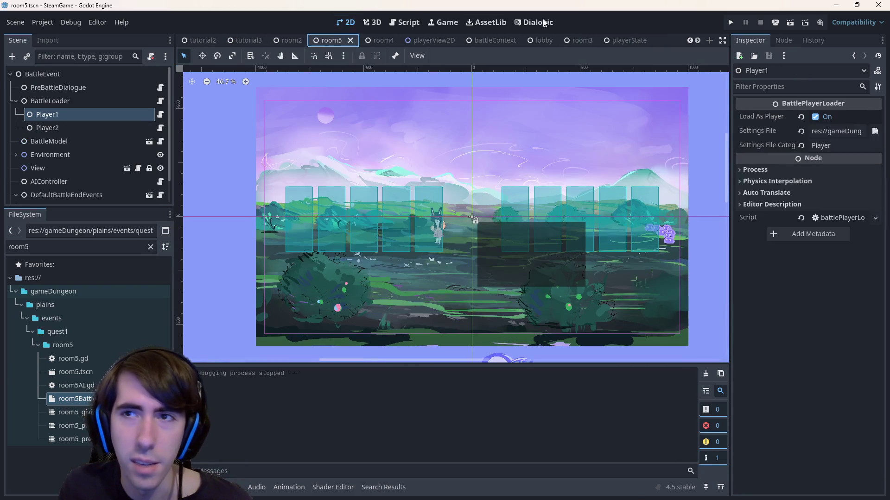
{"action": "left_click", "coordinate": [408, 21]}
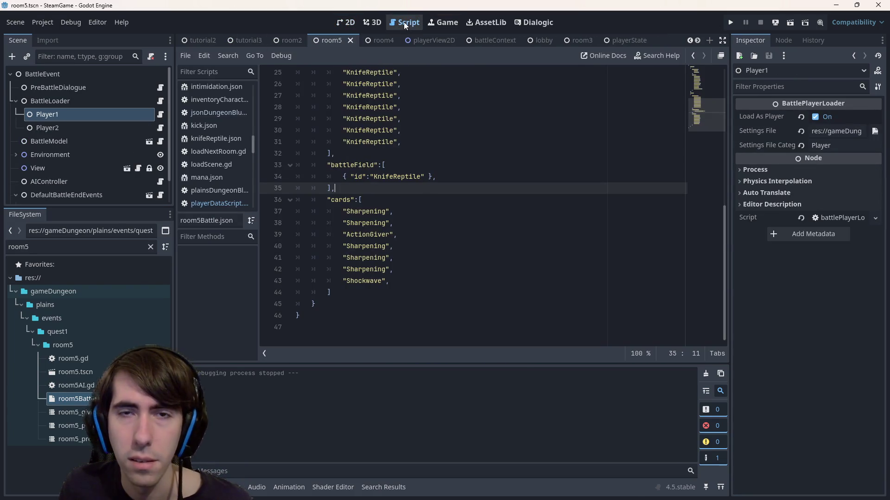
{"action": "left_click", "coordinate": [339, 24]}
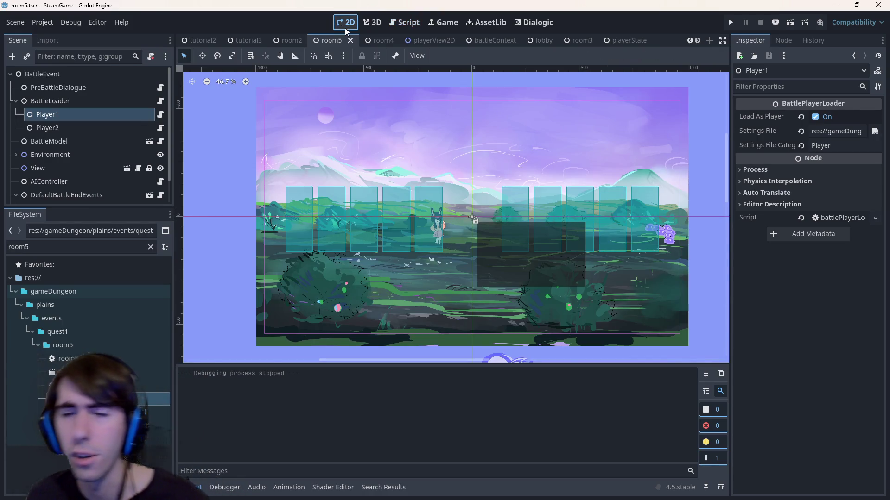